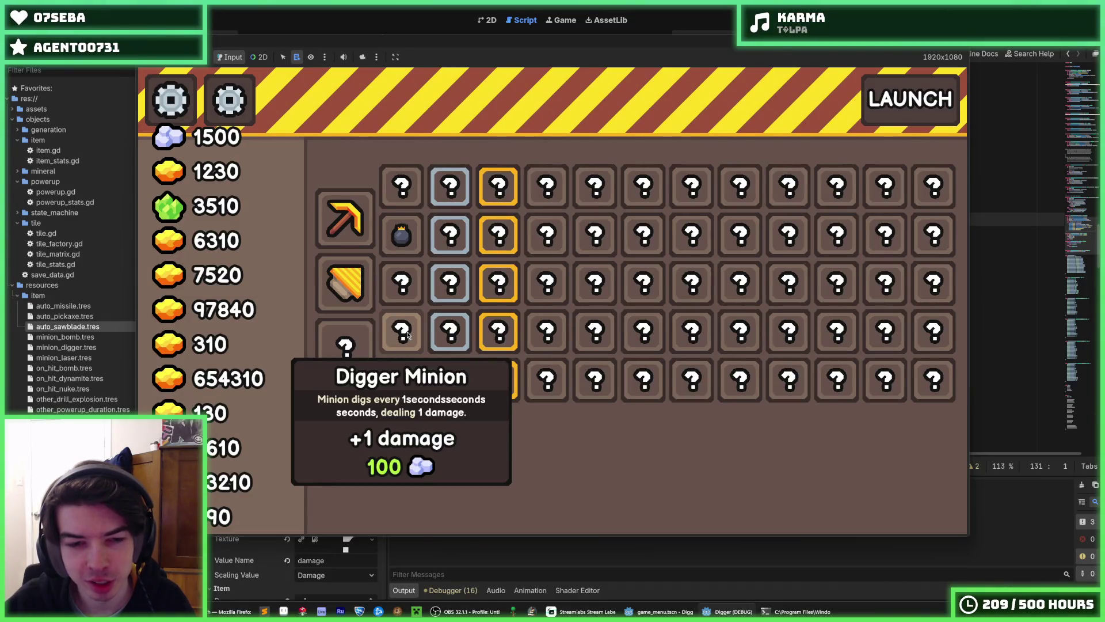
Remove the extra "seconds" concatenation after the cooldown on line 127 of item.gd and save.
key(F8)
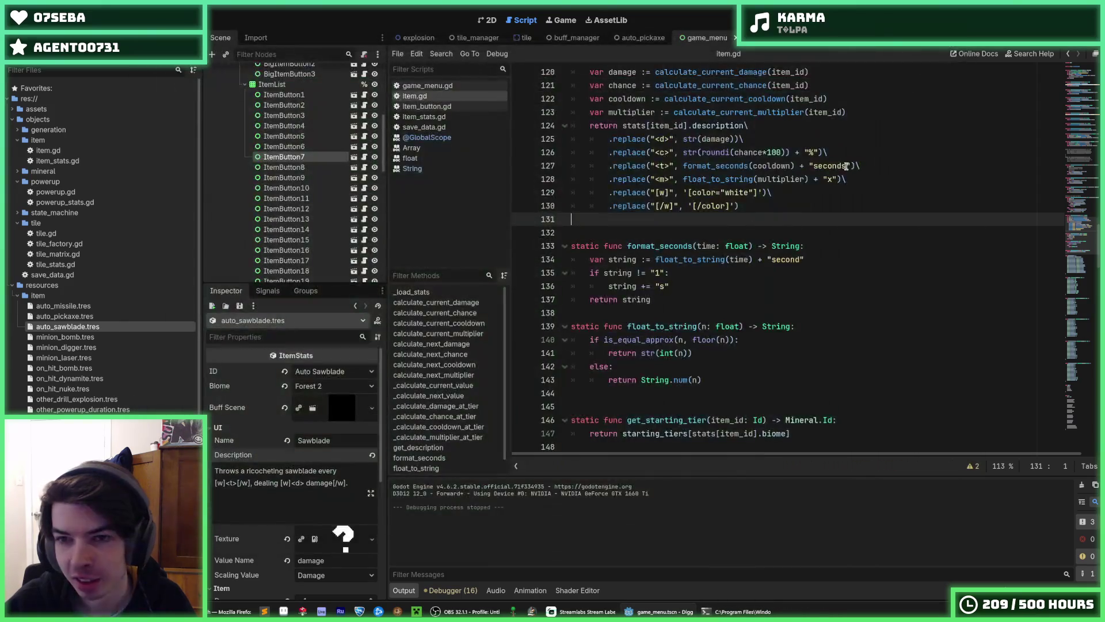
double_click(836, 166)
key(BackSpace)
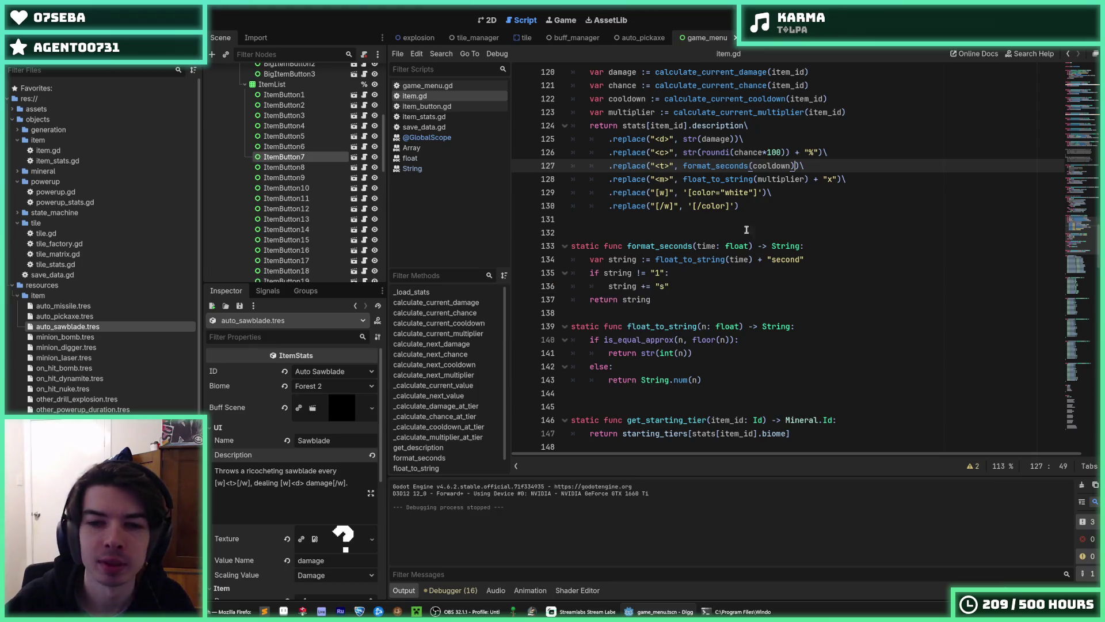
click(674, 308)
key(Return)
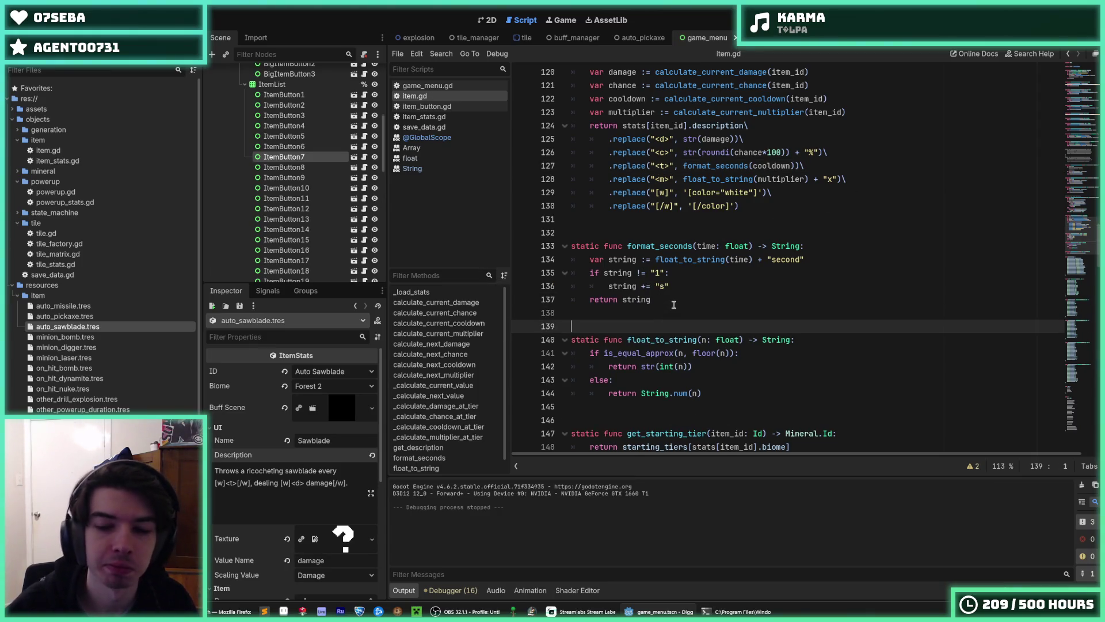
key(ctrl+s)
Save item.gd again and bring up the auto_pickaxe item resource.
click(681, 300)
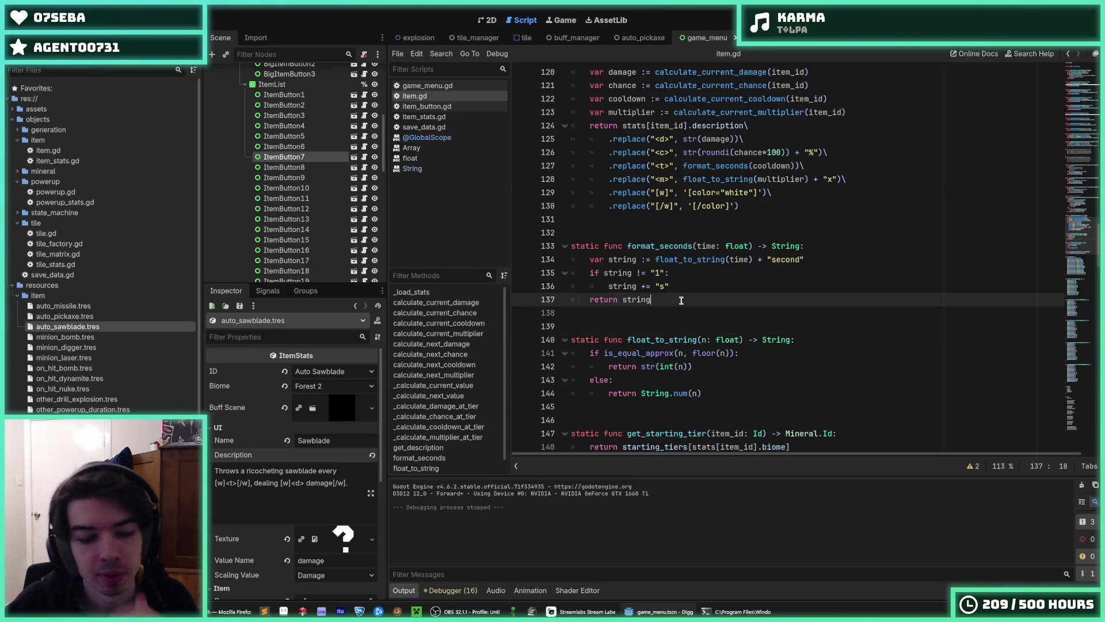
click(844, 193)
key(ctrl+s)
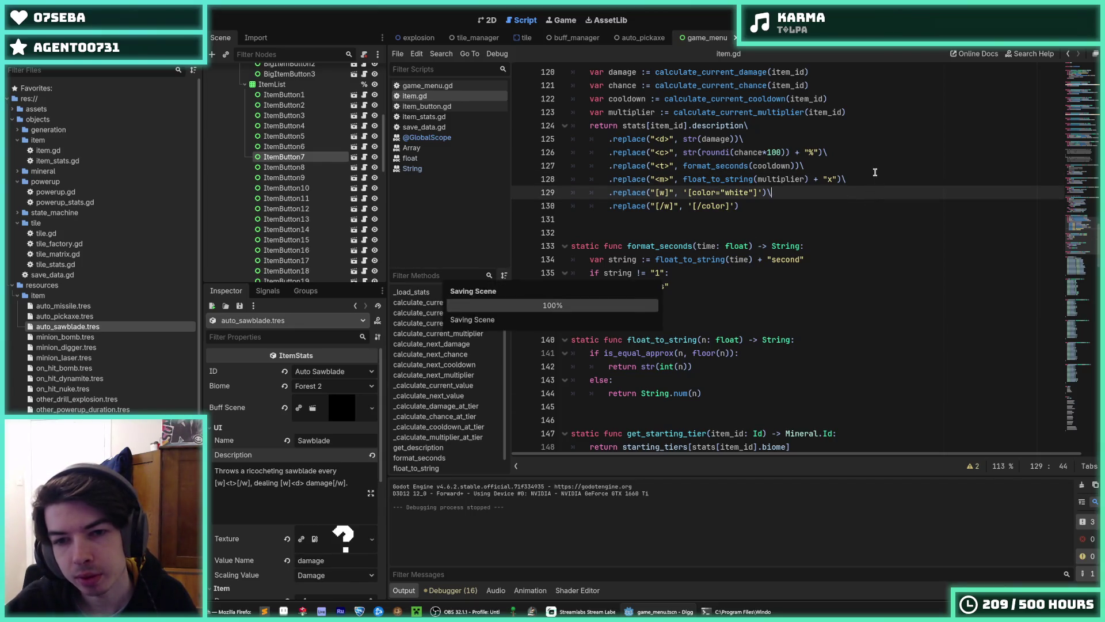
click(875, 172)
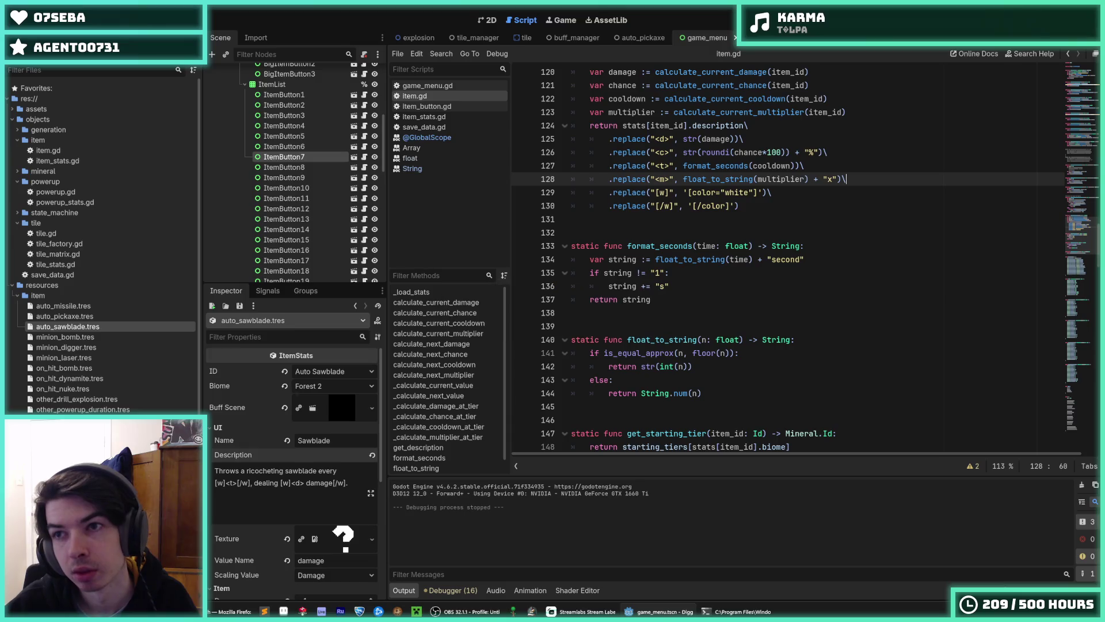
click(86, 316)
Save the auto_missile resource and strip "seconds" from the minion_laser description.
click(93, 309)
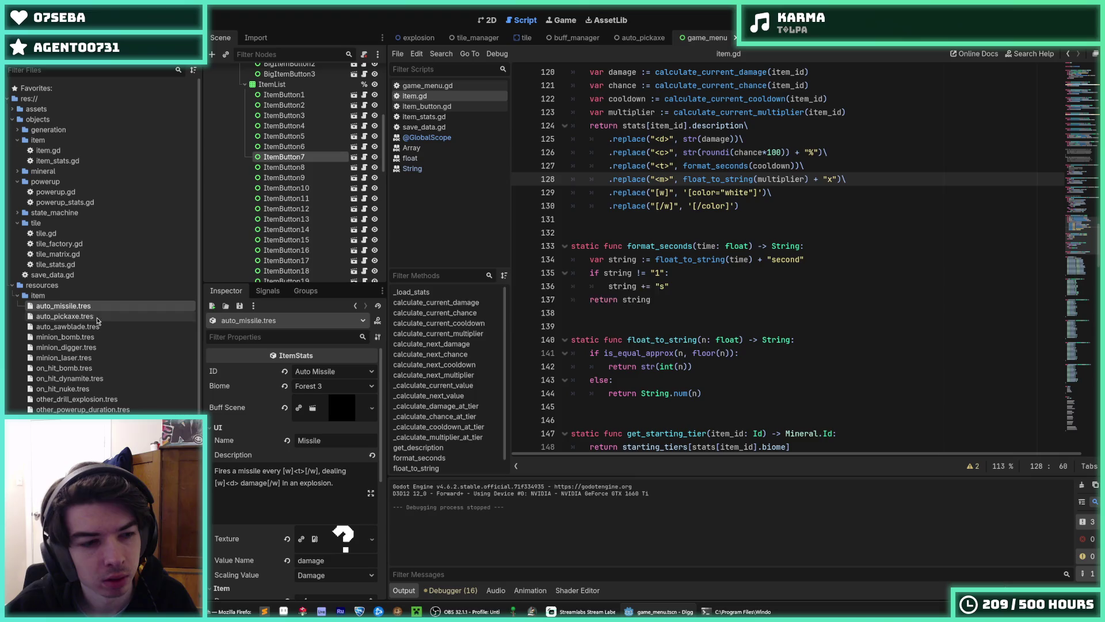
key(ctrl+s)
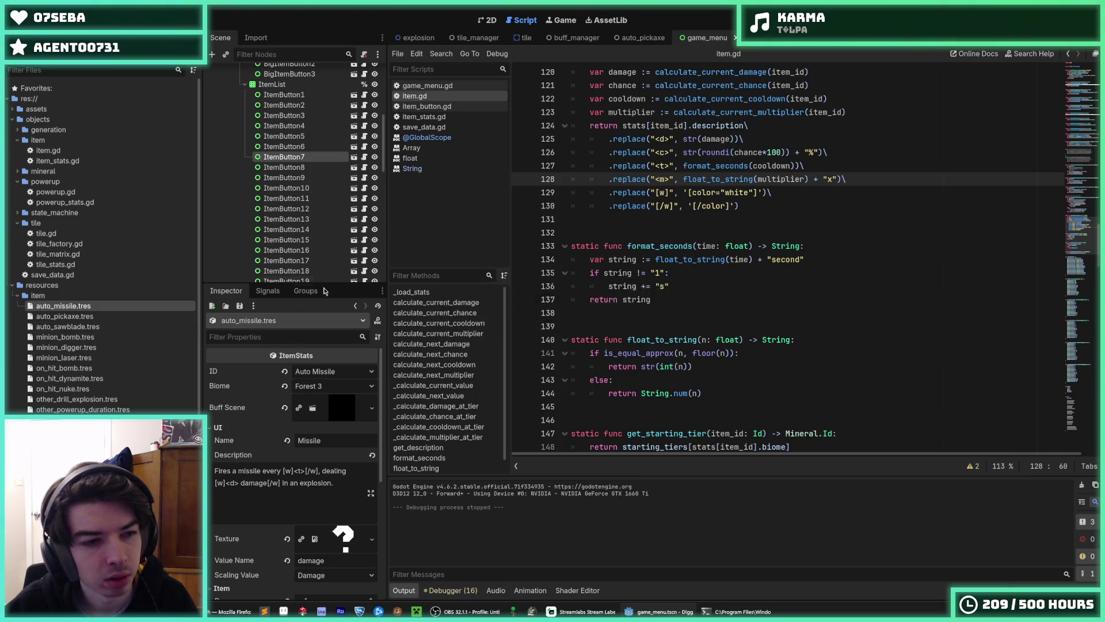
click(74, 360)
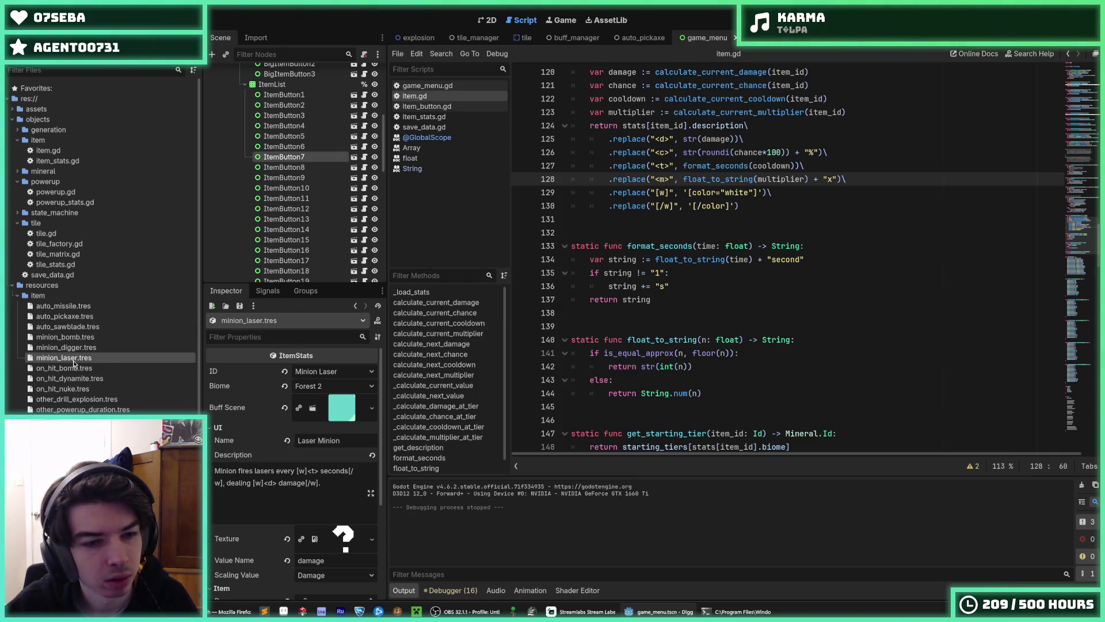
drag(347, 472, 316, 471)
key(BackSpace)
click(241, 349)
Strip the trailing "second(s)" from the minion_digger and minion_bomb descriptions.
click(120, 347)
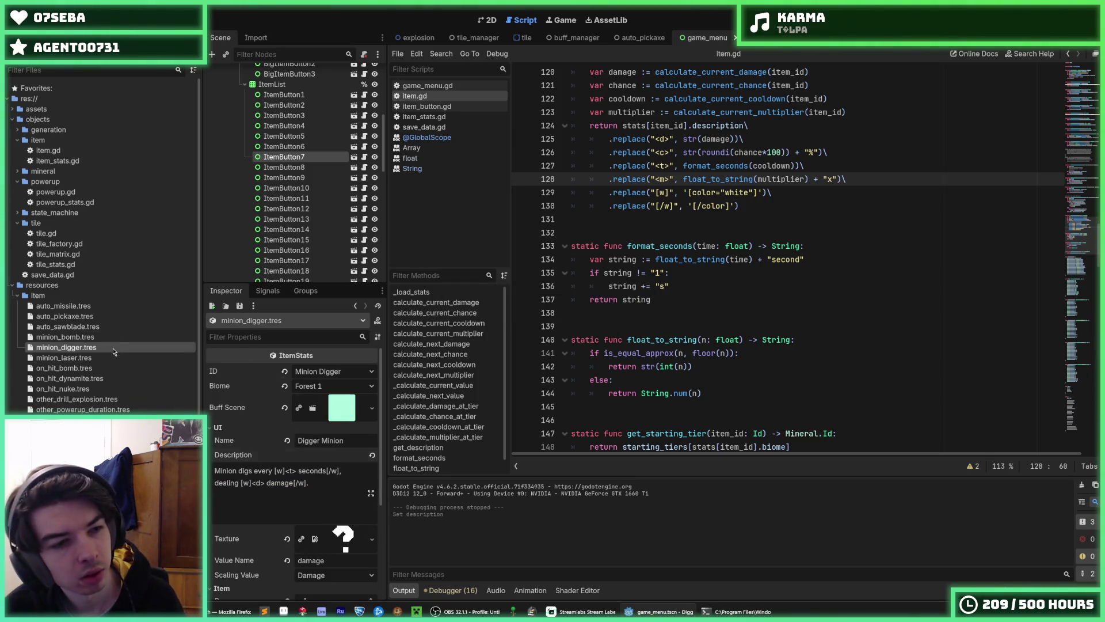
drag(325, 470, 295, 470)
key(BackSpace)
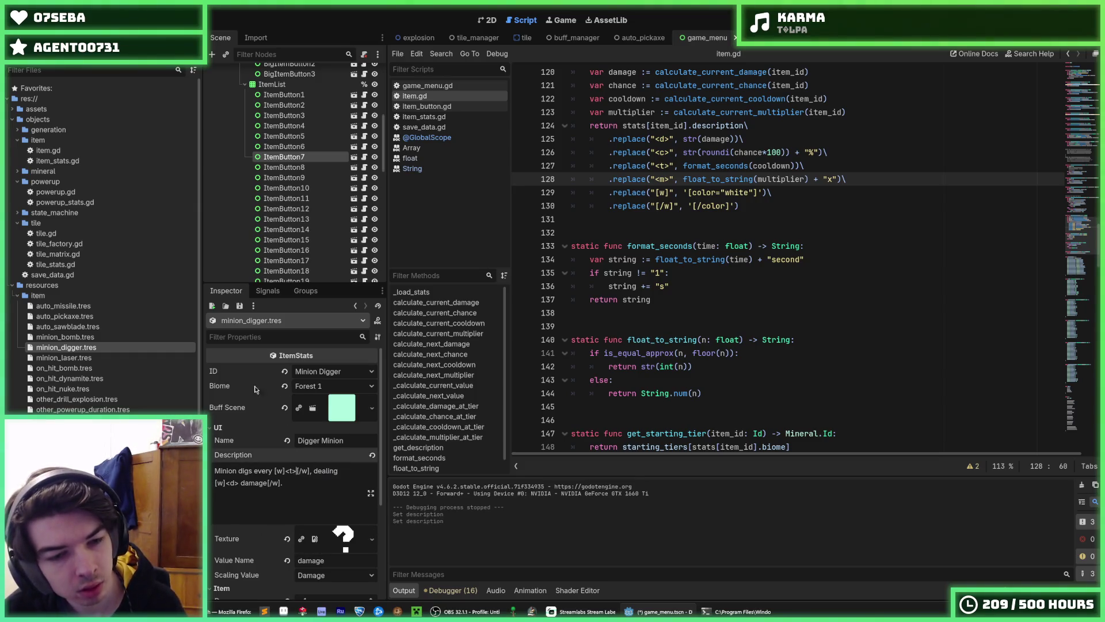
click(116, 337)
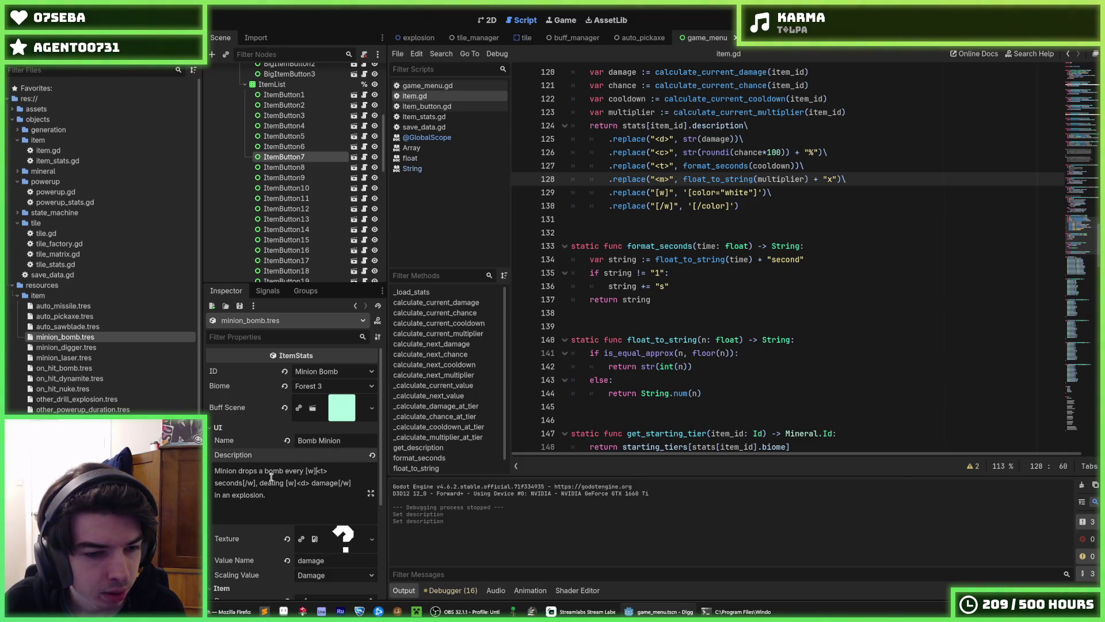
drag(241, 484, 328, 471)
key(BackSpace)
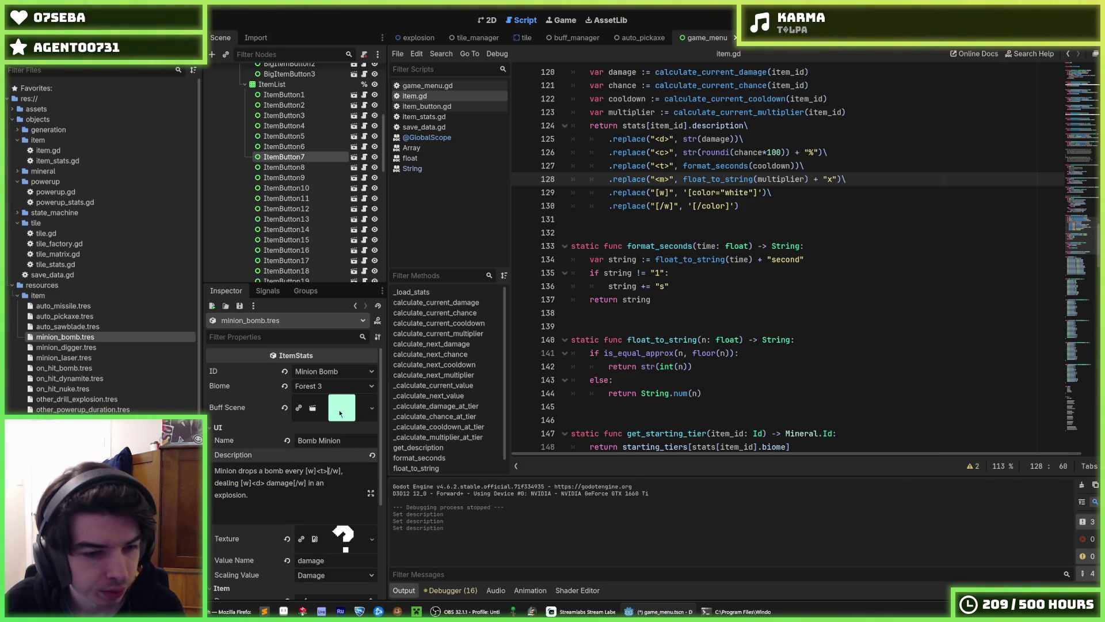
Review the on_hit_bomb and on_hit_dynamite resources, then run the game.
click(91, 368)
click(84, 379)
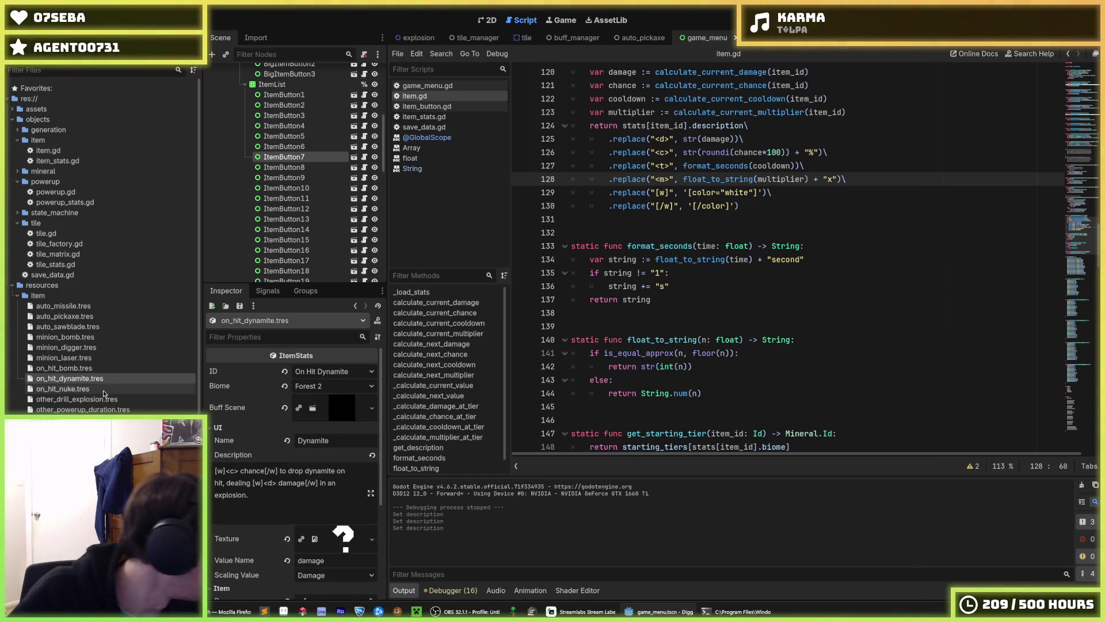
key(F5)
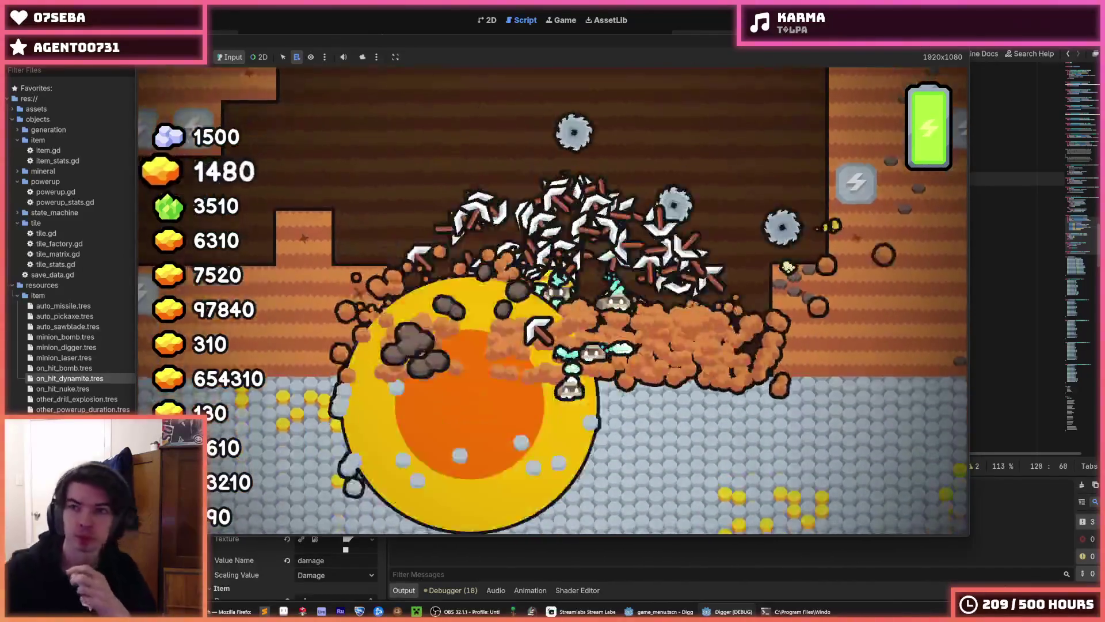
Check the Digger Minion tooltip, then add a space before "second" on line 134 and save.
key(F8)
key(F5)
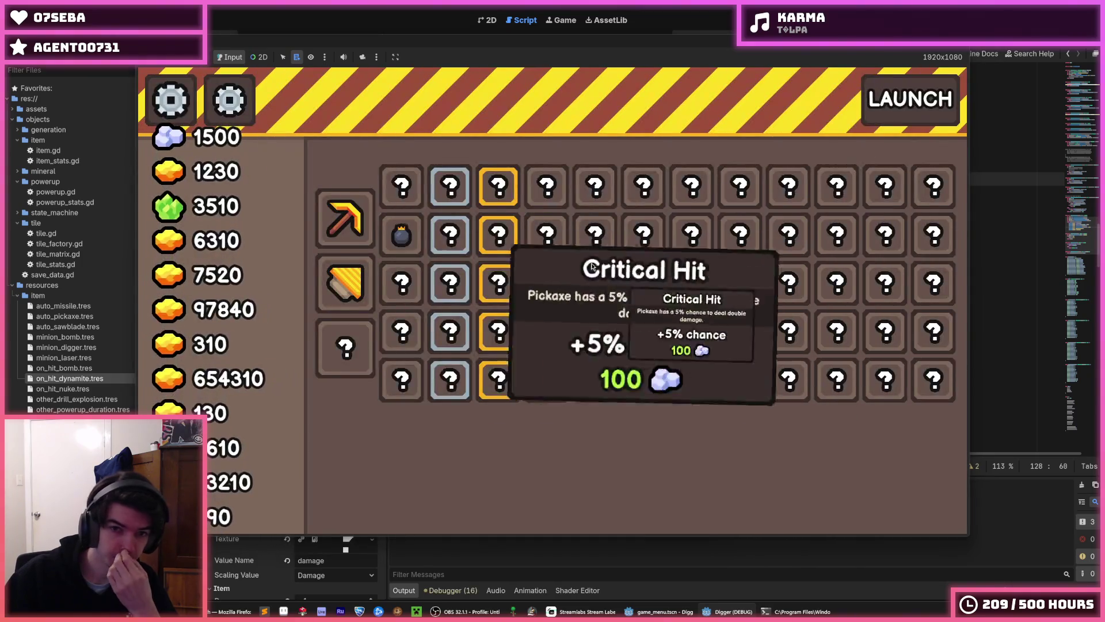
mouse_move(394, 335)
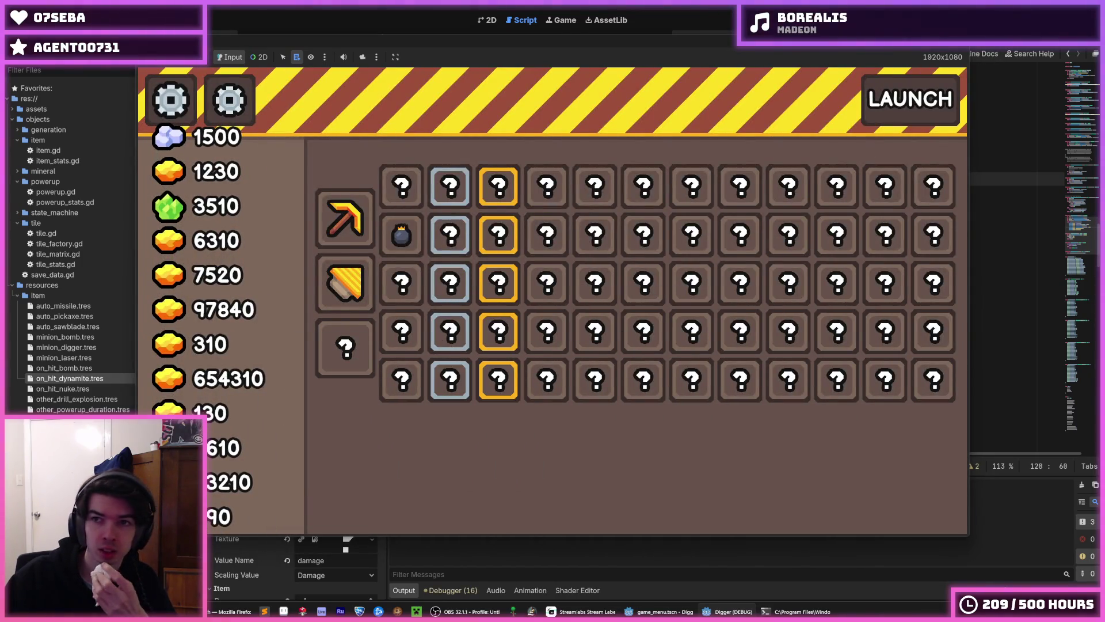
key(F8)
click(777, 259)
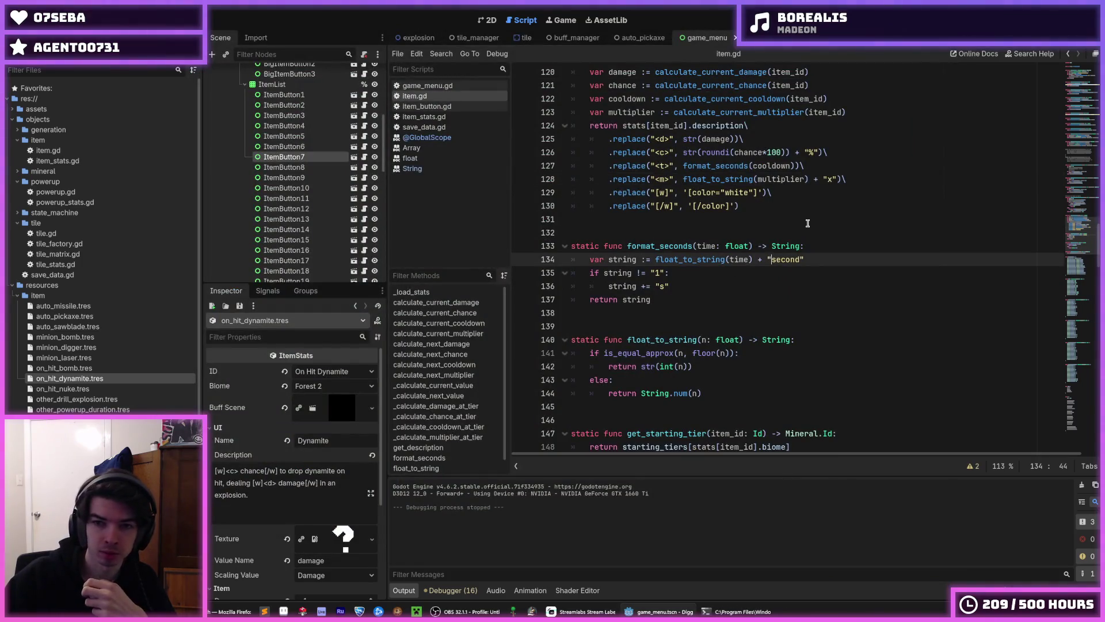
key(ctrl+s)
Rerun the game, buy two Digger Minion upgrades while checking the tooltip, then stop.
key(F5)
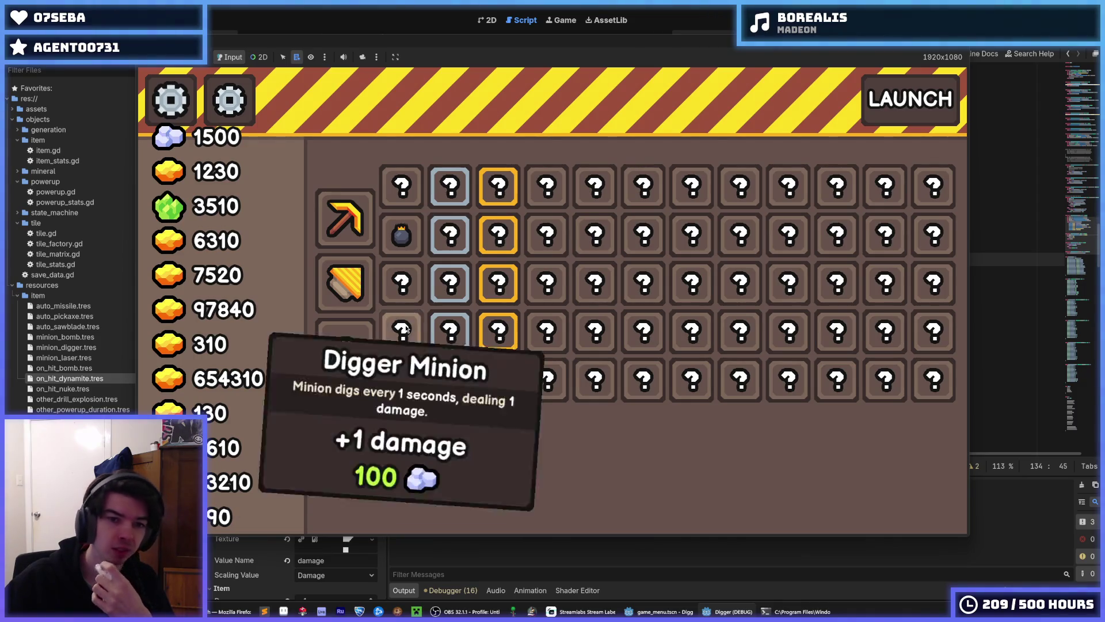
mouse_move(386, 345)
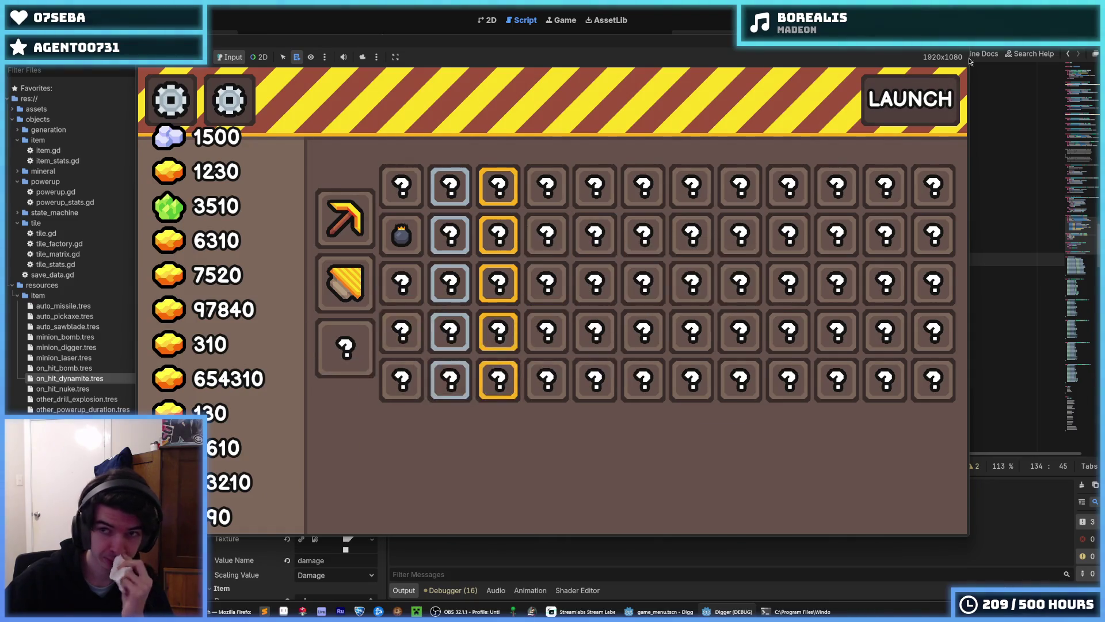
click(405, 296)
click(383, 331)
mouse_move(501, 337)
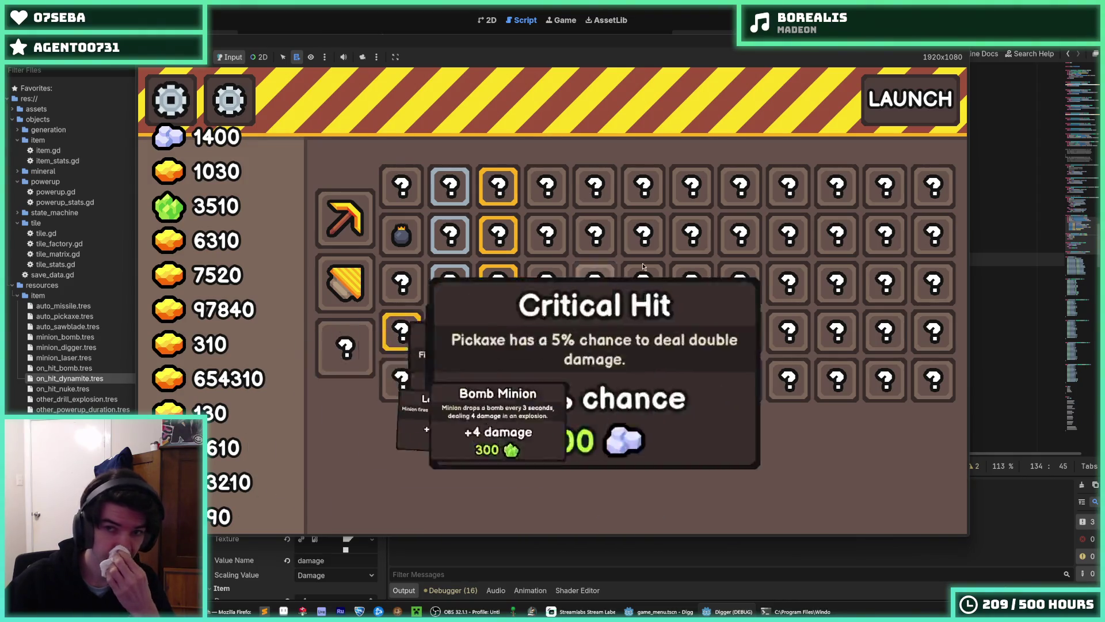
key(F8)
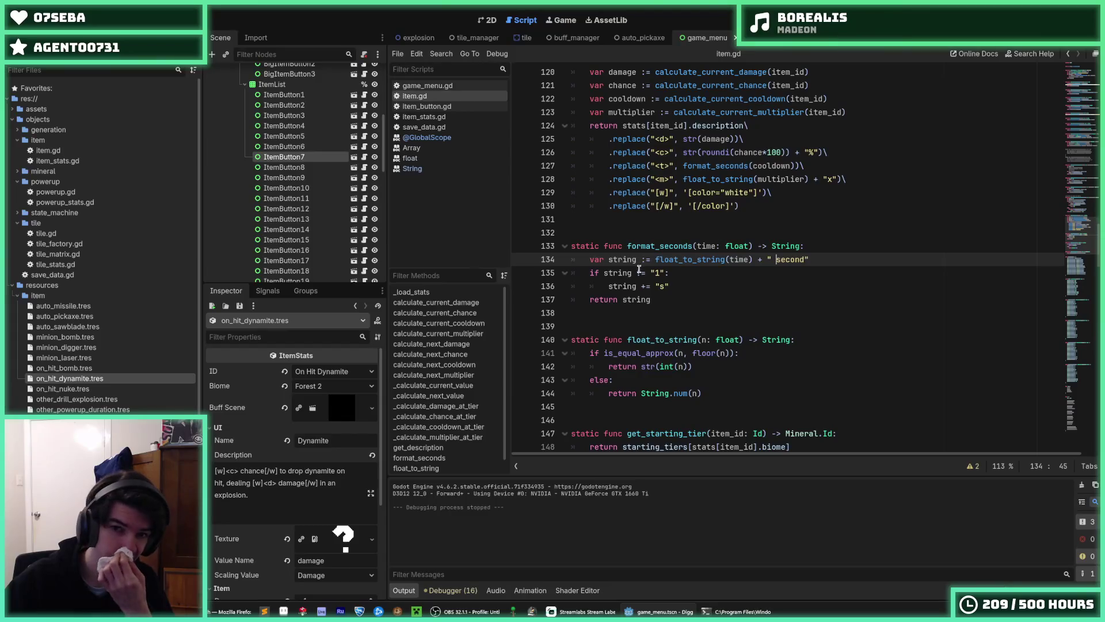
Rewrite the comparison on line 135 of item.gd as a .equal() call.
click(651, 273)
key(BackSpace)
key(BackSpace)
key(BackSpace)
text(.equal()
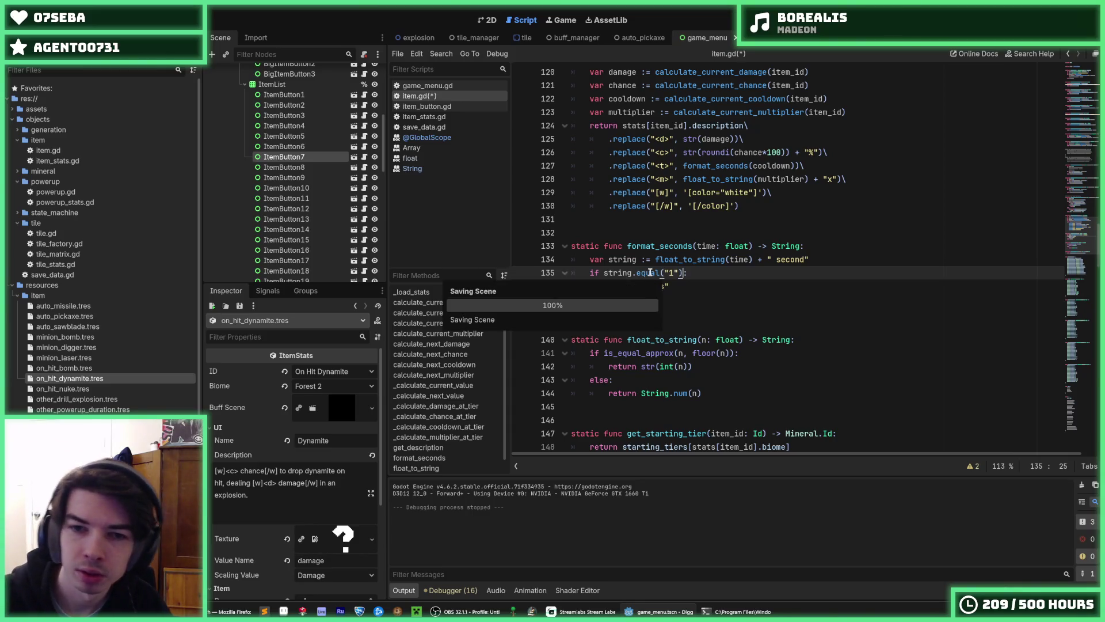
key(Up)
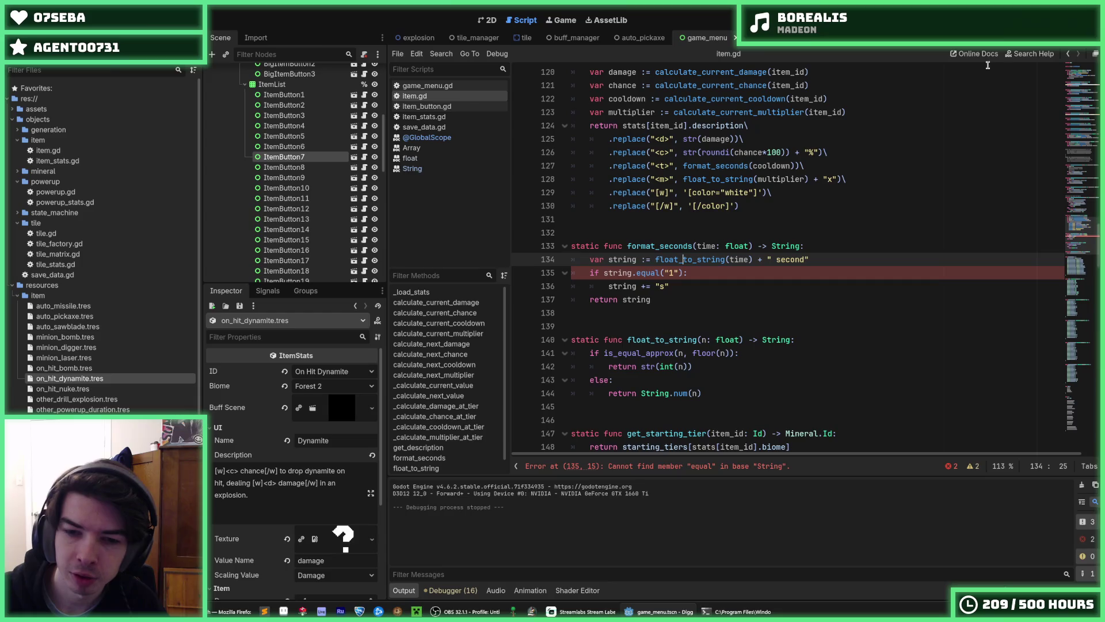
Search the built-in help and open the String class documentation.
click(1031, 54)
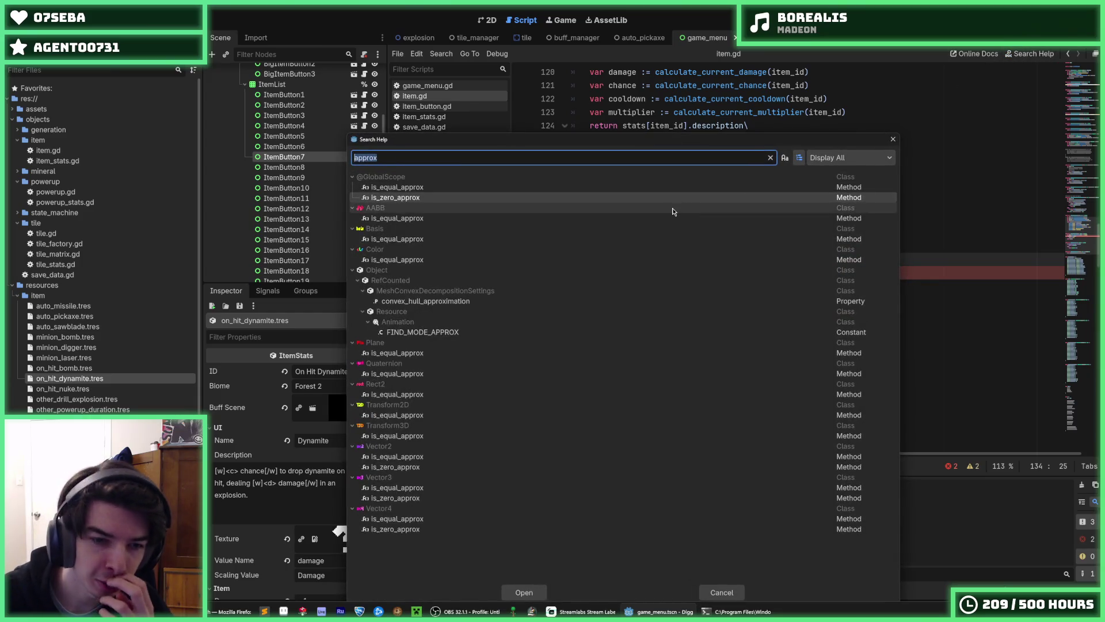
text(string equ)
key(BackSpace)
key(BackSpace)
key(BackSpace)
scroll(423, 483, down, 3)
double_click(392, 489)
scroll(679, 299, down, 5)
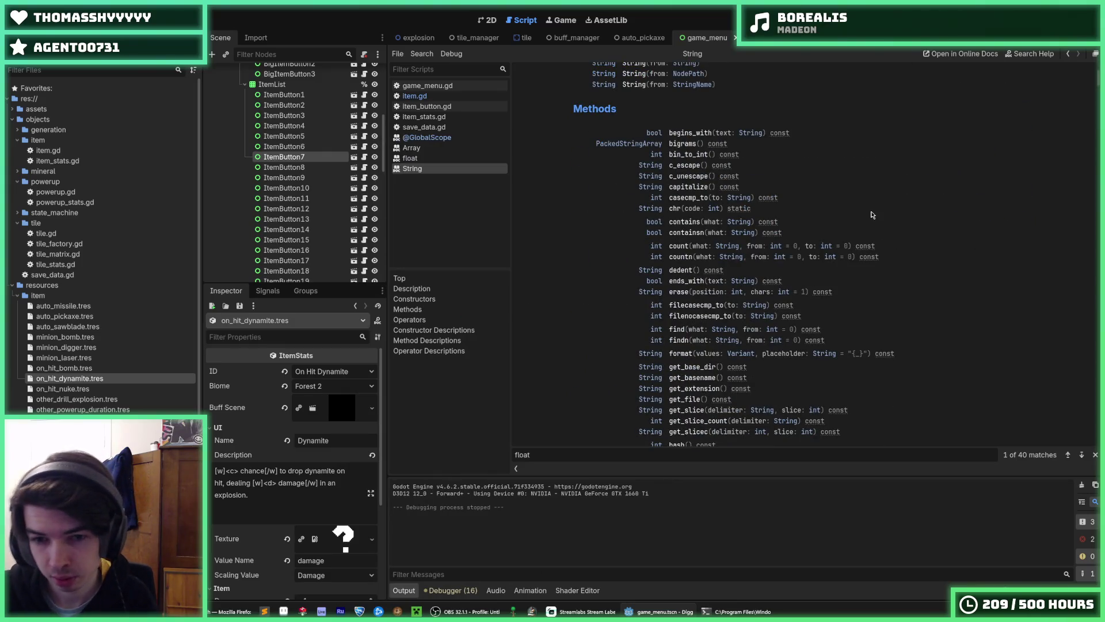
Look up 'equal' in the String docs, review the operator descriptions, and return to line 135.
key(ctrl+f)
text(equal)
scroll(881, 207, up, 3)
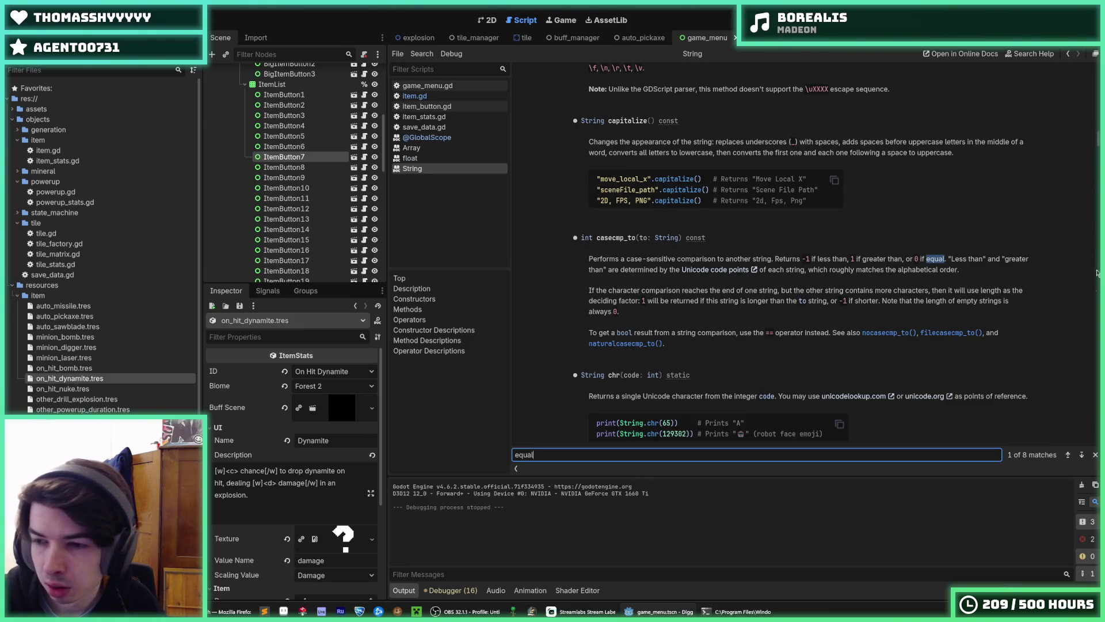
mouse_move(1098, 140)
mouse_down()
mouse_move(1099, 64)
mouse_move(1099, 115)
mouse_up()
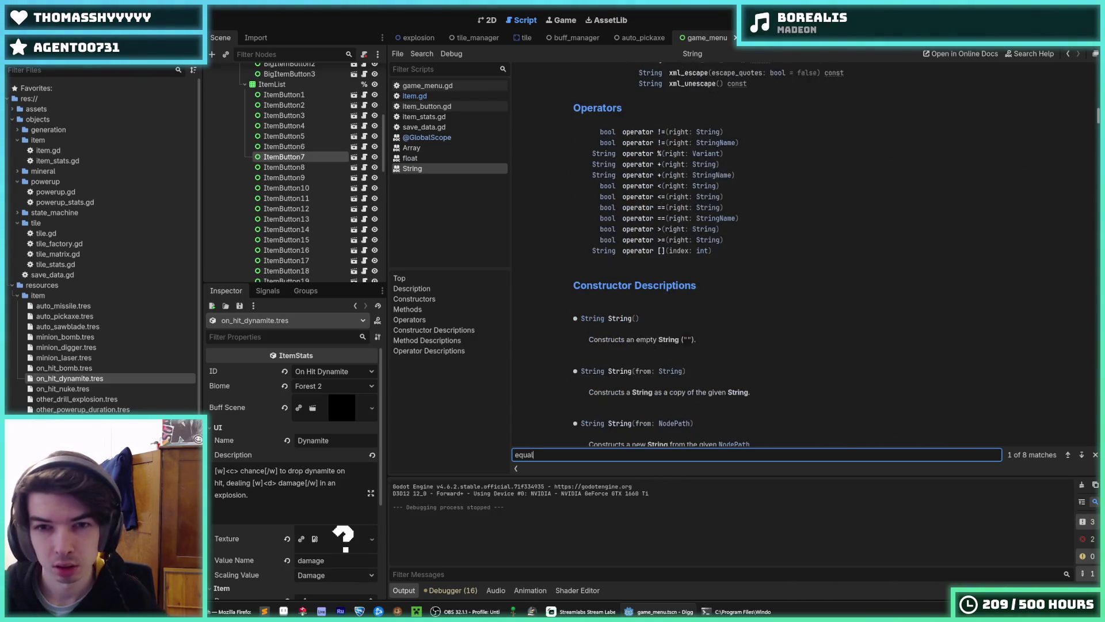
click(657, 208)
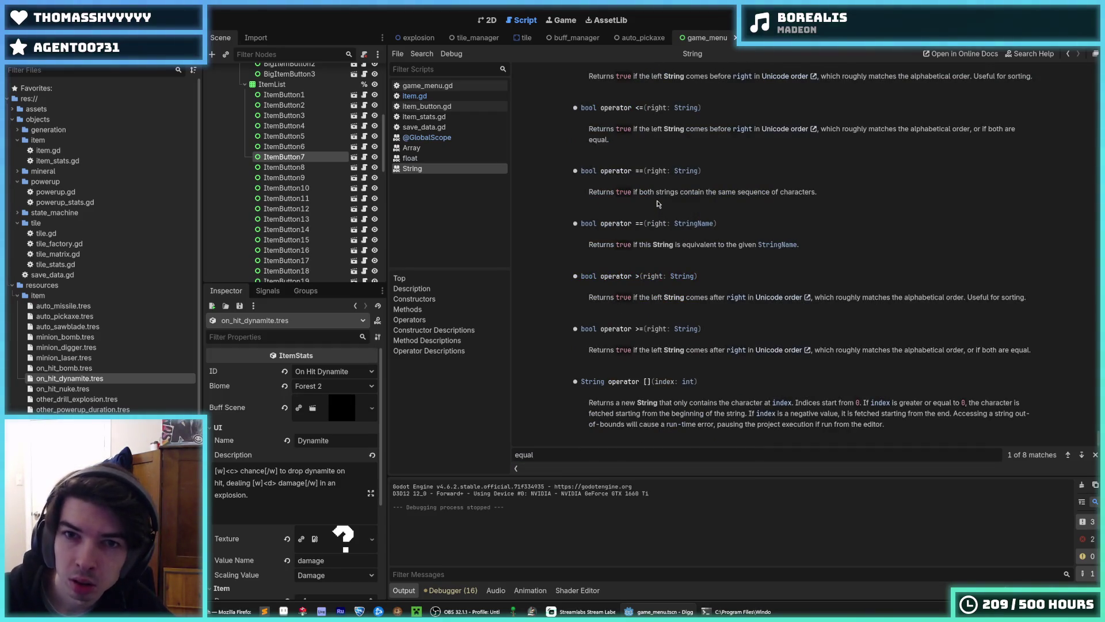
scroll(679, 185, up, 2)
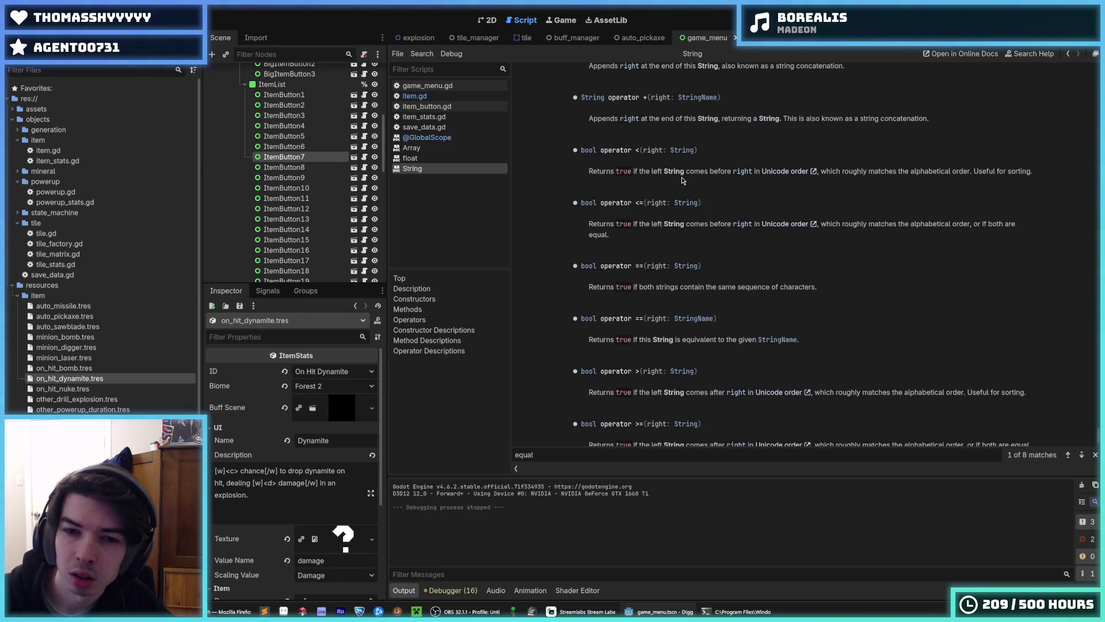
scroll(682, 184, down, 2)
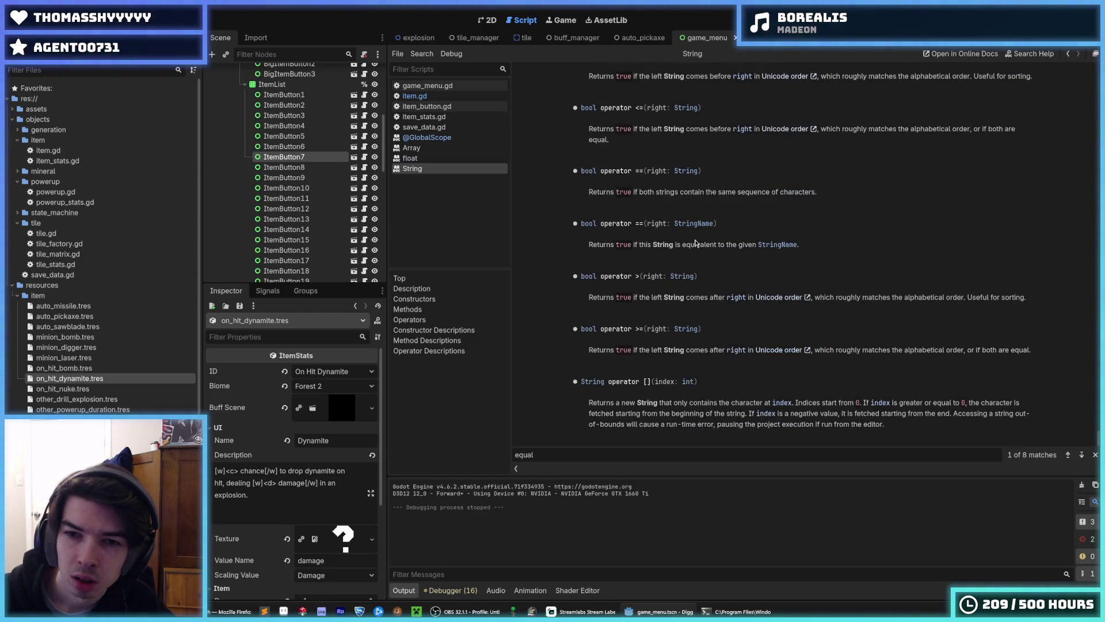
key(alt+Left)
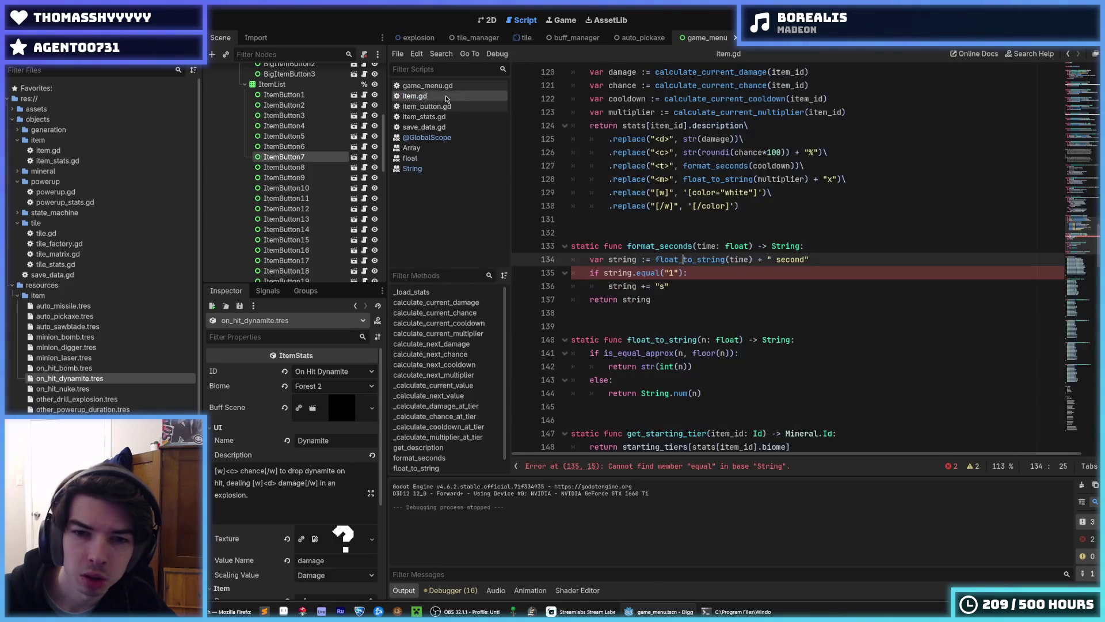
click(688, 271)
Replace the equal call on line 135 with a != comparison against "1 second".
key(BackSpace)
key(Left)
key(Left)
key(Left)
key(BackSpace)
key(BackSpace)
key(BackSpace)
text(!=)
key(Down)
key(Down)
key(Down)
key(Home)
key(BackSpace)
Append + "seconds" after the cooldown on line 127 and save item.gd.
key(alt+Left)
key(alt+Left)
key(alt+Left)
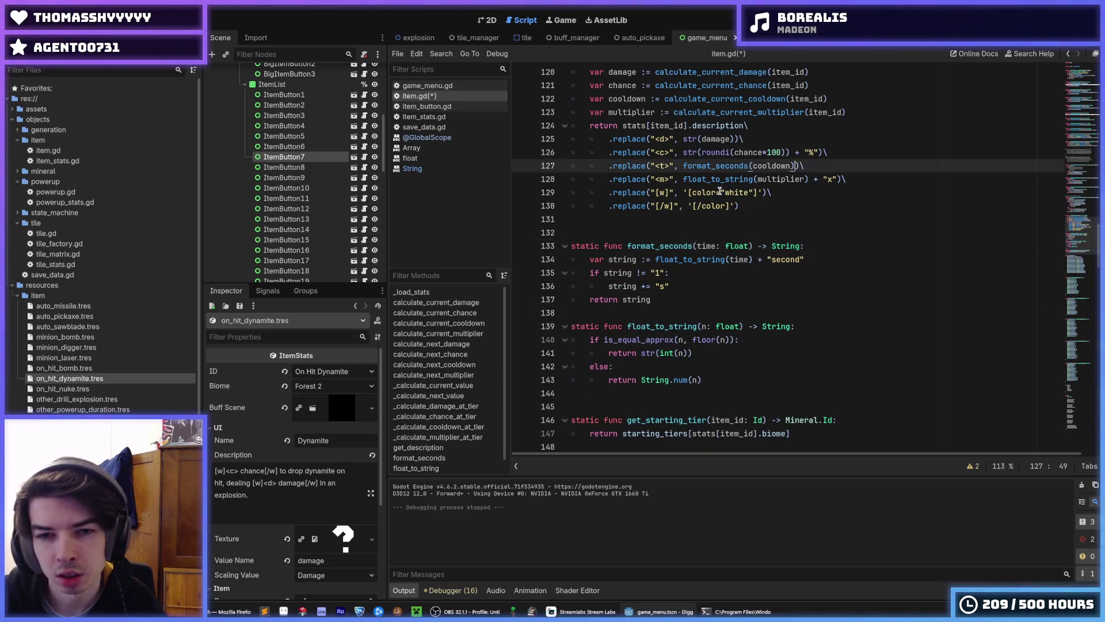
text(+ "seconds)
click(658, 274)
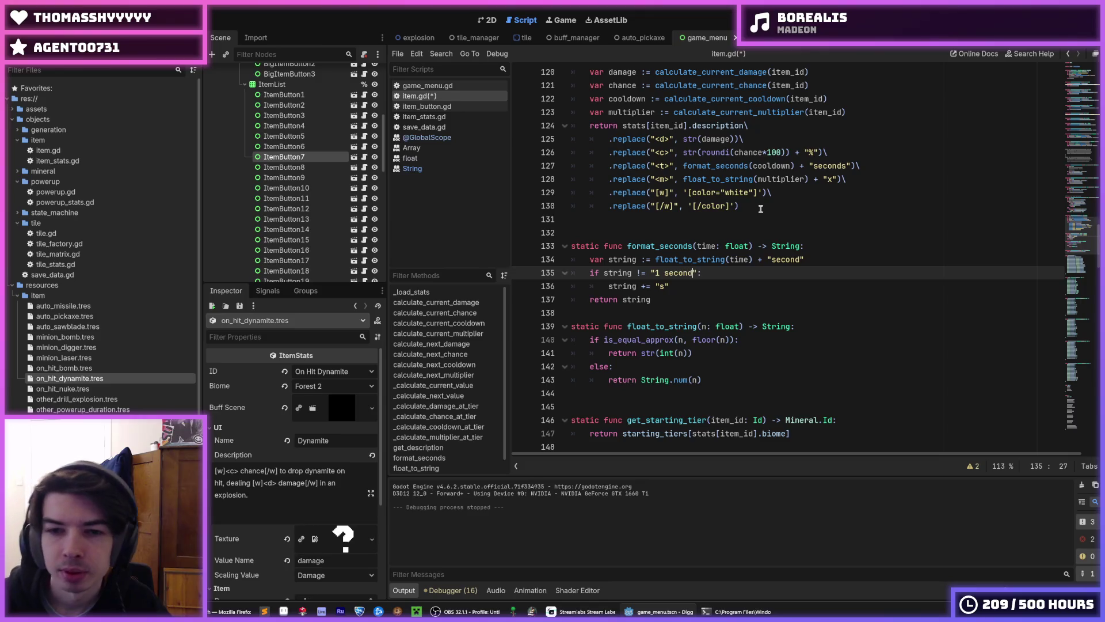
key(End)
key(ctrl+s)
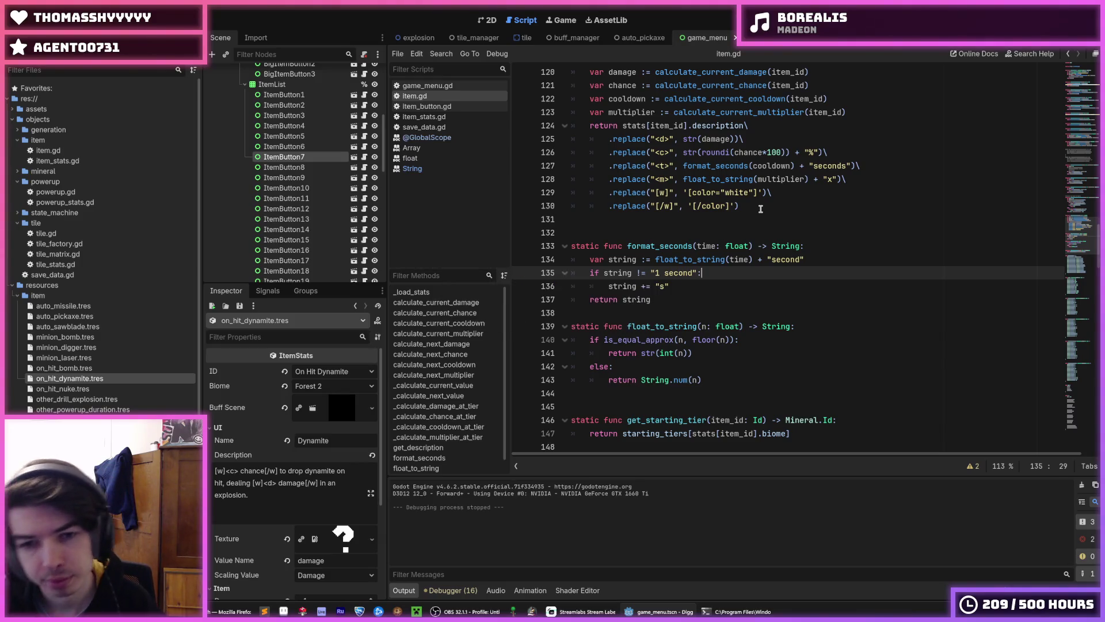
Add an empty line below the if block and save the script.
key(Down)
key(Down)
key(Down)
key(Return)
key(Up)
key(Up)
key(Up)
key(Up)
key(End)
key(ctrl+s)
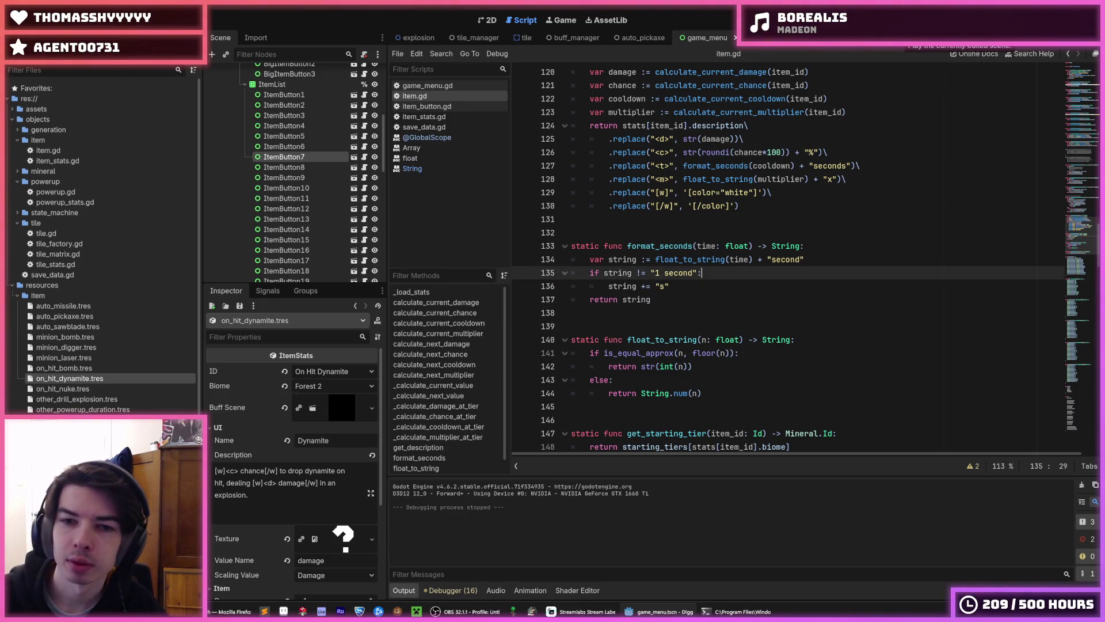
Try deleting " second" from the line 135 comparison, undo it, and run the game.
drag(693, 274, 658, 274)
key(BackSpace)
click(706, 274)
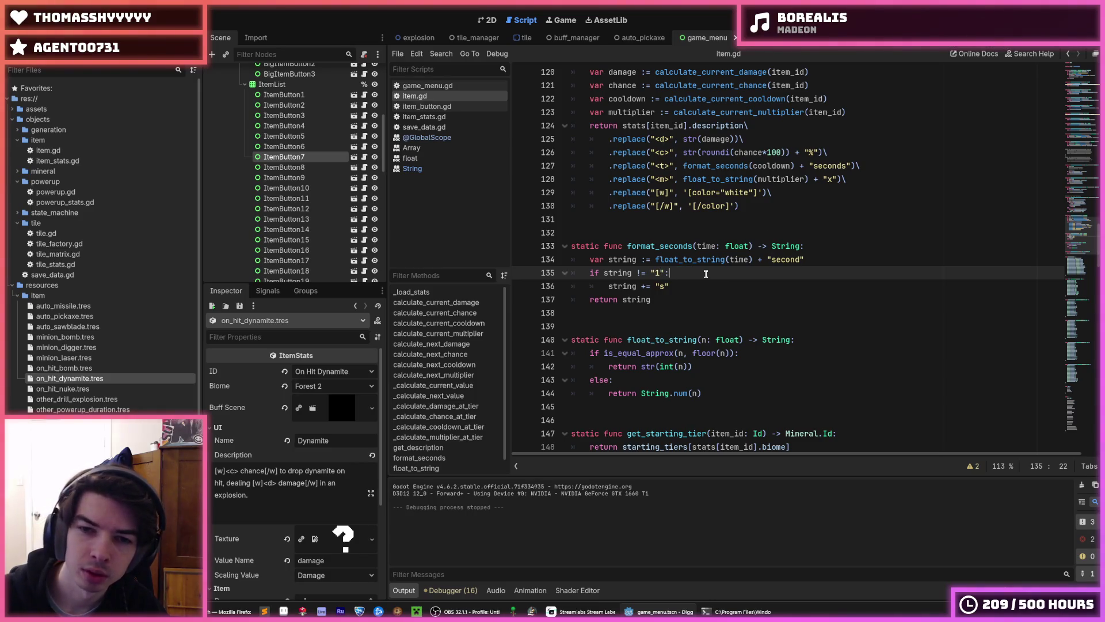
key(ctrl+z)
click(705, 274)
key(F5)
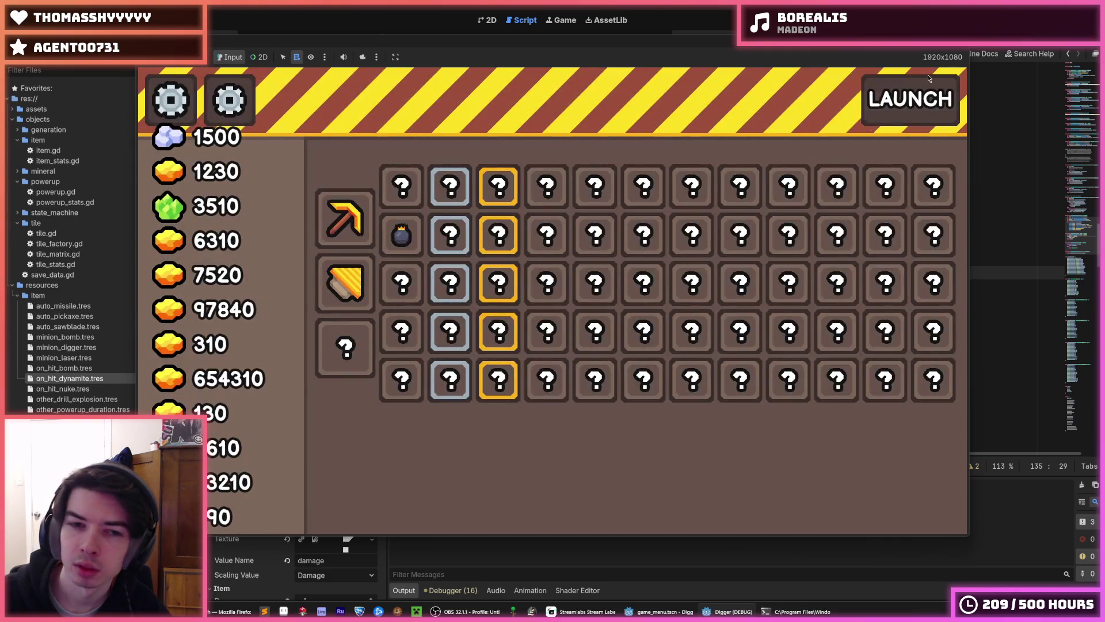
Check the Digger Minion tooltip, stop the game, and review lines 134–136 of format_seconds.
mouse_move(437, 347)
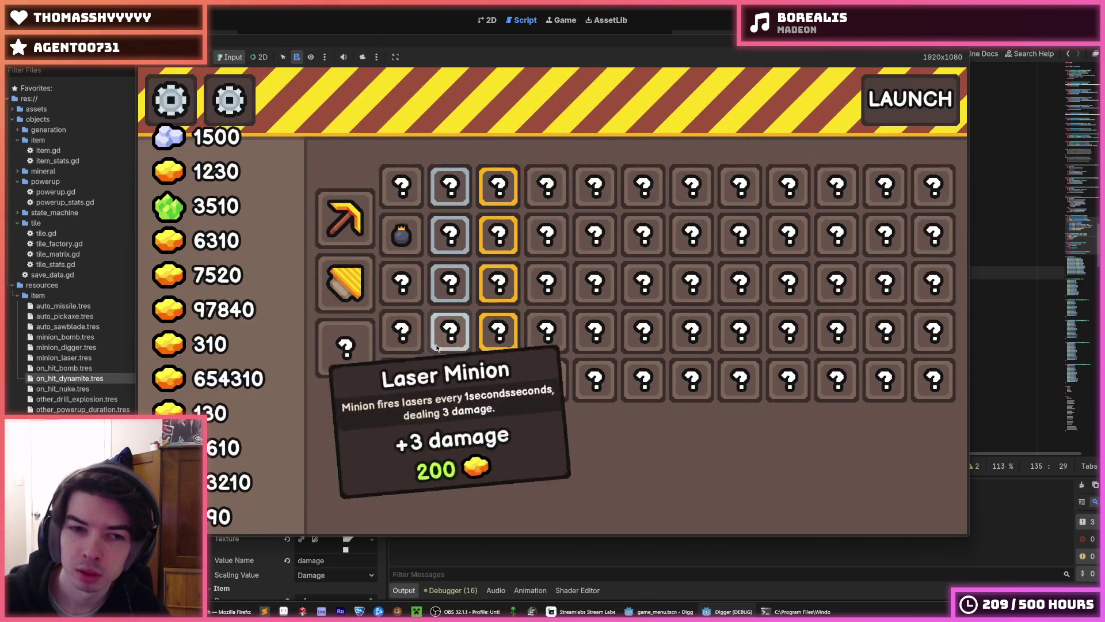
mouse_move(404, 338)
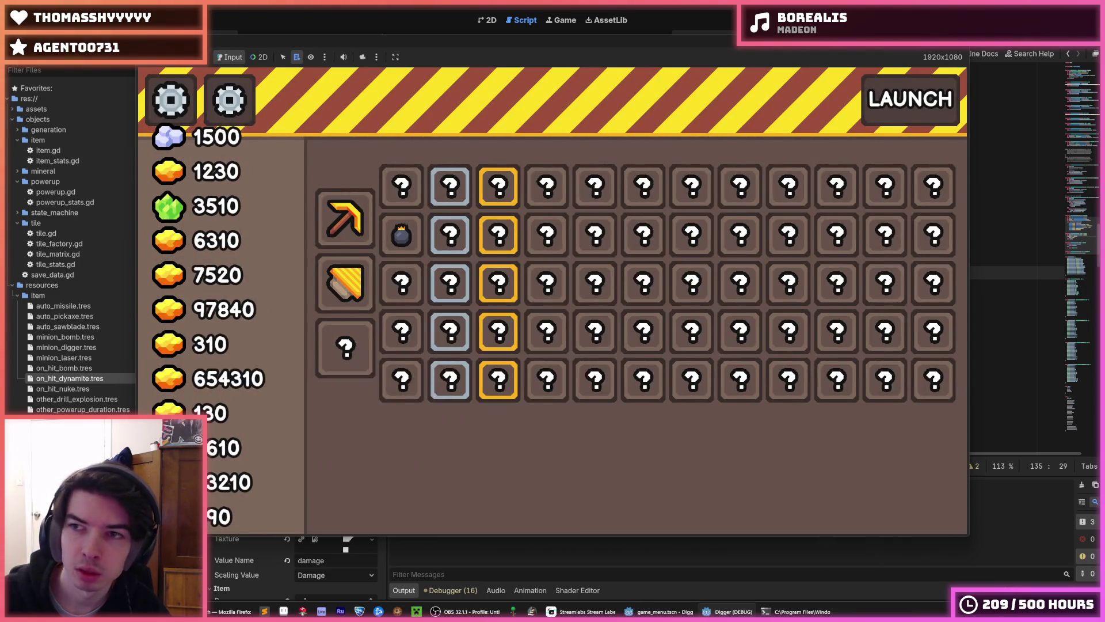
key(F8)
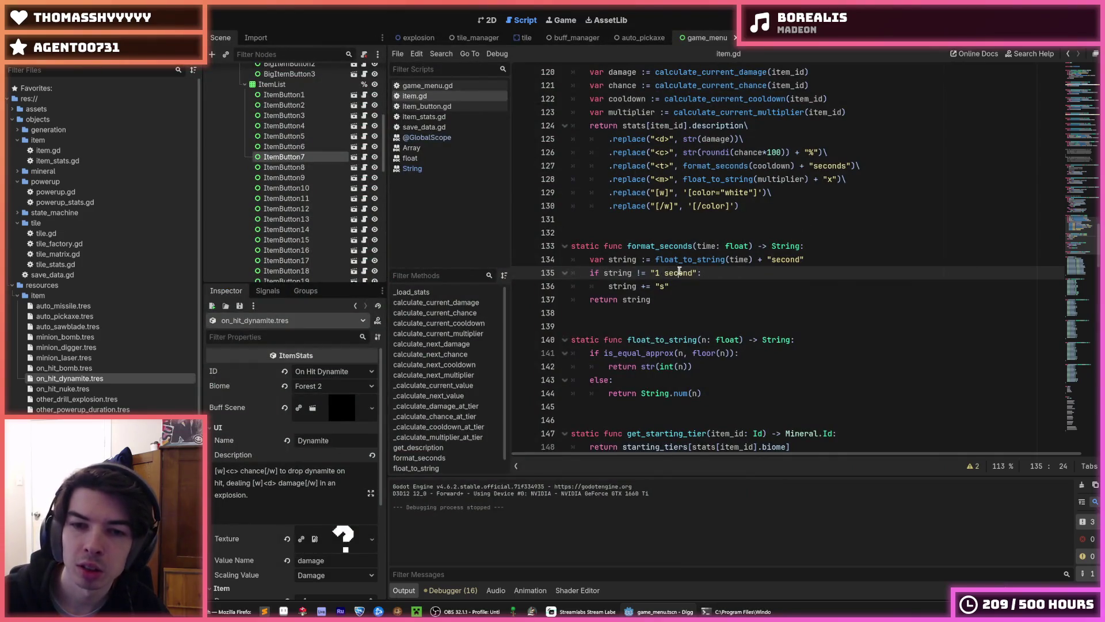
click(818, 249)
click(800, 259)
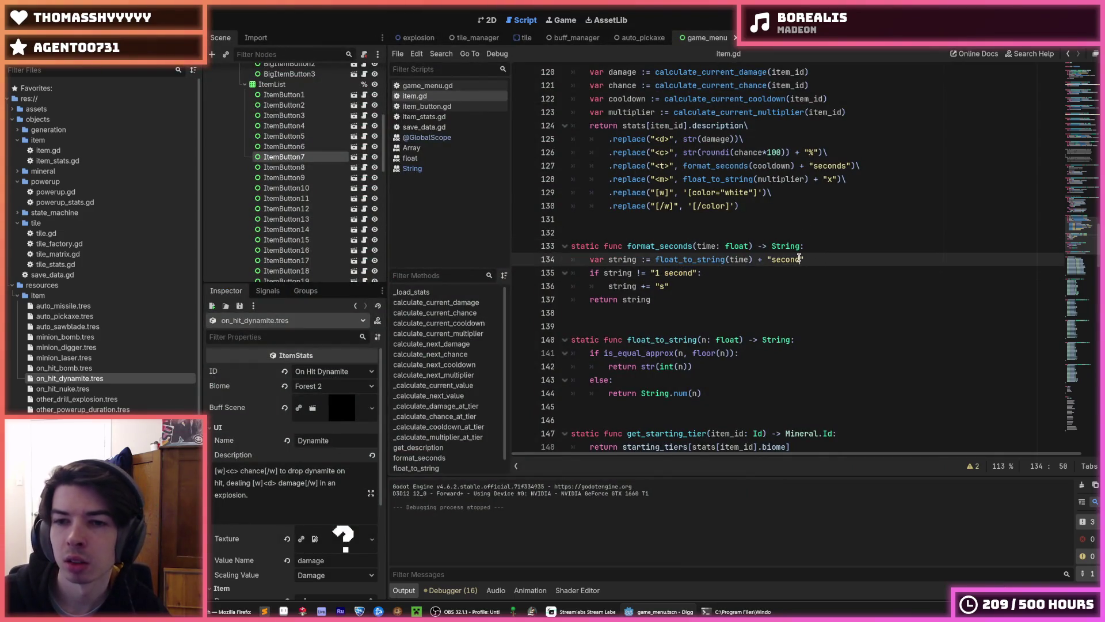
click(735, 274)
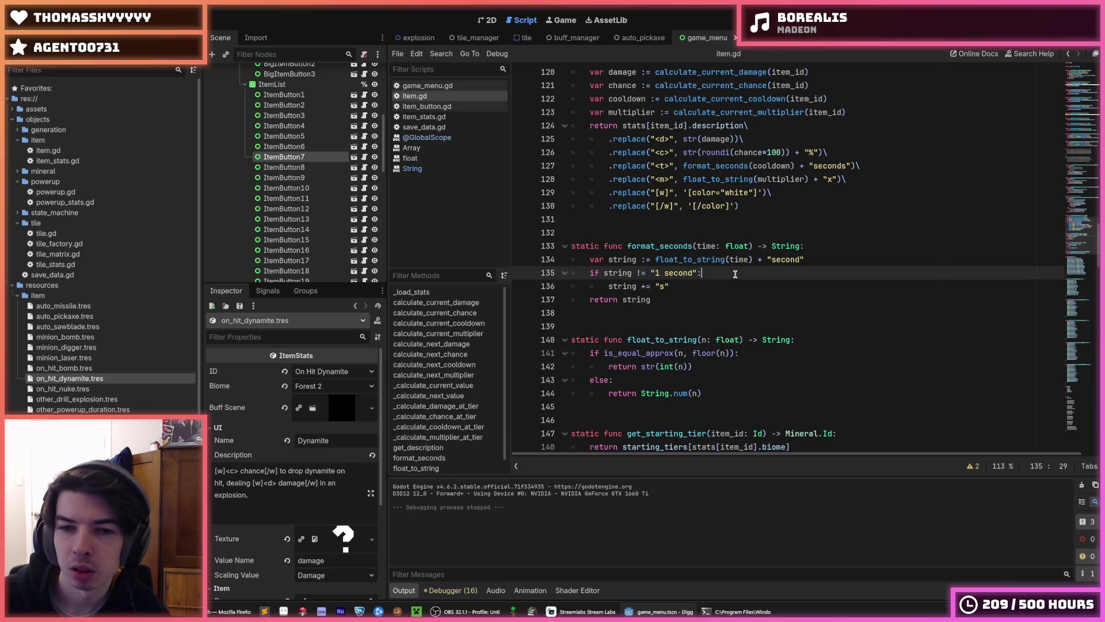
click(676, 285)
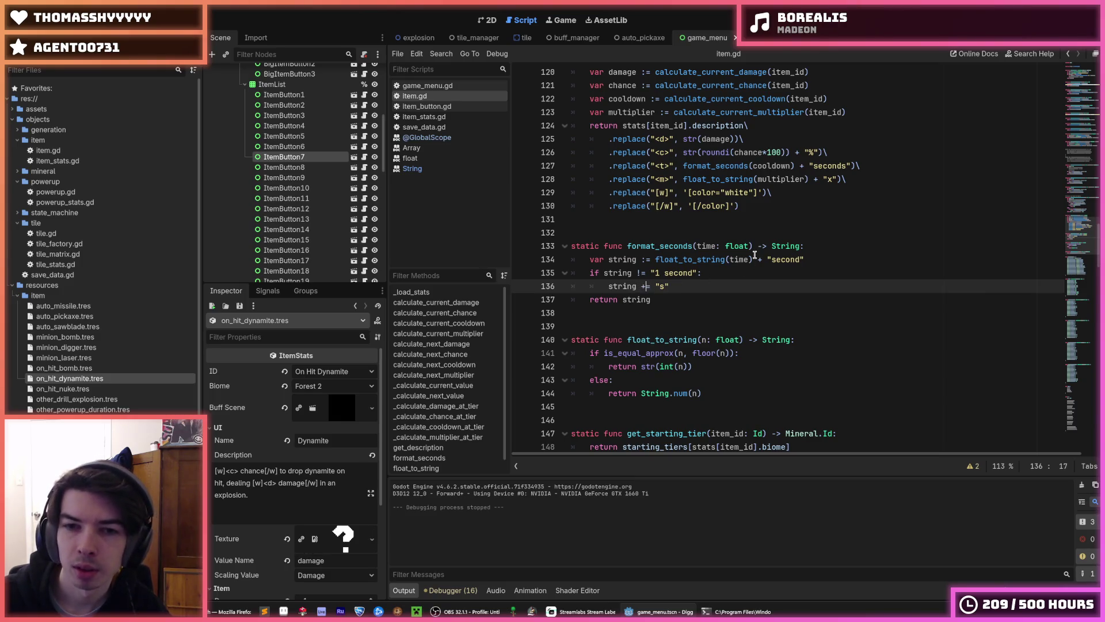
click(705, 276)
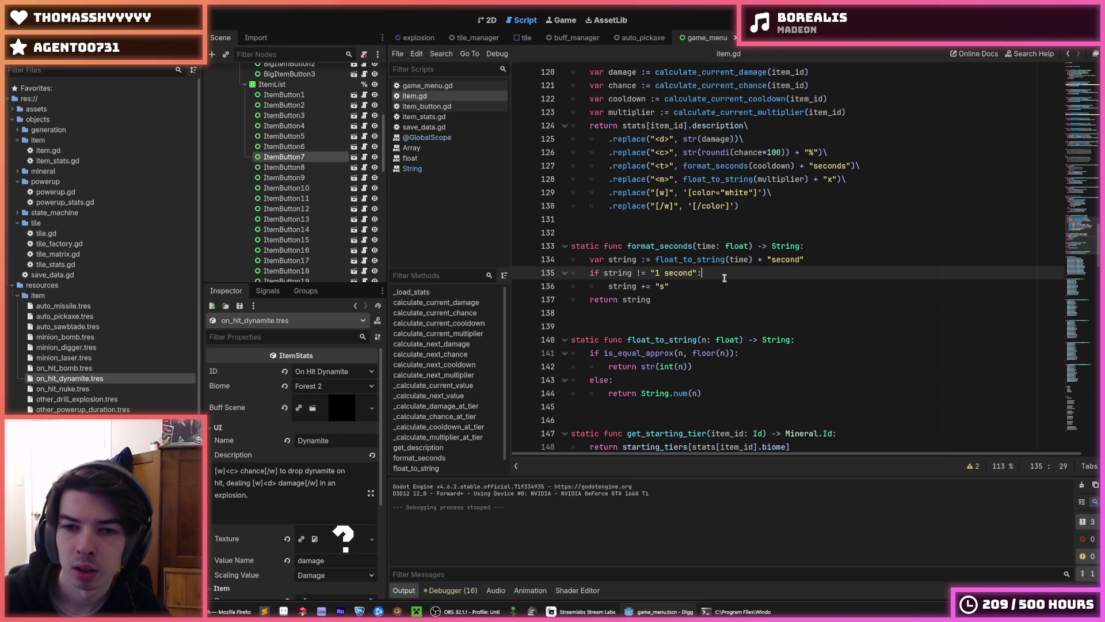
double_click(710, 260)
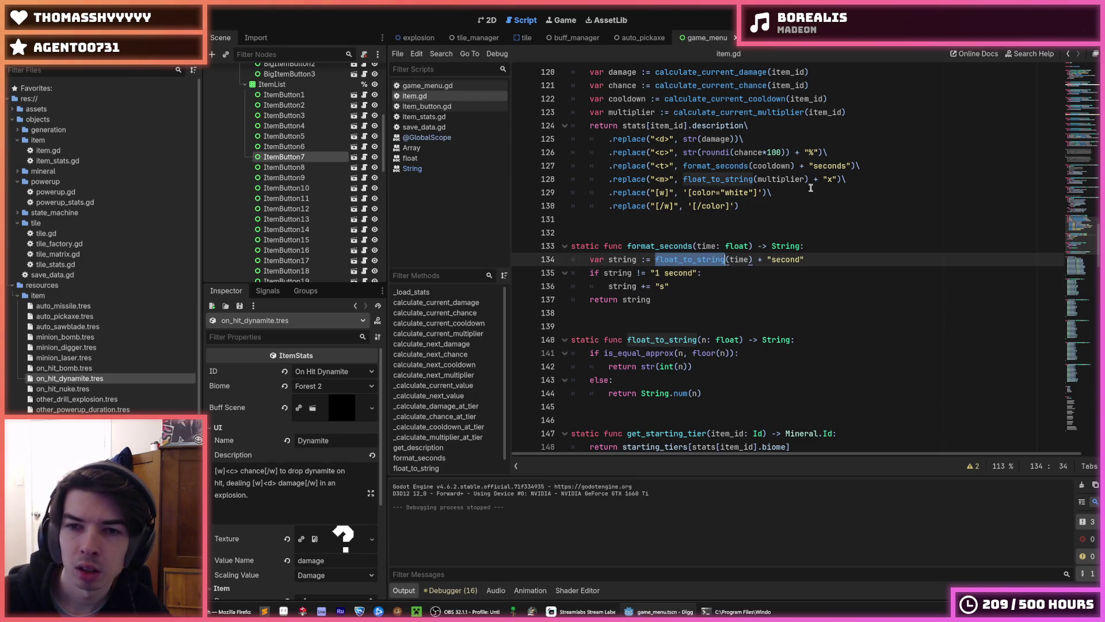
Delete the "seconds" suffix from line 127 and rerun the game.
double_click(829, 166)
key(BackSpace)
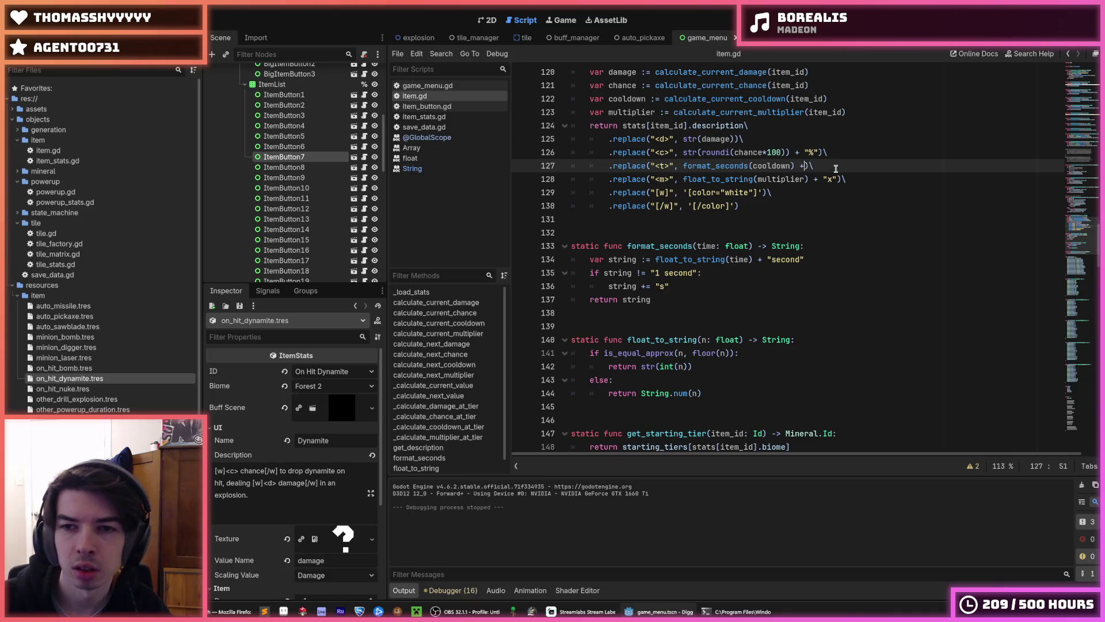
key(F5)
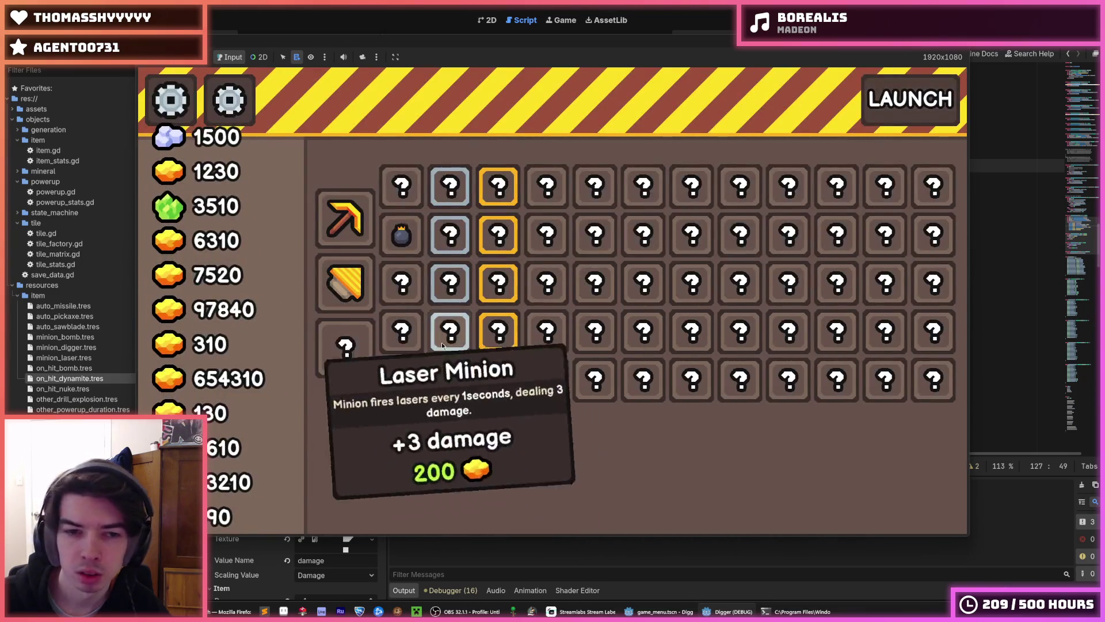
Recheck the tooltip, fix the spacing before "second" on line 134, and rerun.
mouse_move(406, 334)
key(F8)
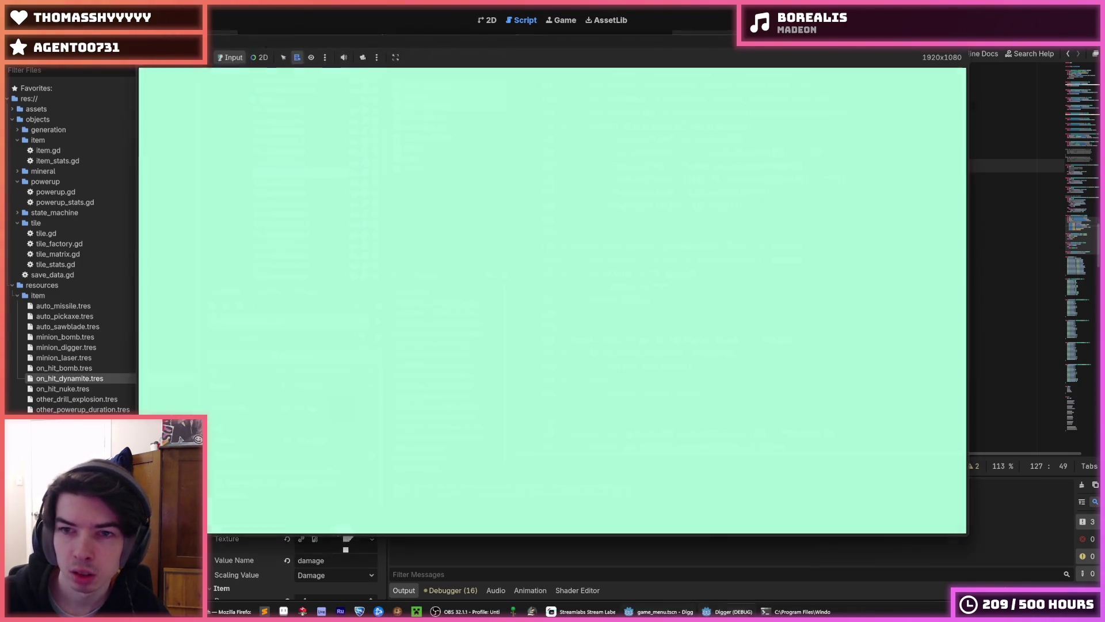
click(776, 259)
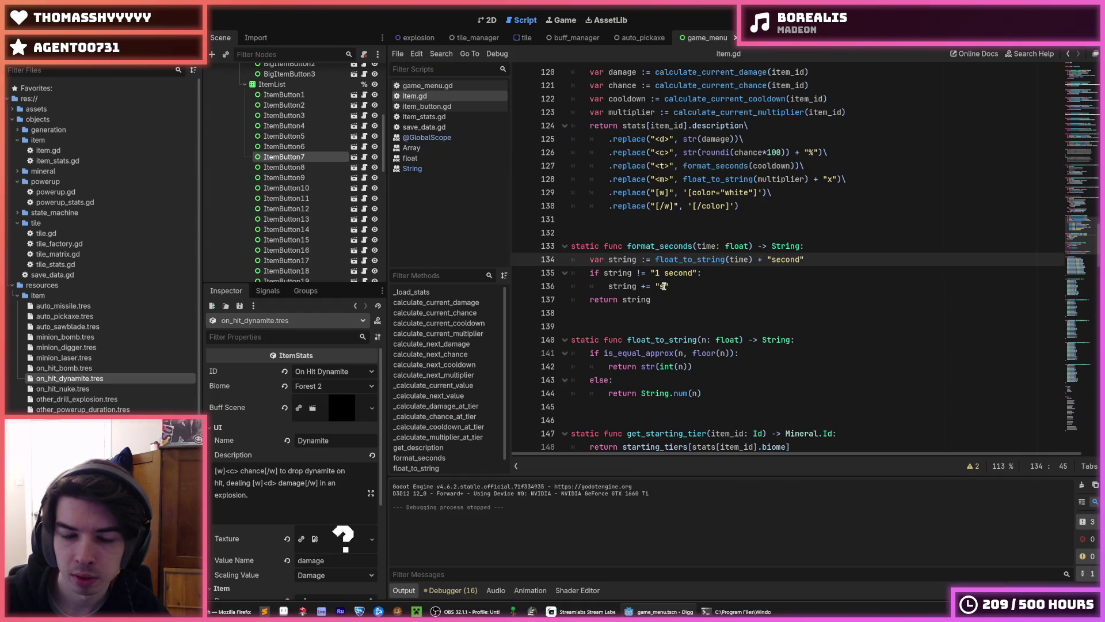
click(660, 286)
click(773, 259)
key(F5)
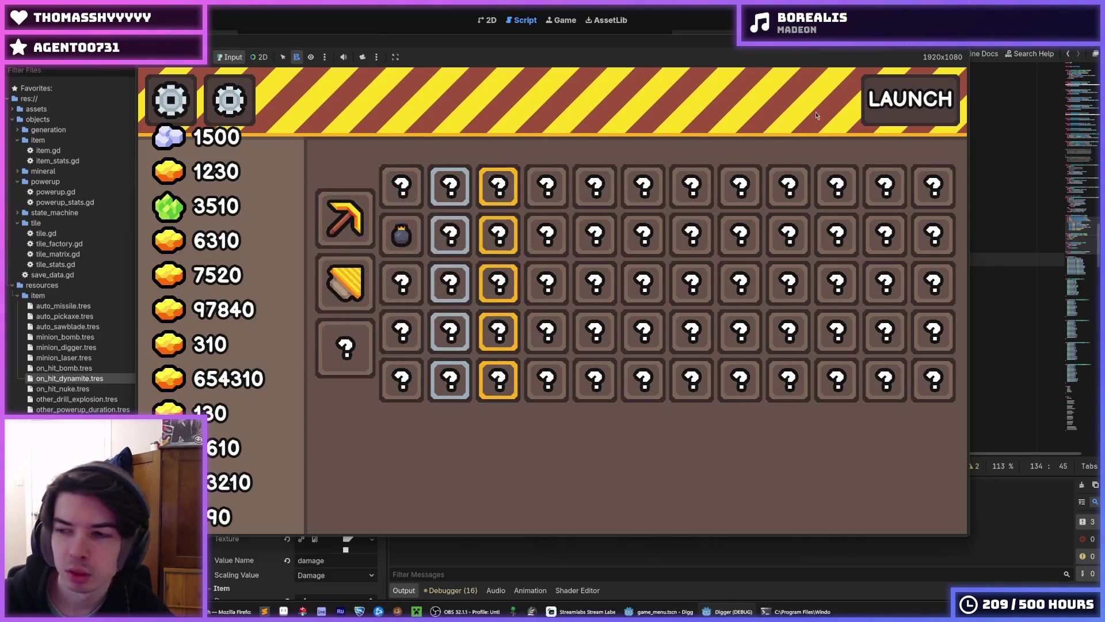
key(F8)
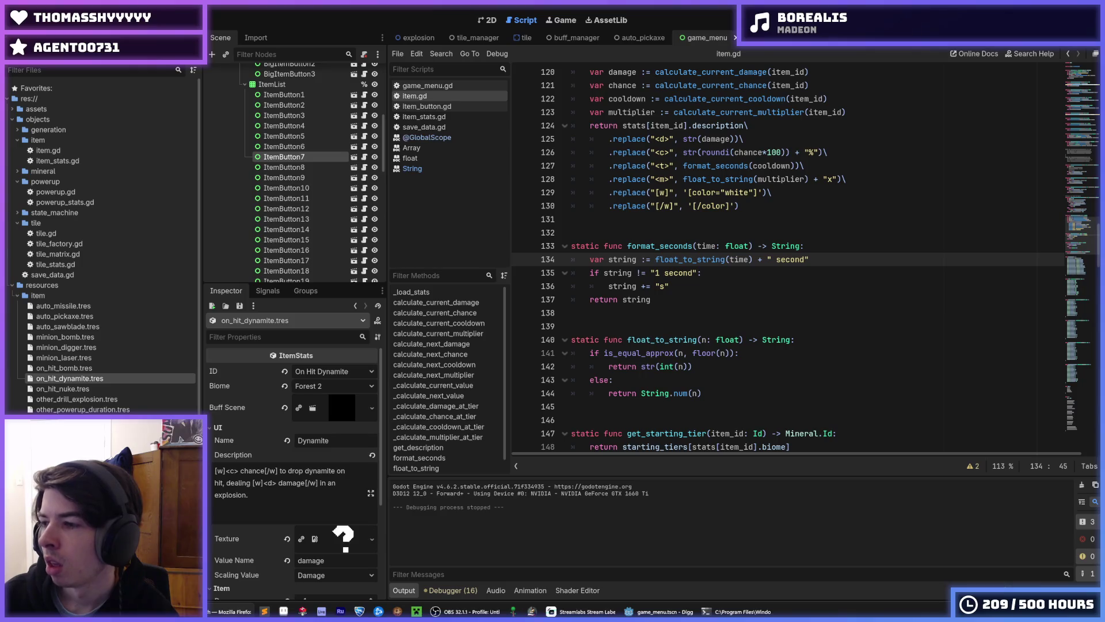
click(827, 247)
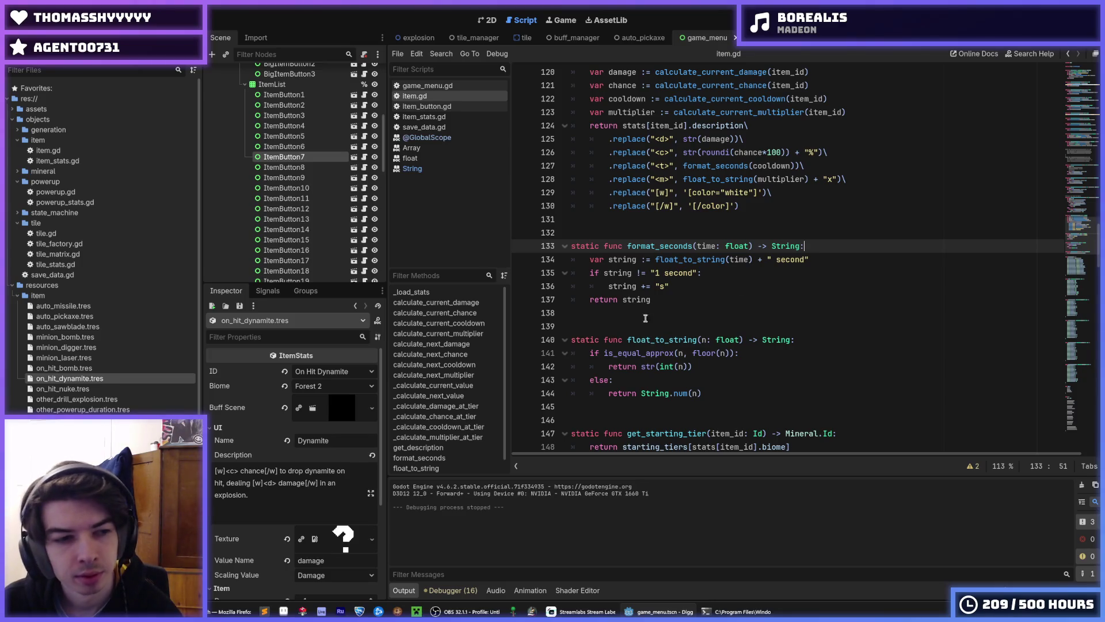
click(86, 307)
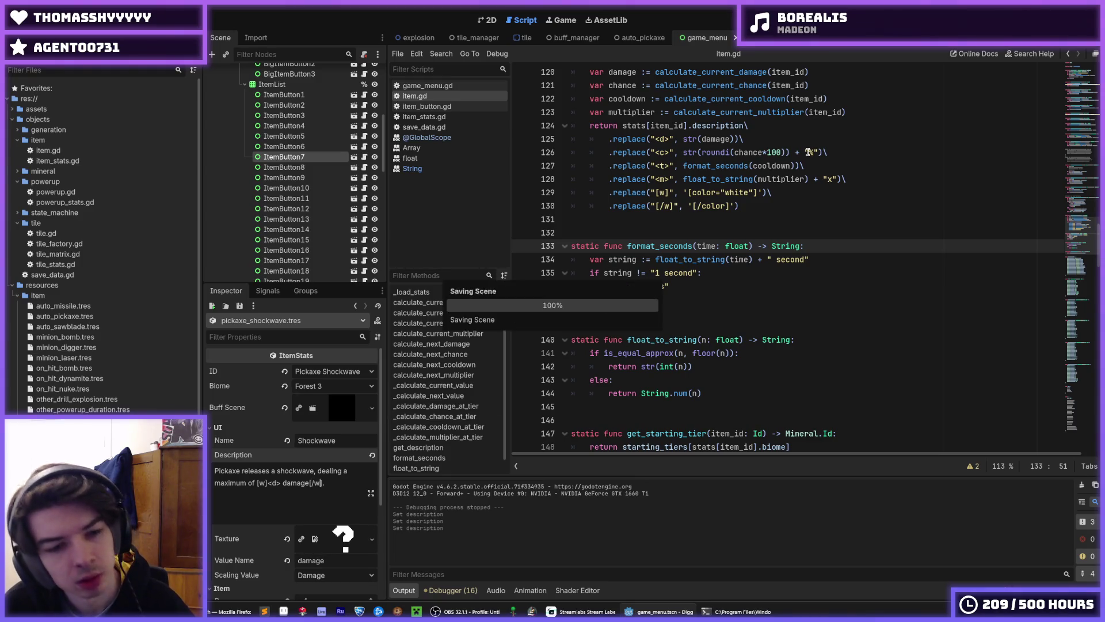
Go to the percent sign on line 126 and run the game to test the Pickaxe Shockwave description.
click(812, 152)
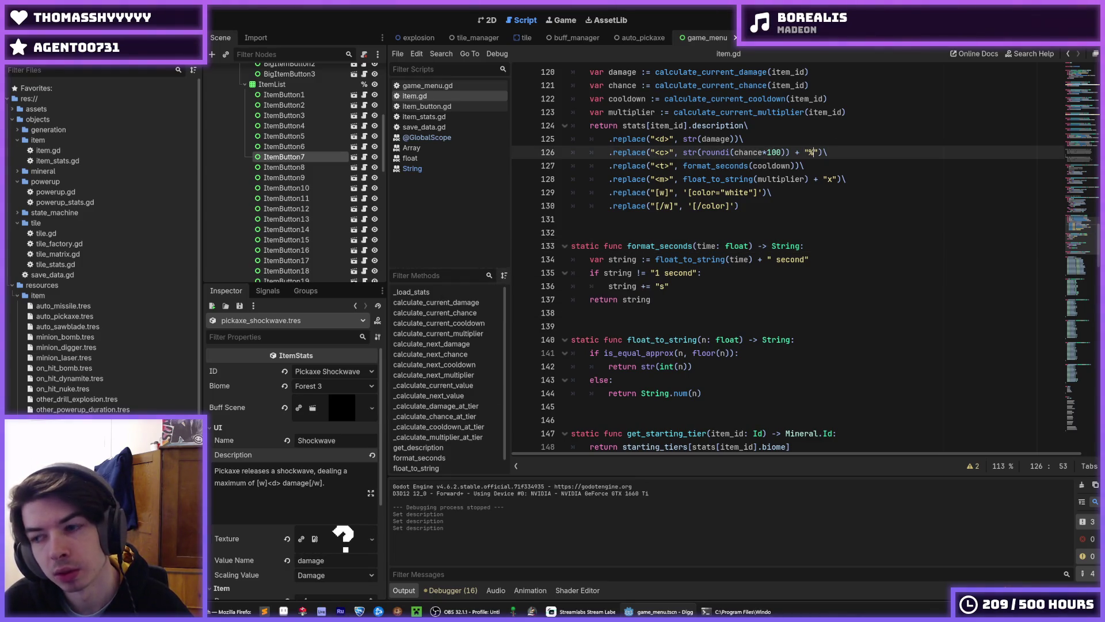
key(F5)
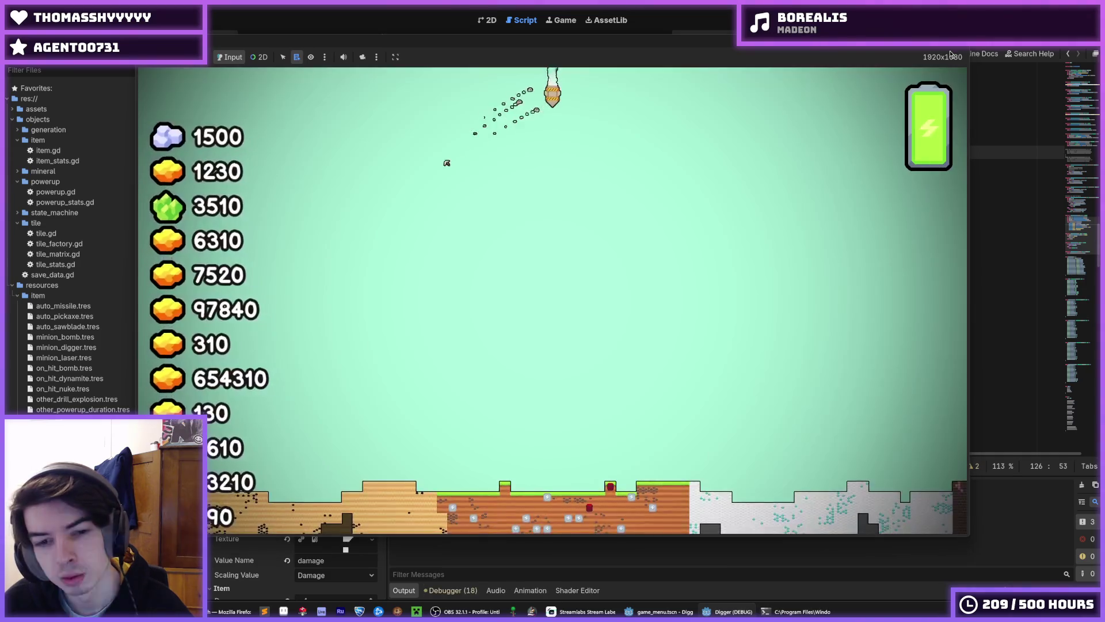
Restart the game and review the tooltips on the upgrade grid.
key(F8)
key(F5)
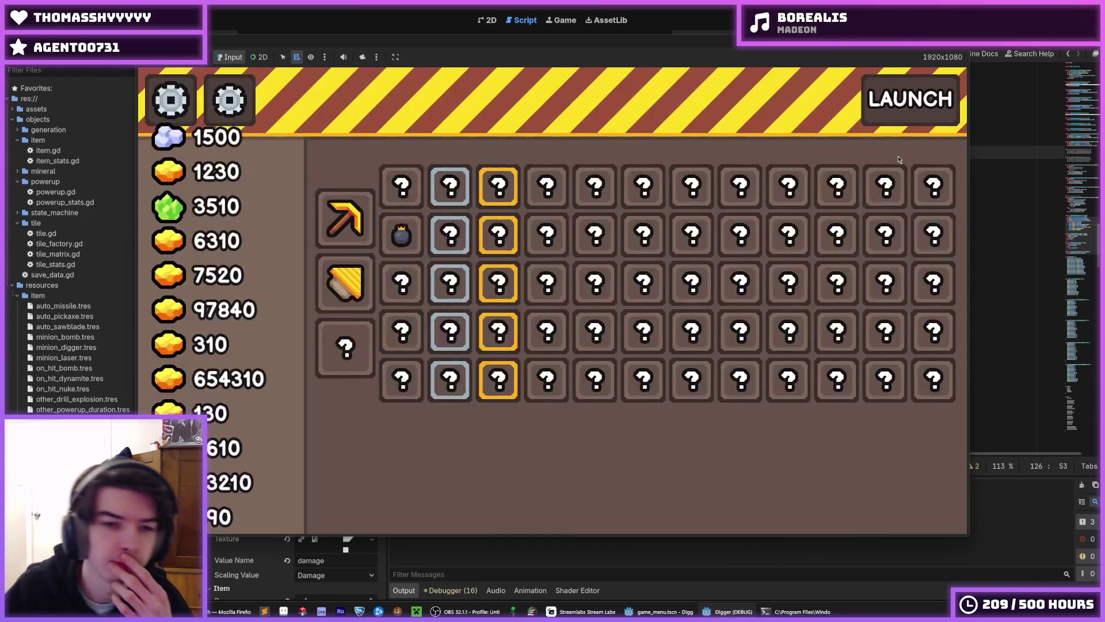
mouse_move(438, 328)
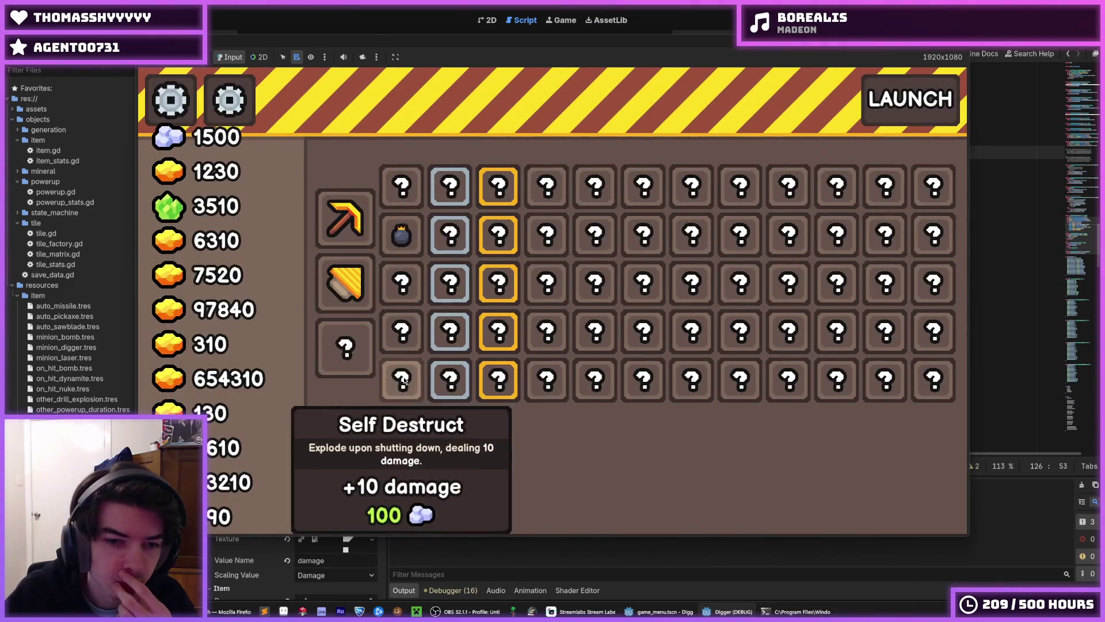
mouse_move(424, 373)
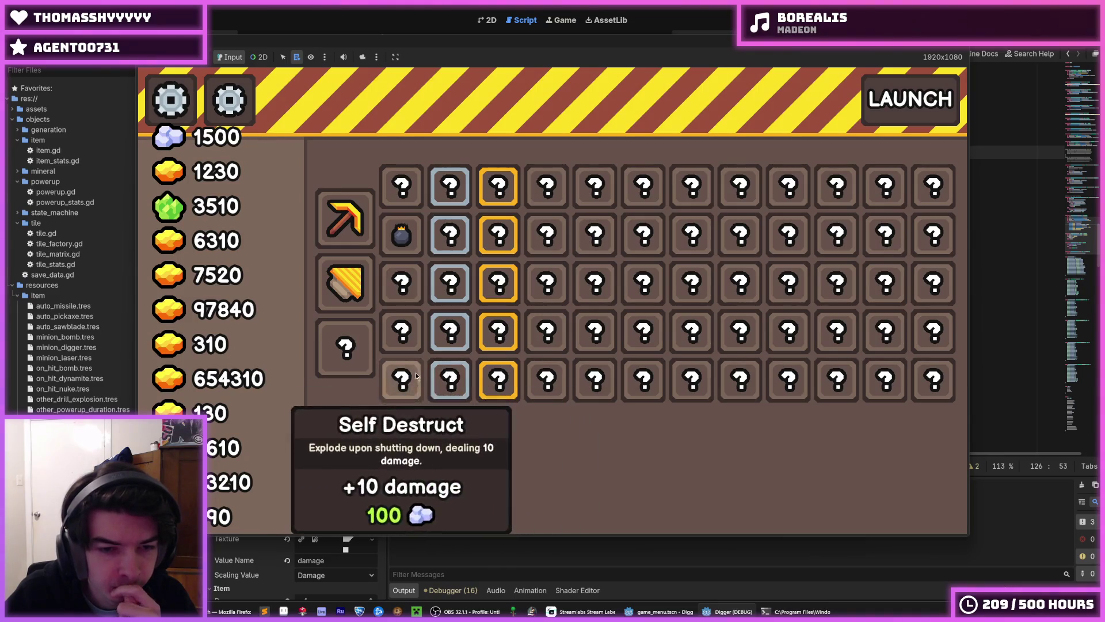
mouse_move(503, 196)
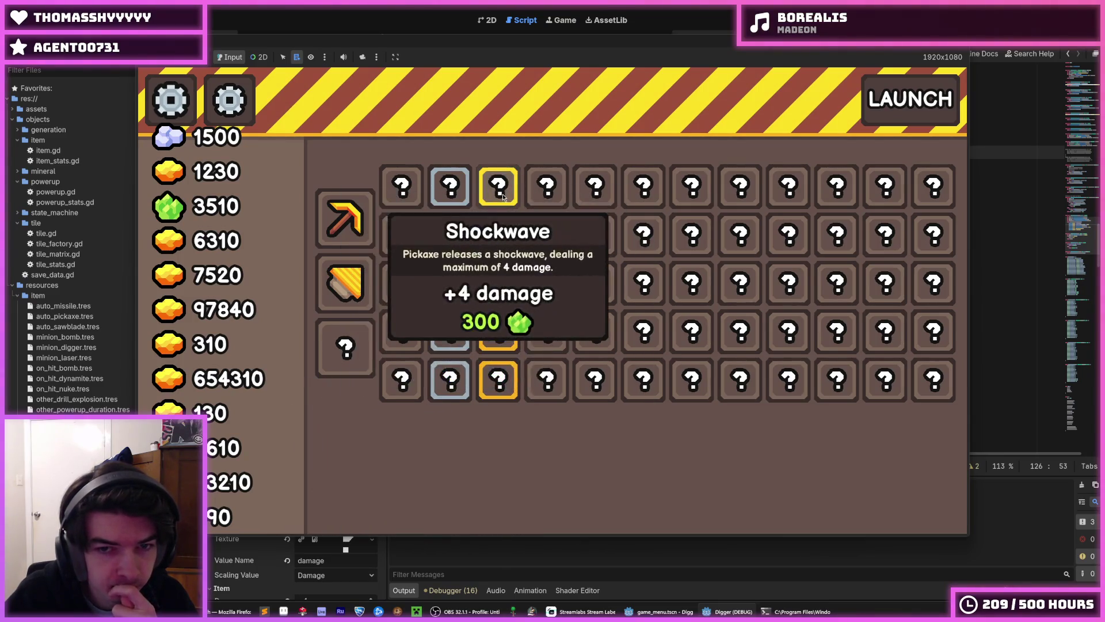
mouse_move(506, 230)
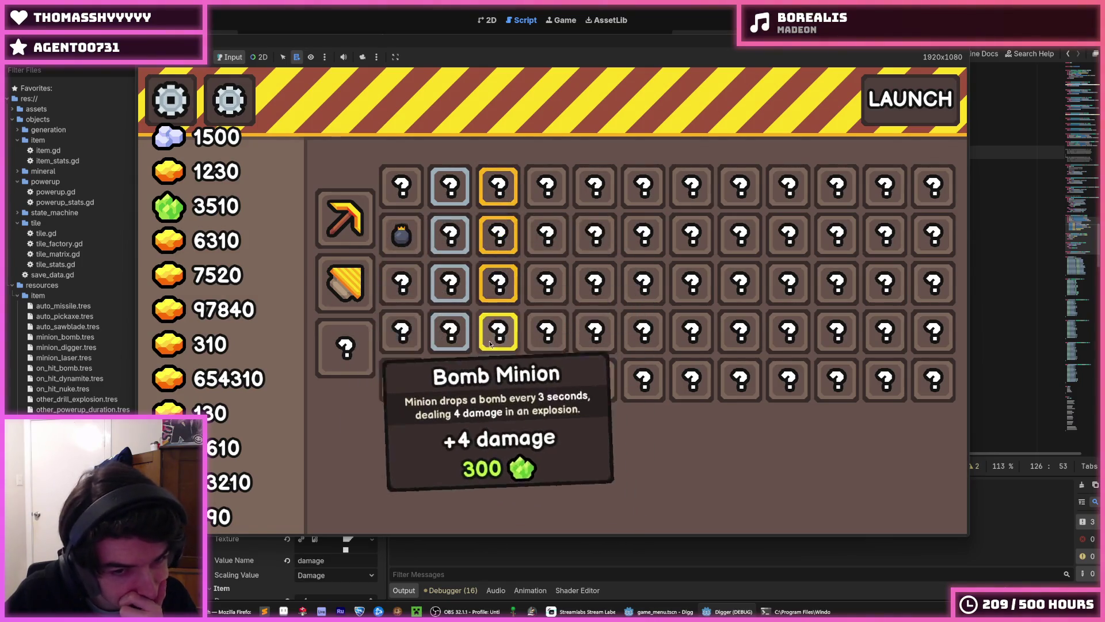
mouse_move(450, 358)
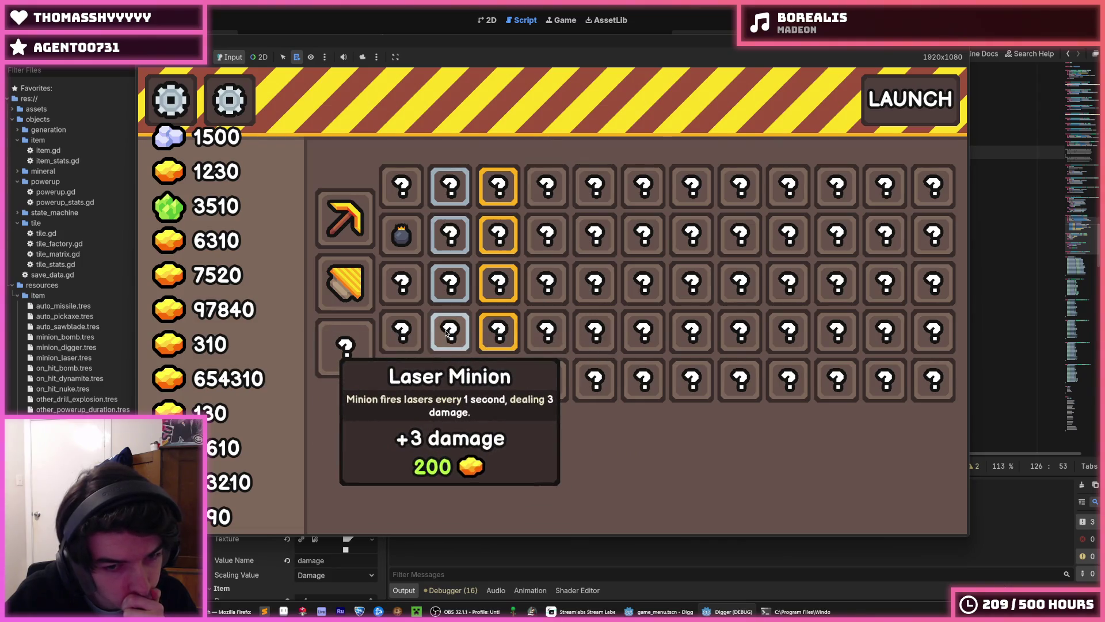
Buy four Laser Minion, three Sawblade, one AOE and a Dynamite +4 upgrade, then launch a run.
click(448, 333)
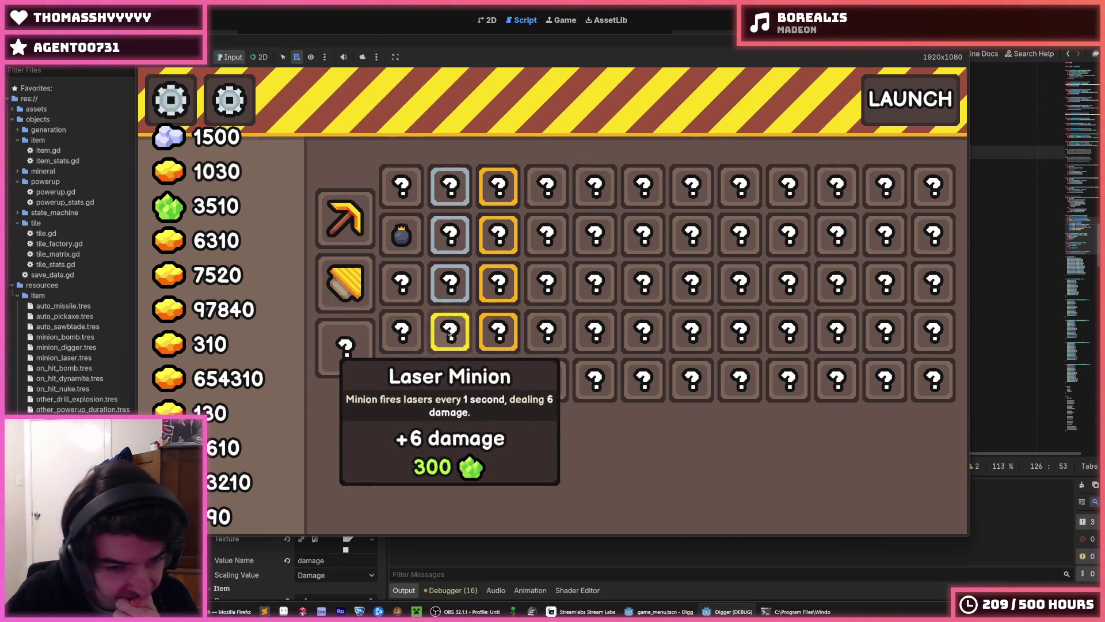
click(448, 333)
click(448, 332)
click(448, 333)
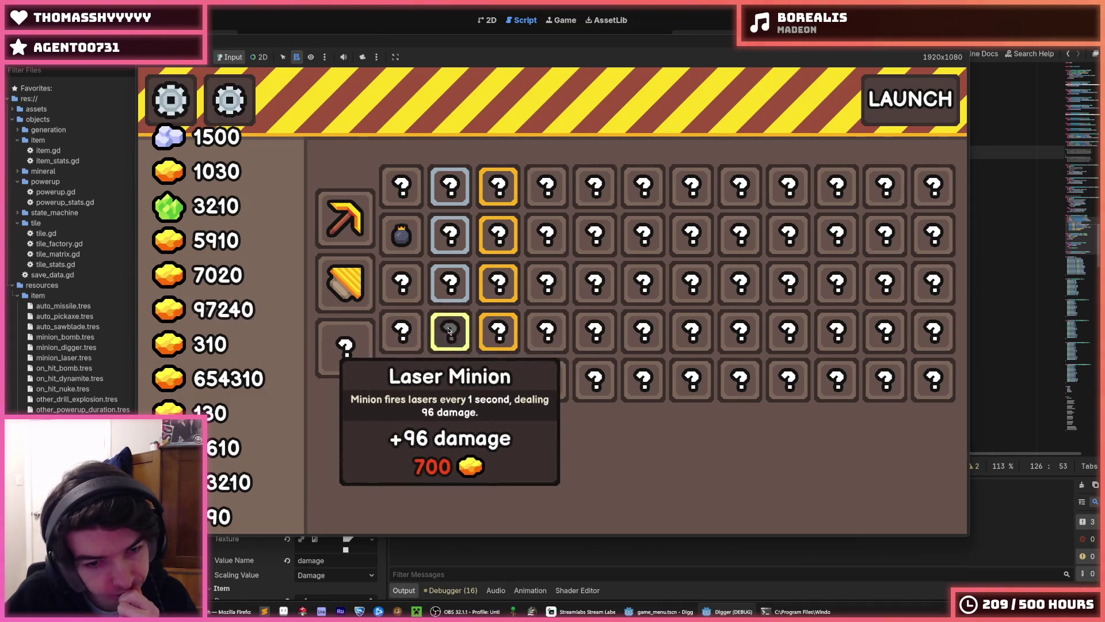
click(456, 285)
click(456, 285)
click(456, 284)
click(455, 284)
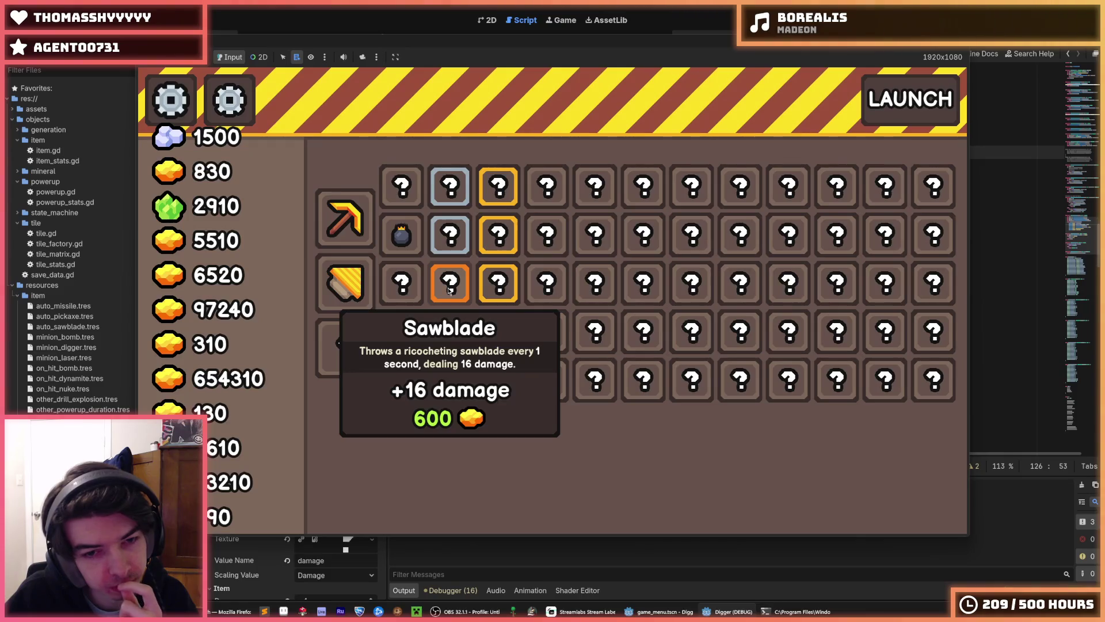
click(448, 183)
click(451, 237)
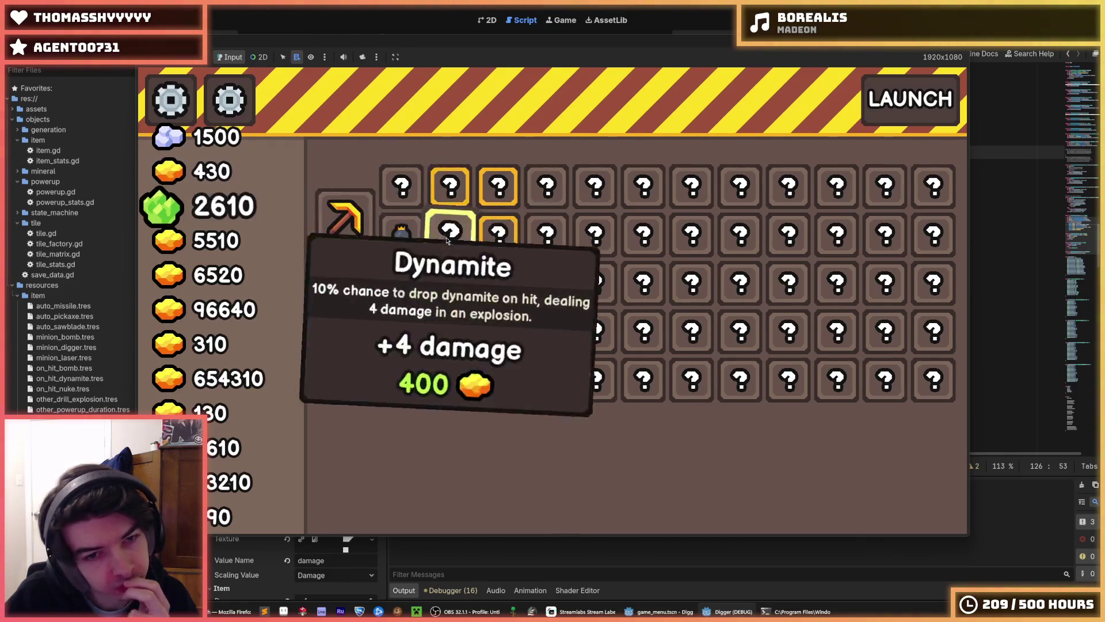
key(space)
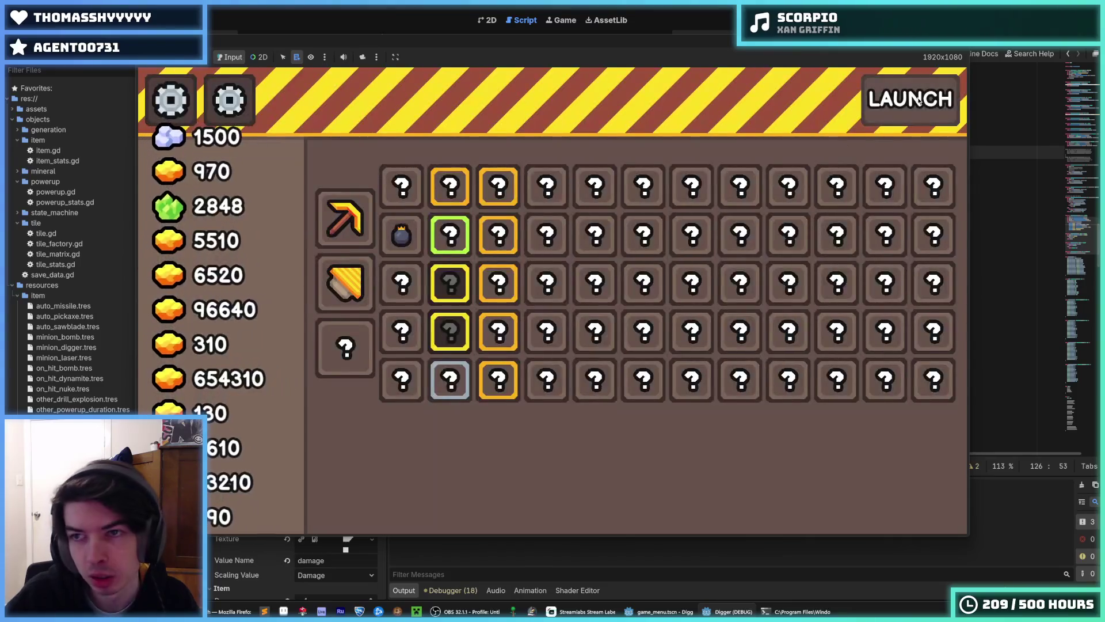
Review the upgrade tooltips, buy three Pickaxe damage upgrades, and launch a new drill run.
mouse_move(455, 285)
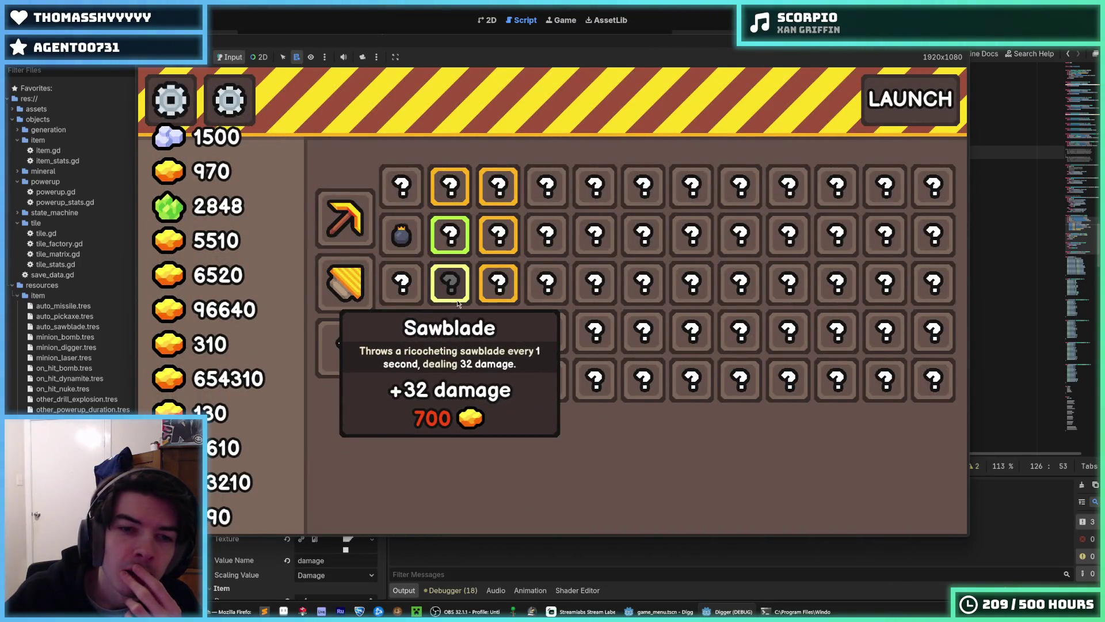
mouse_move(449, 378)
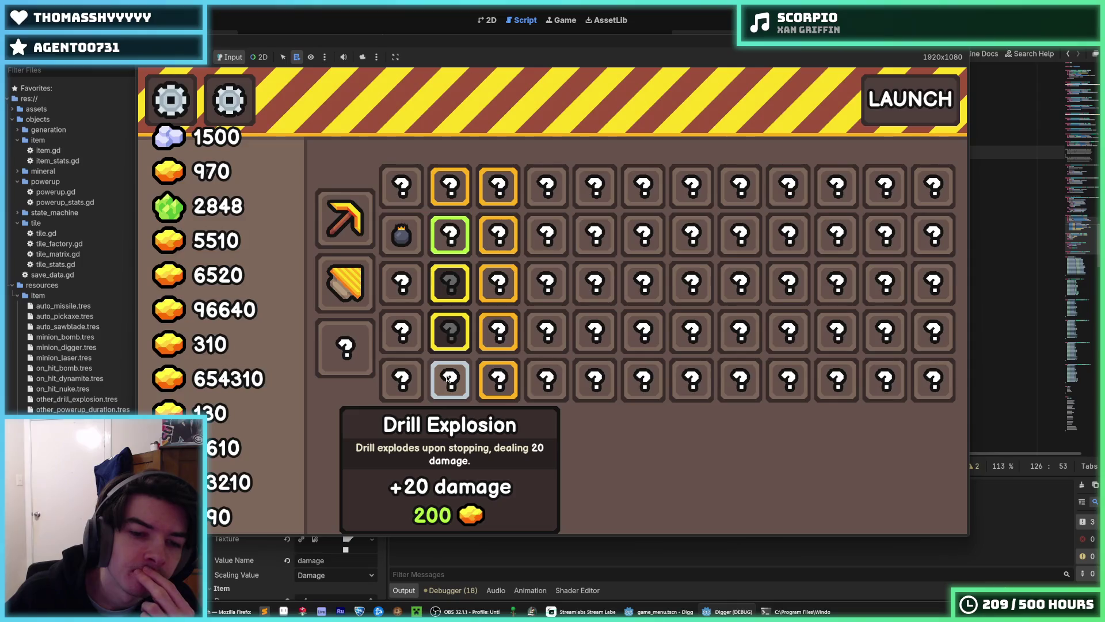
mouse_move(499, 206)
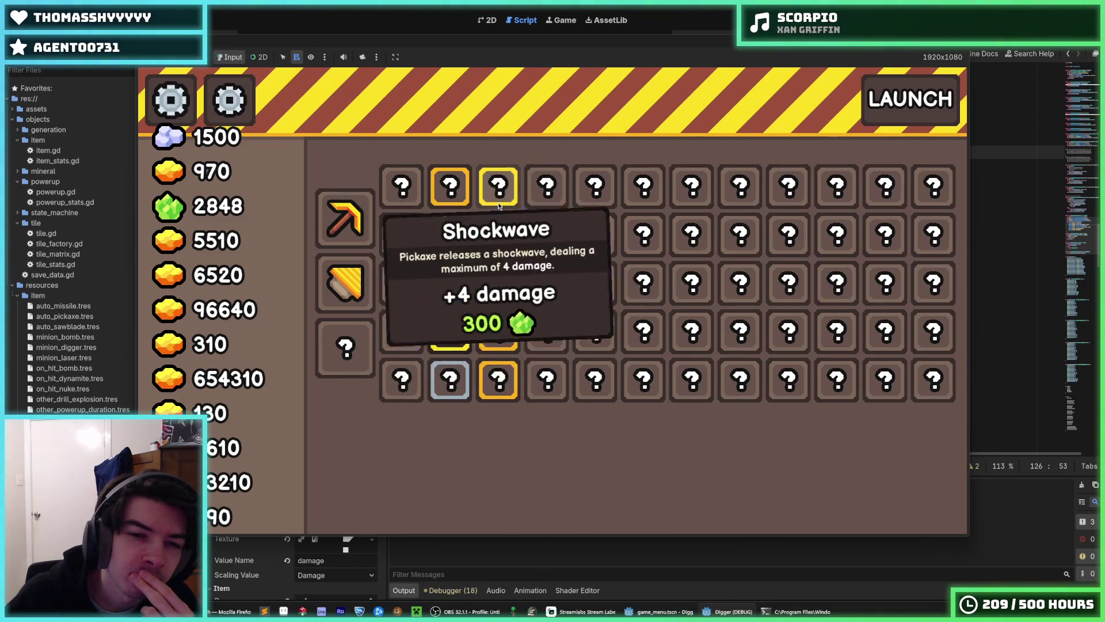
mouse_move(455, 198)
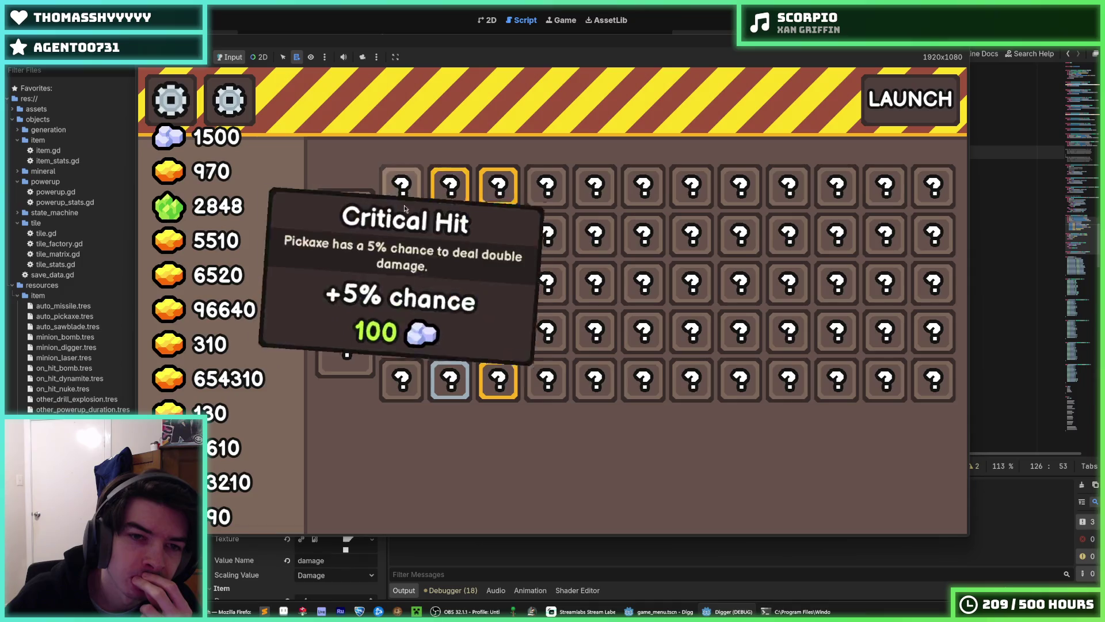
click(347, 229)
click(347, 229)
click(347, 228)
click(347, 229)
click(347, 229)
click(347, 228)
mouse_move(772, 186)
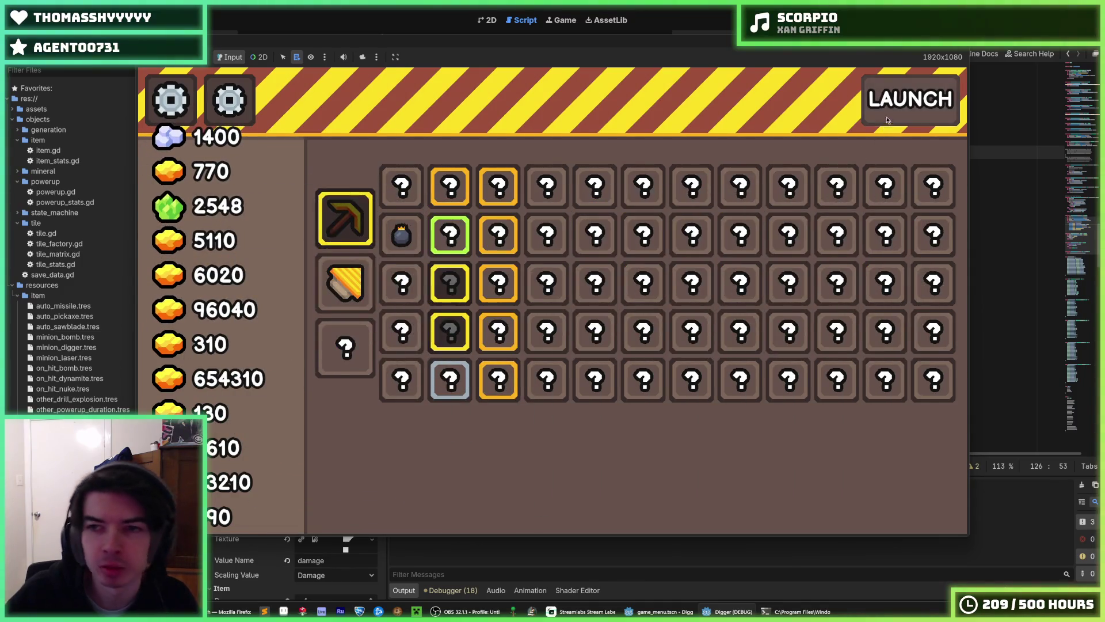
click(898, 107)
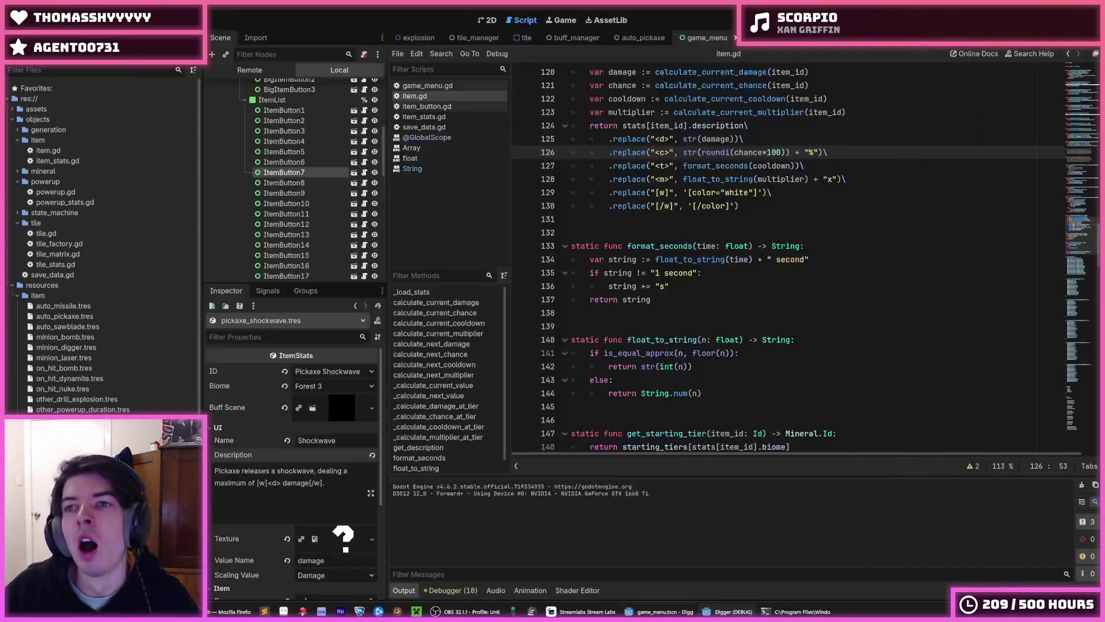
Stop the game and chain .replace() calls for <d>, <c>, <t>, <m>, [w] and [/w] in item.gd.
key(F8)
click(885, 165)
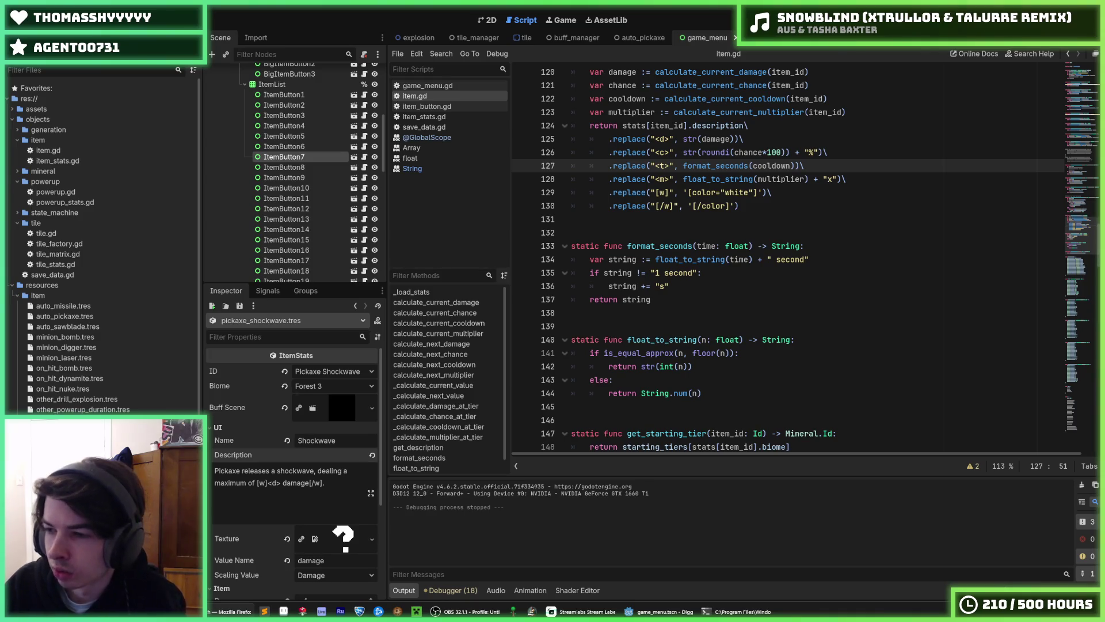
click(881, 246)
click(940, 23)
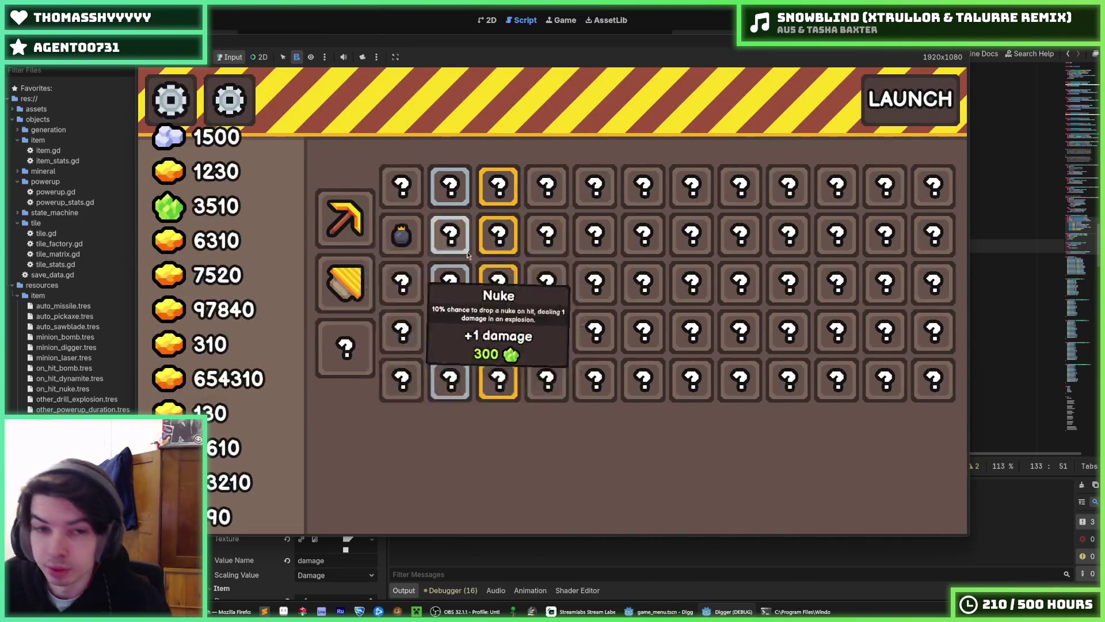
mouse_move(351, 349)
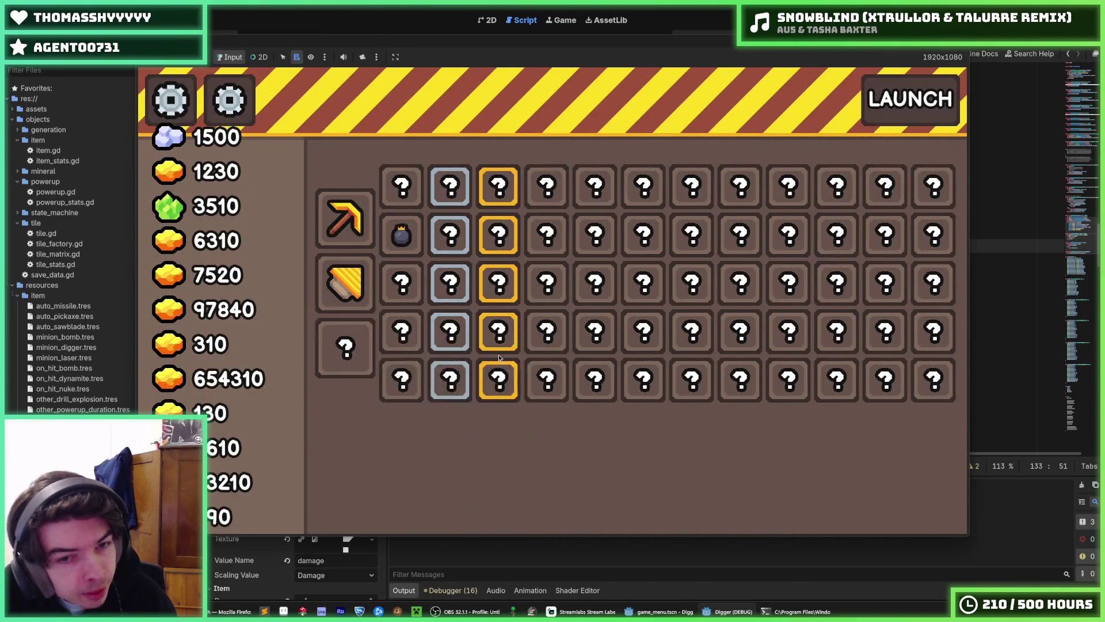
mouse_move(494, 227)
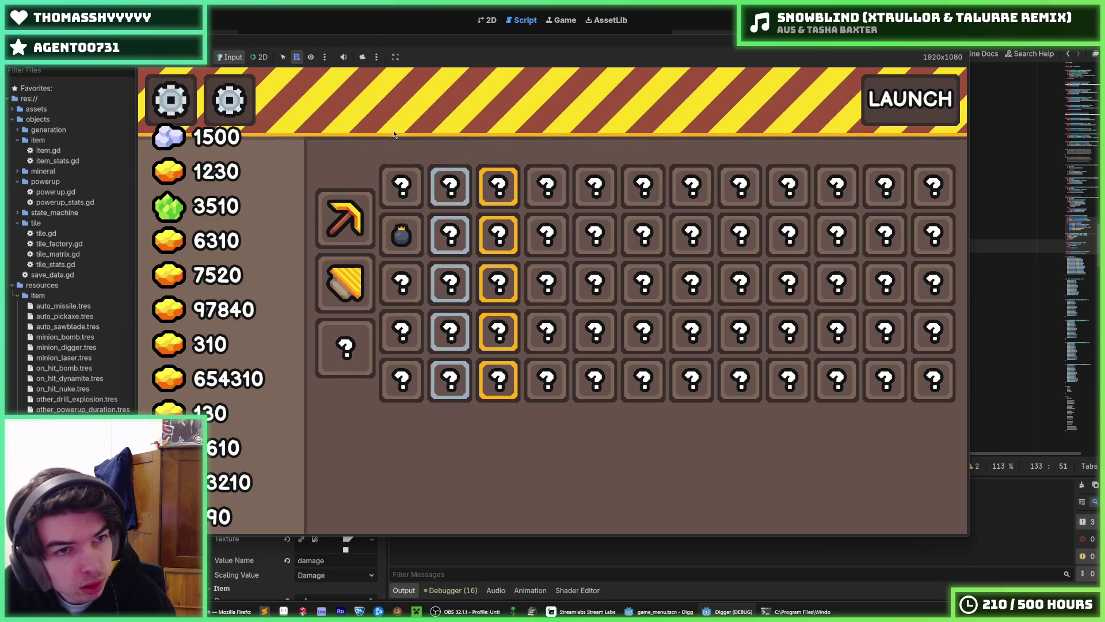
mouse_move(416, 339)
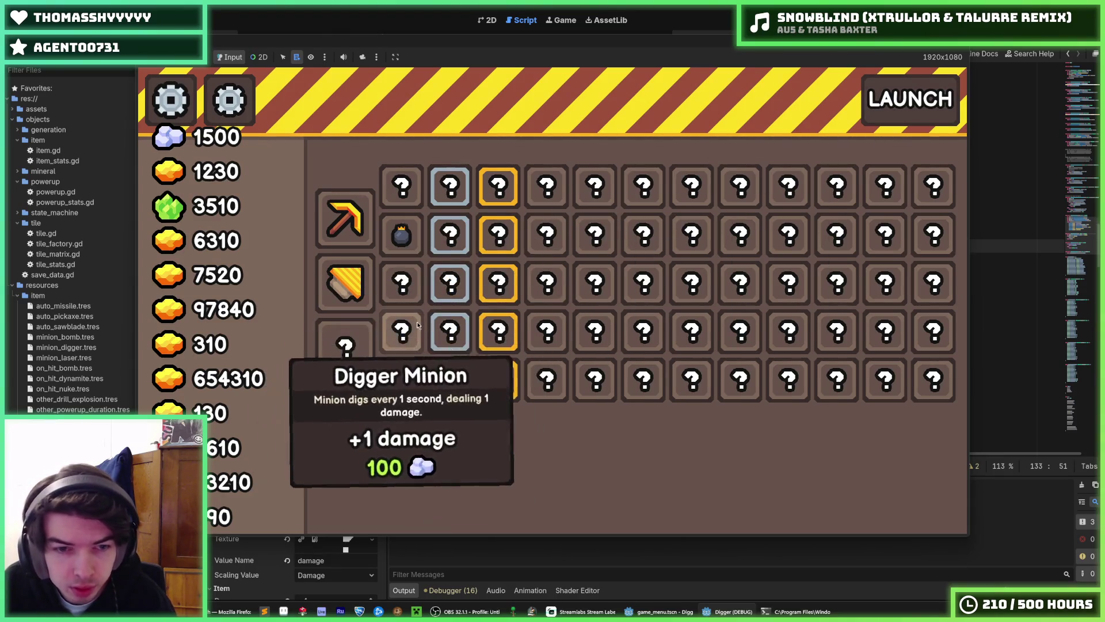
mouse_move(398, 224)
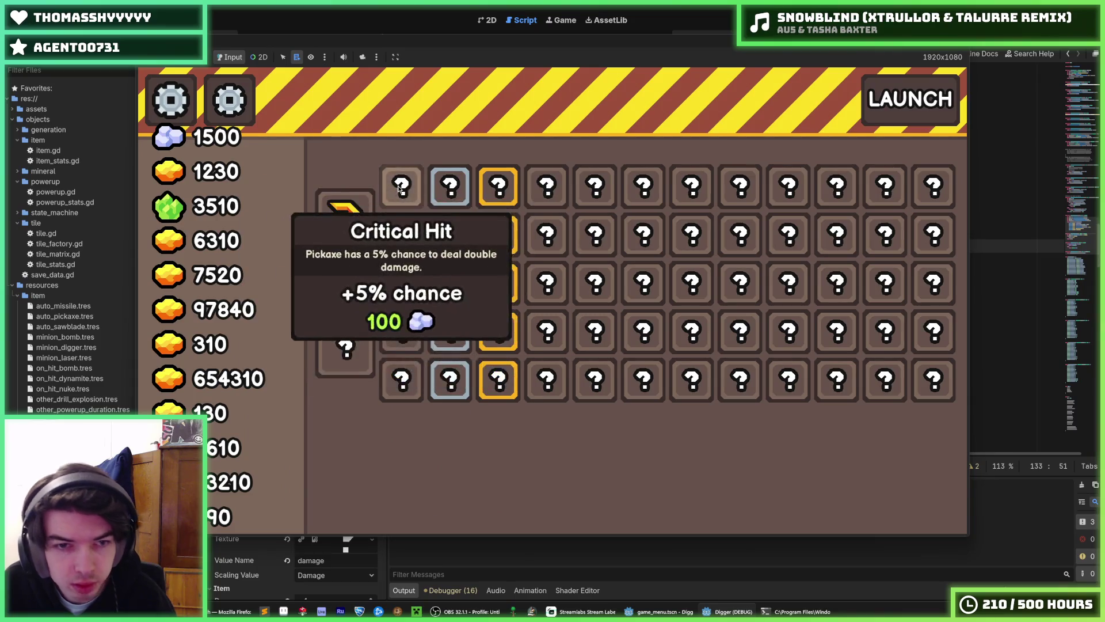
key(F8)
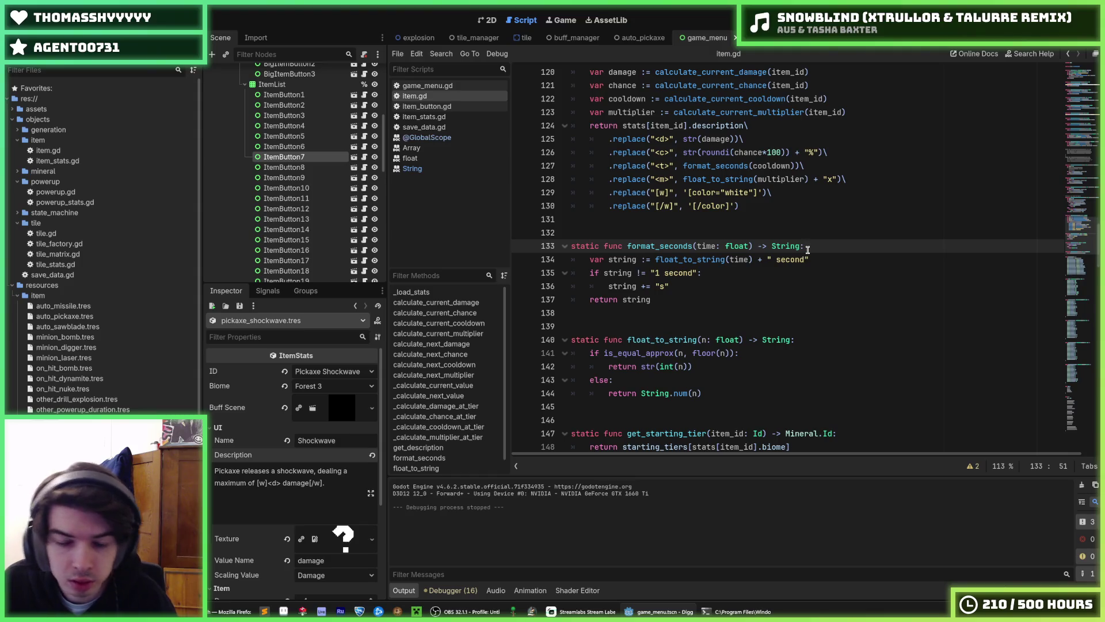
Add a static format_multiplier(multiplier: float) -> String declaration after format_seconds.
scroll(786, 262, down, 1)
click(717, 355)
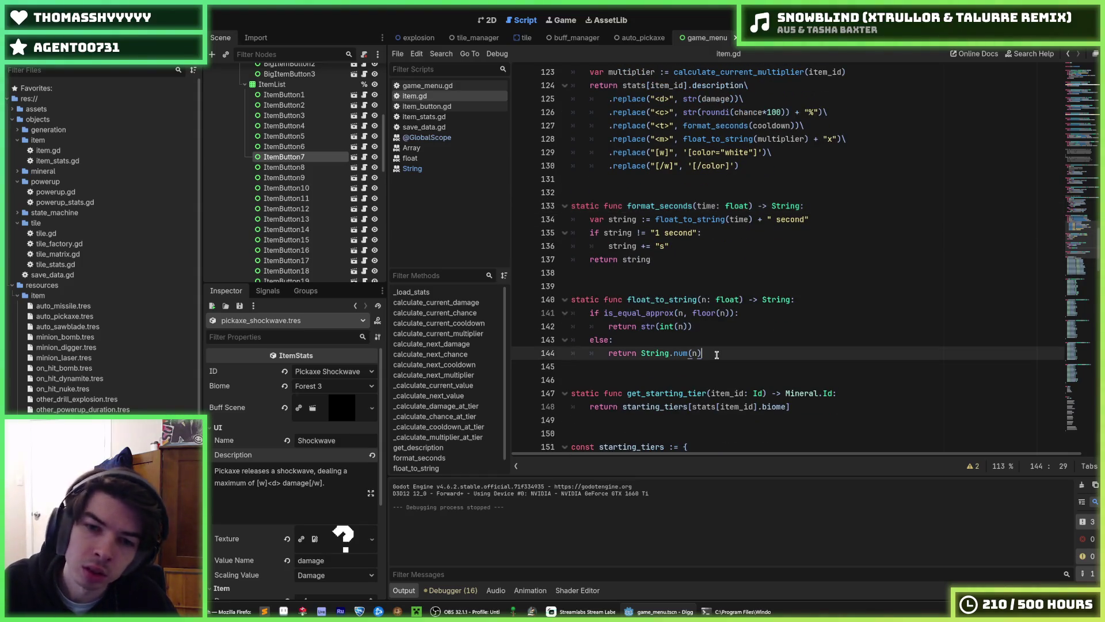
click(681, 270)
click(681, 260)
click(682, 251)
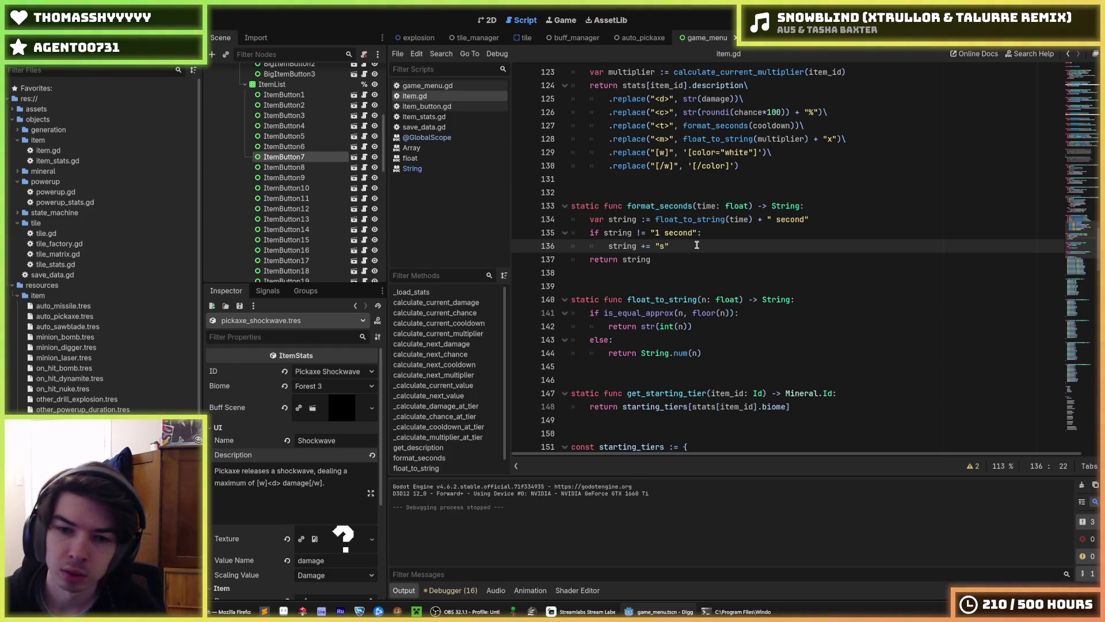
key(Down)
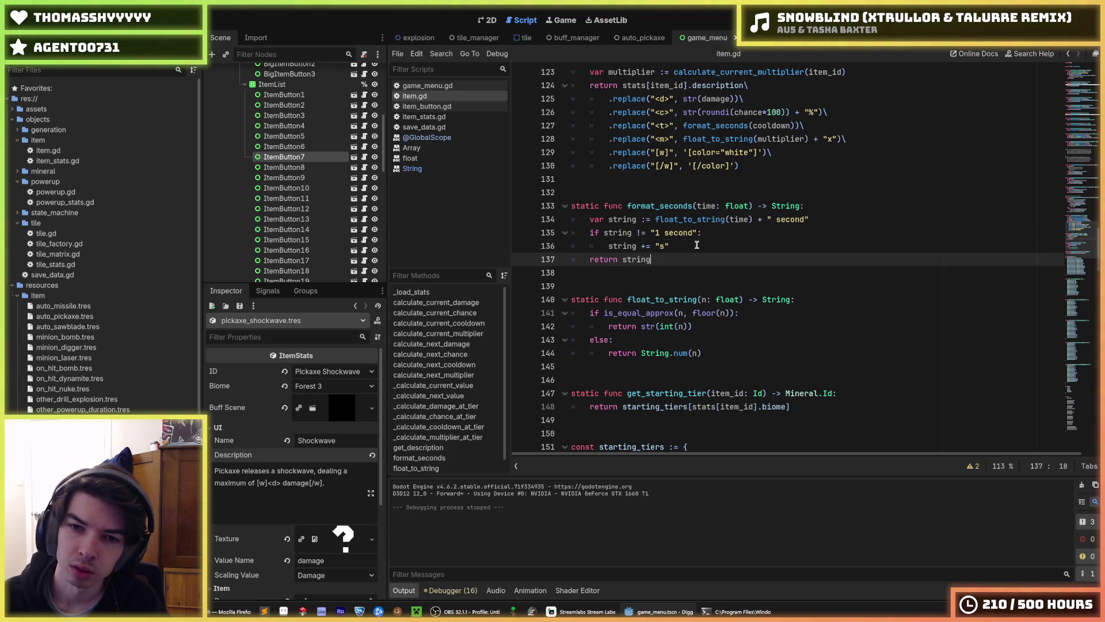
key(Return)
key(Return)
key(Return)
text(static format_)
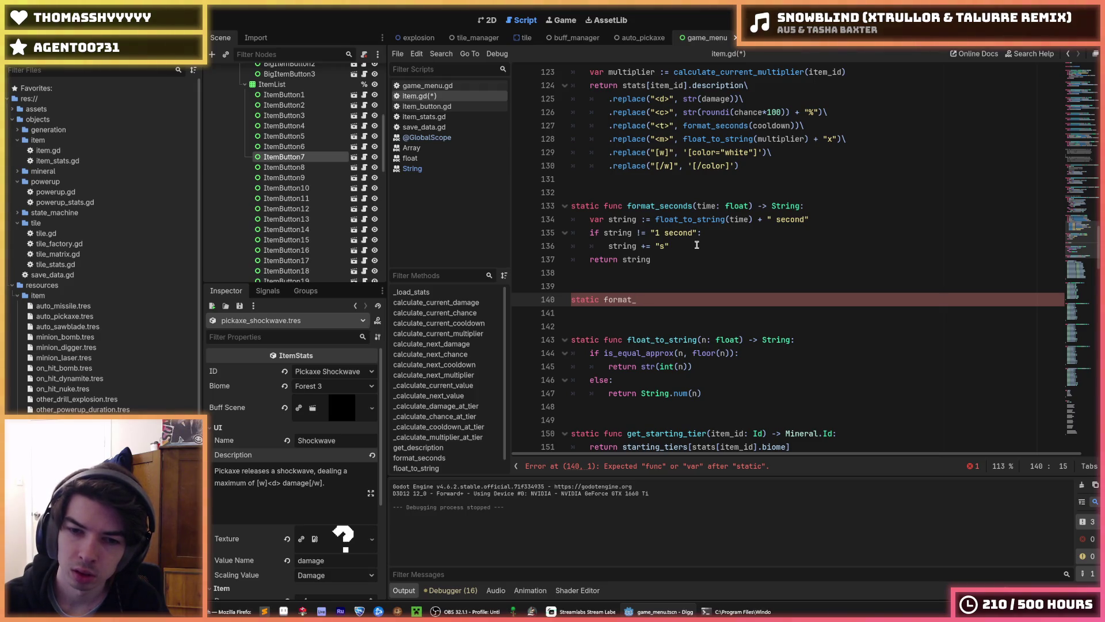
key(Down)
key(Down)
key(Down)
text(_)
key(Up)
key(Up)
key(Up)
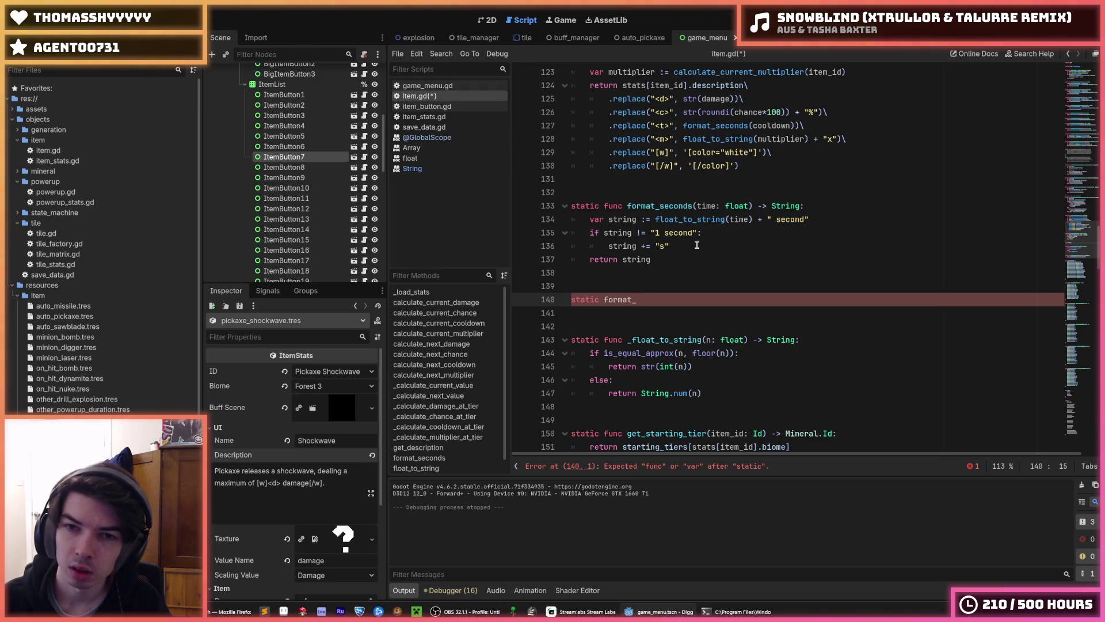
text(multiplier()
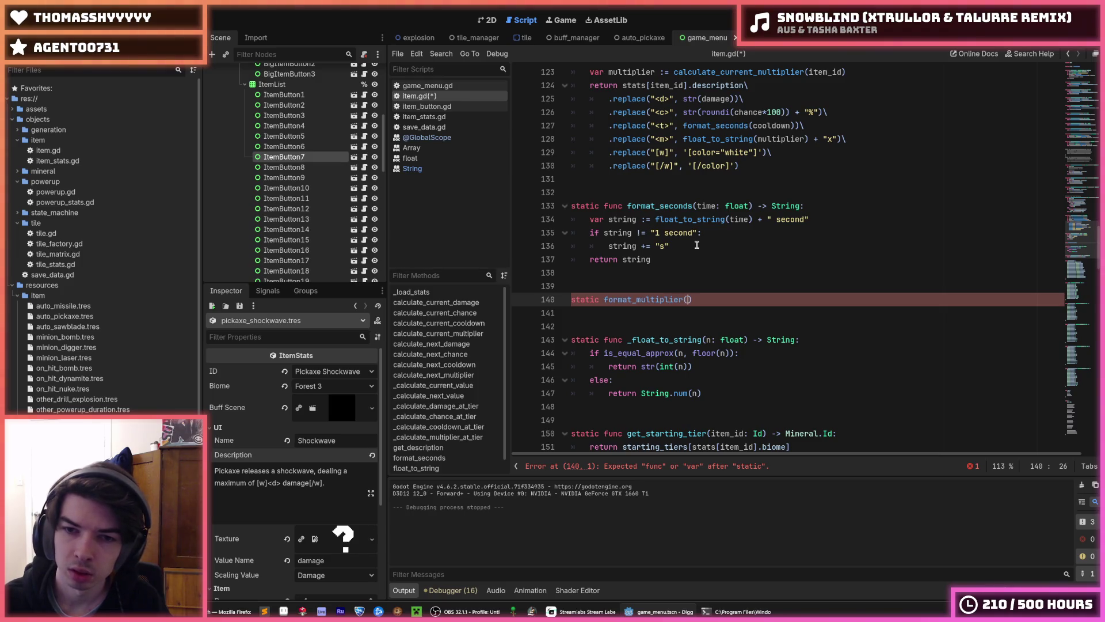
text(multiplier)
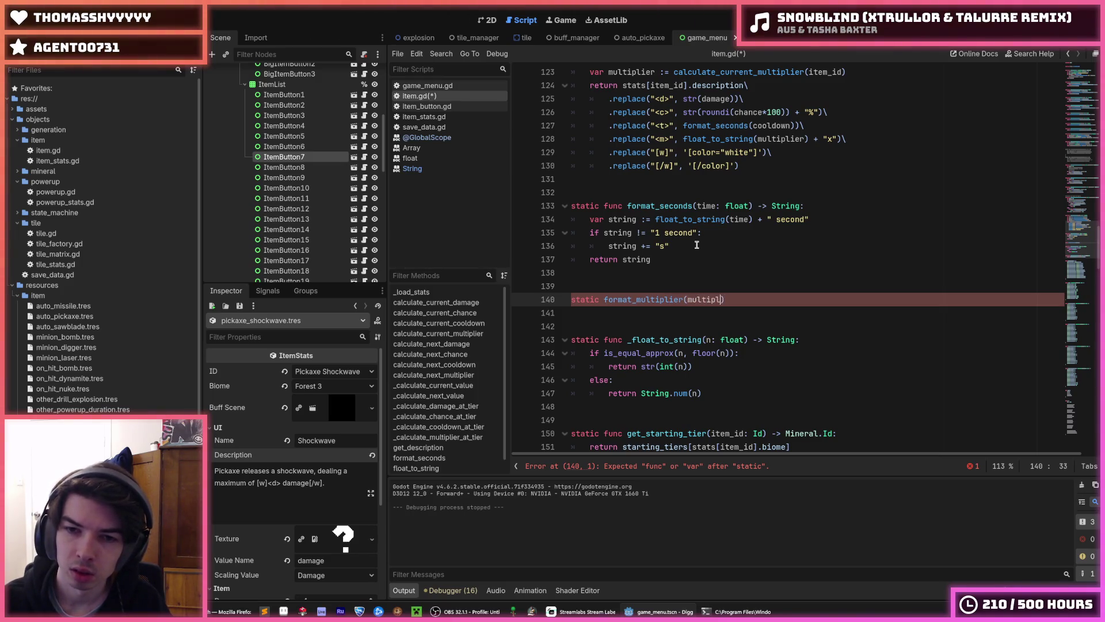
text(: )
text(float) -> String:)
Make format_multiplier return _float_to_string(multiplier) + "x" and save the script.
key(Return)
text(return _float_to_string())
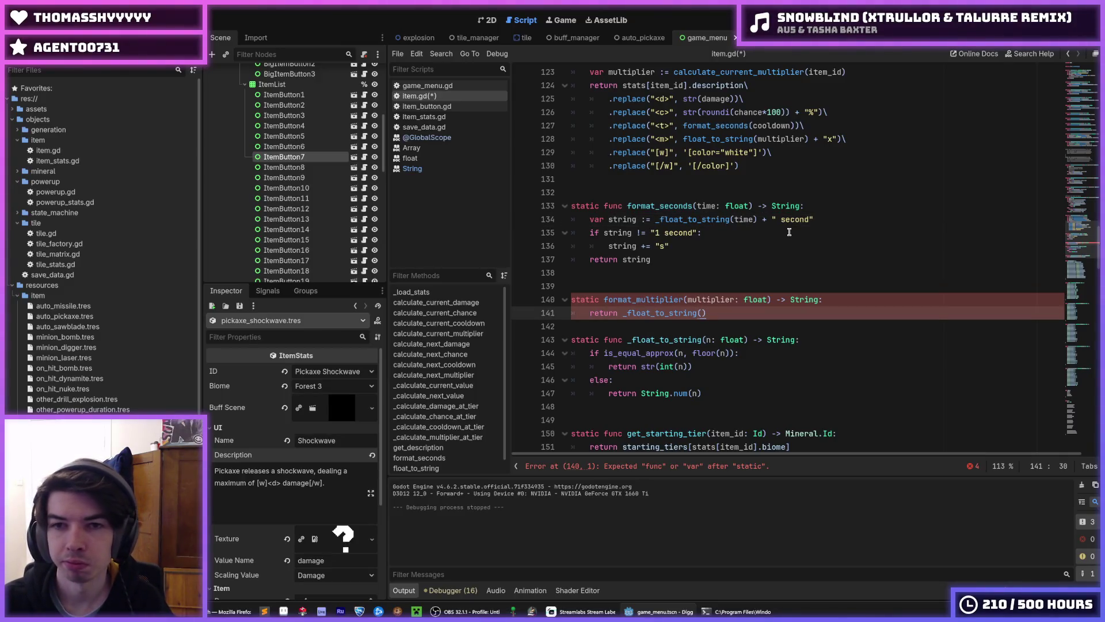
text( ->)
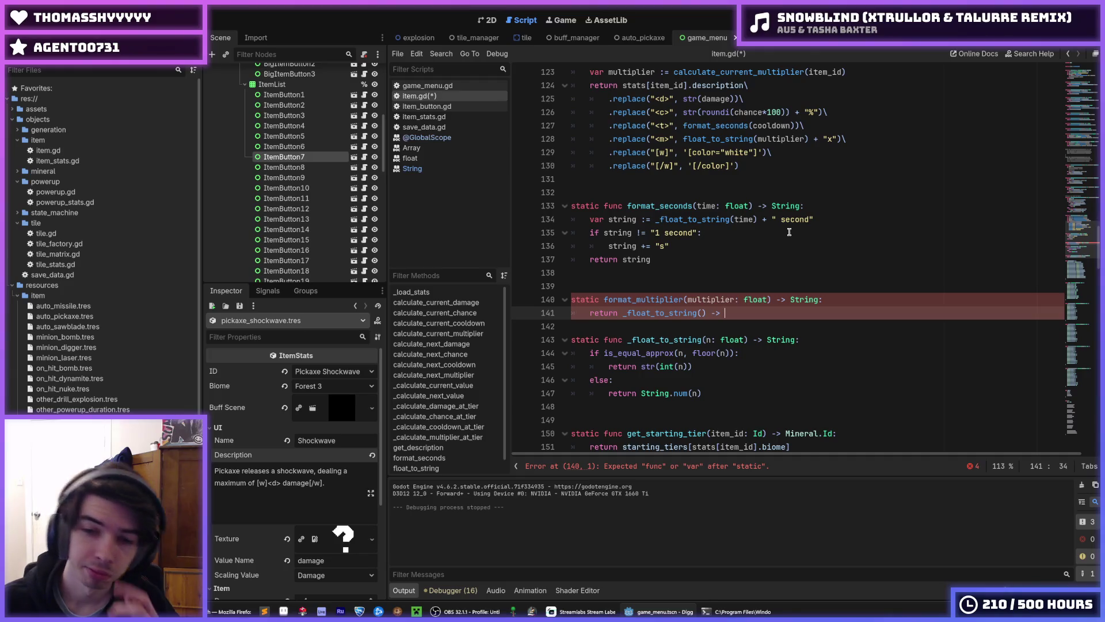
key(BackSpace)
key(BackSpace)
key(BackSpace)
text(+ "x)
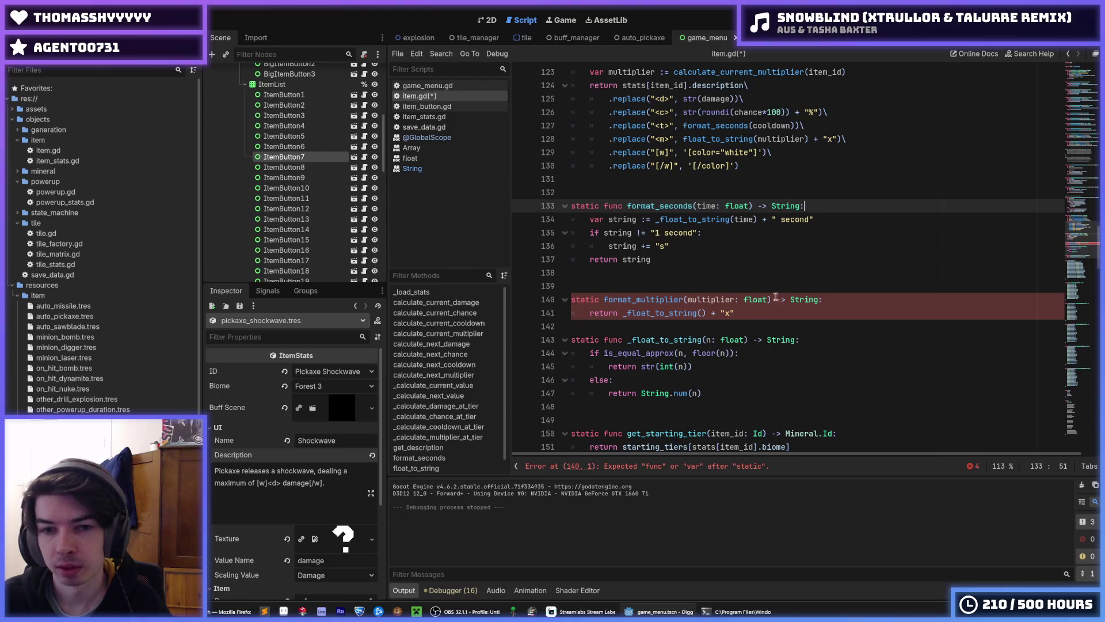
double_click(703, 300)
key(ctrl+c)
click(701, 312)
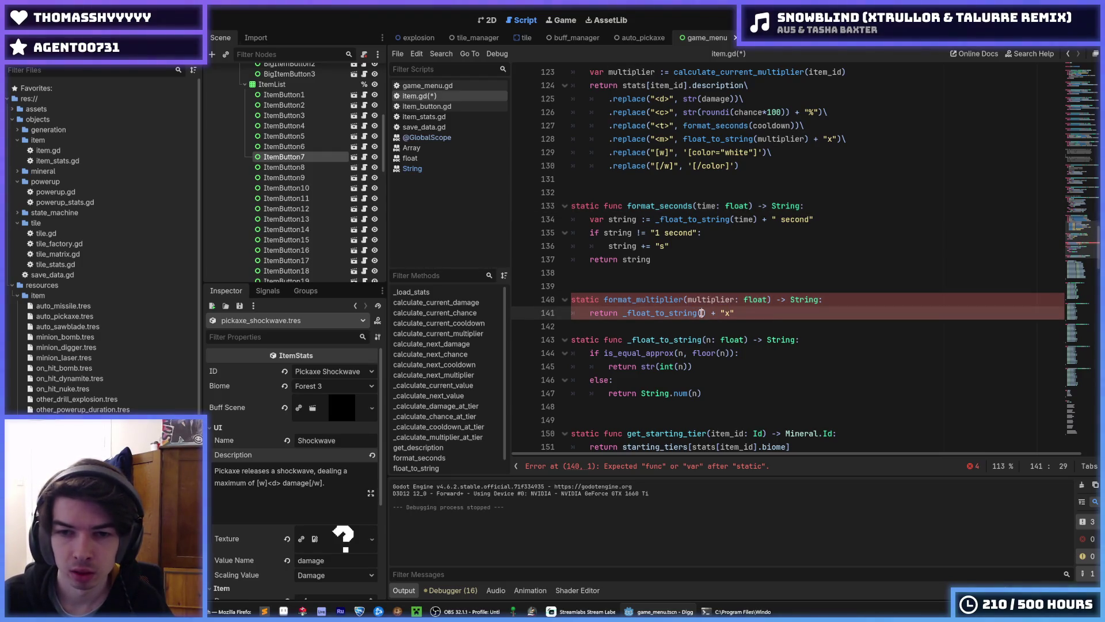
key(ctrl+v)
click(745, 321)
key(Return)
key(ctrl+s)
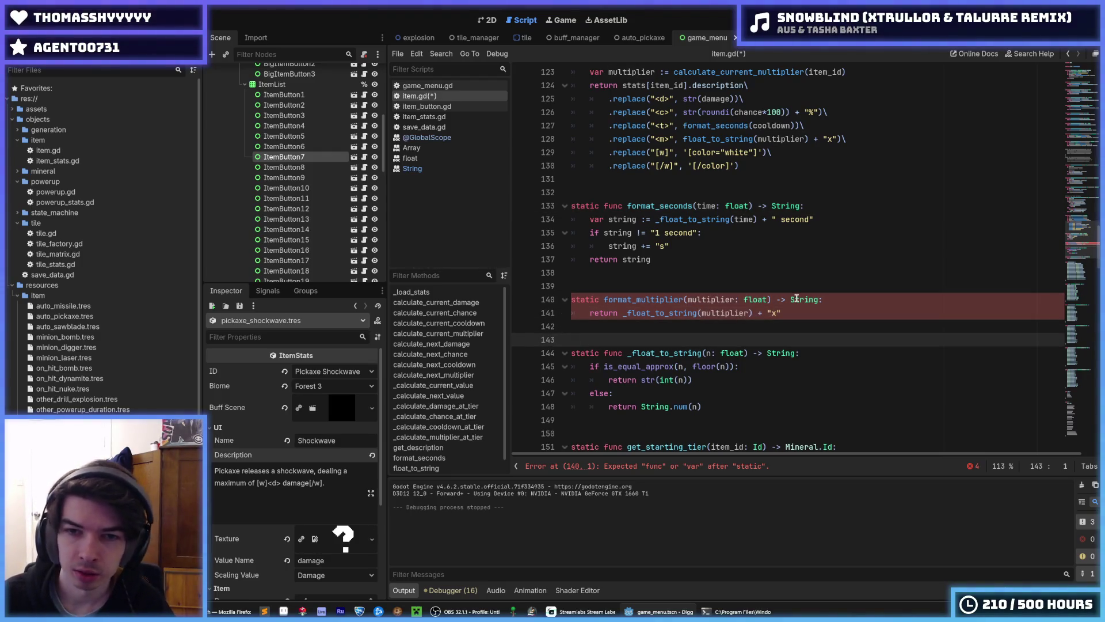
Call format_multiplier instead of float_to_string in the multiplier replacement.
click(724, 273)
double_click(662, 300)
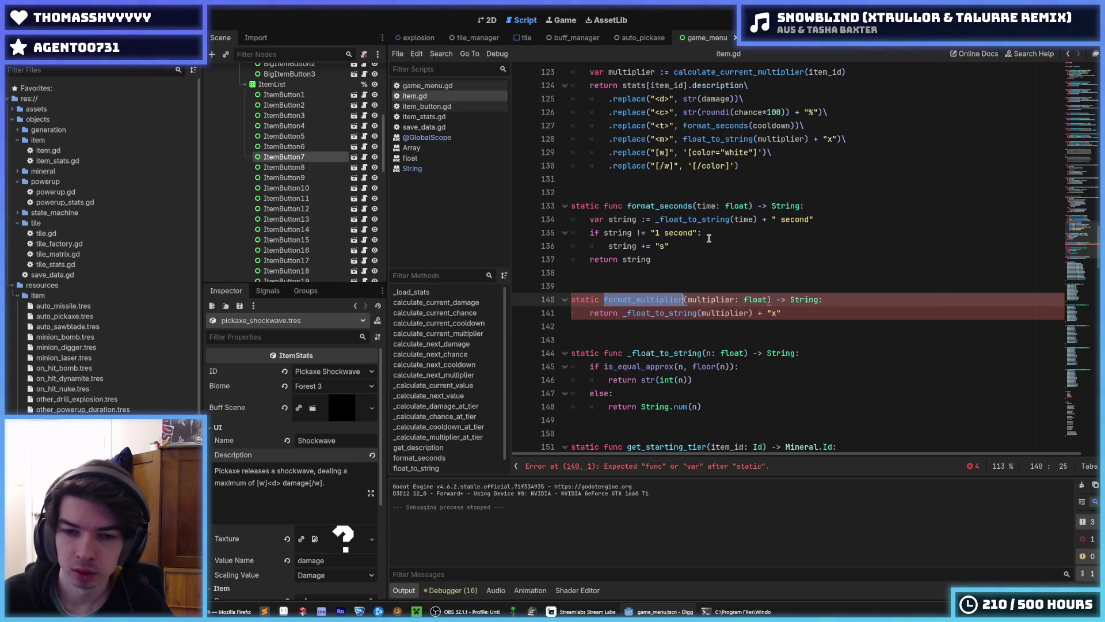
key(ctrl+c)
double_click(717, 139)
key(ctrl+v)
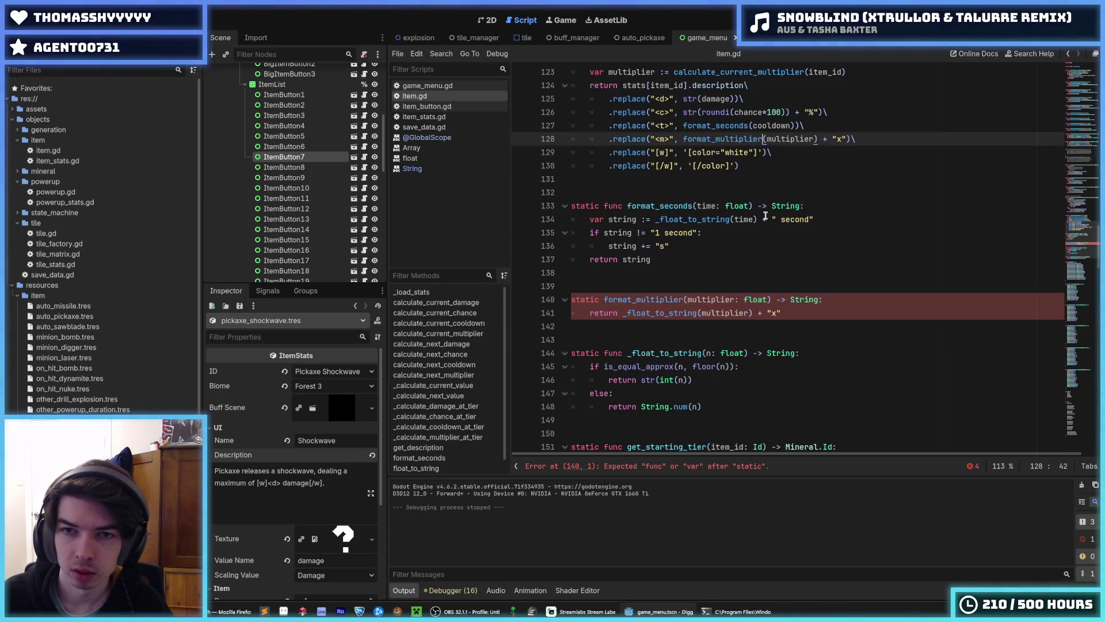
Add the missing func keyword to the format_multiplier declaration and save.
click(757, 260)
click(717, 290)
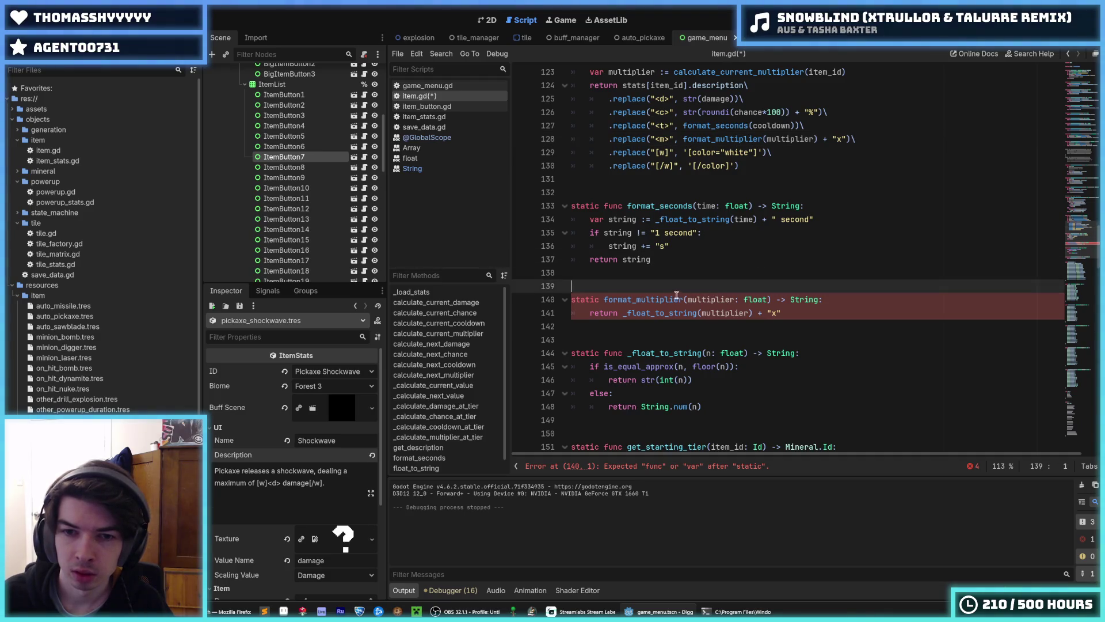
click(626, 312)
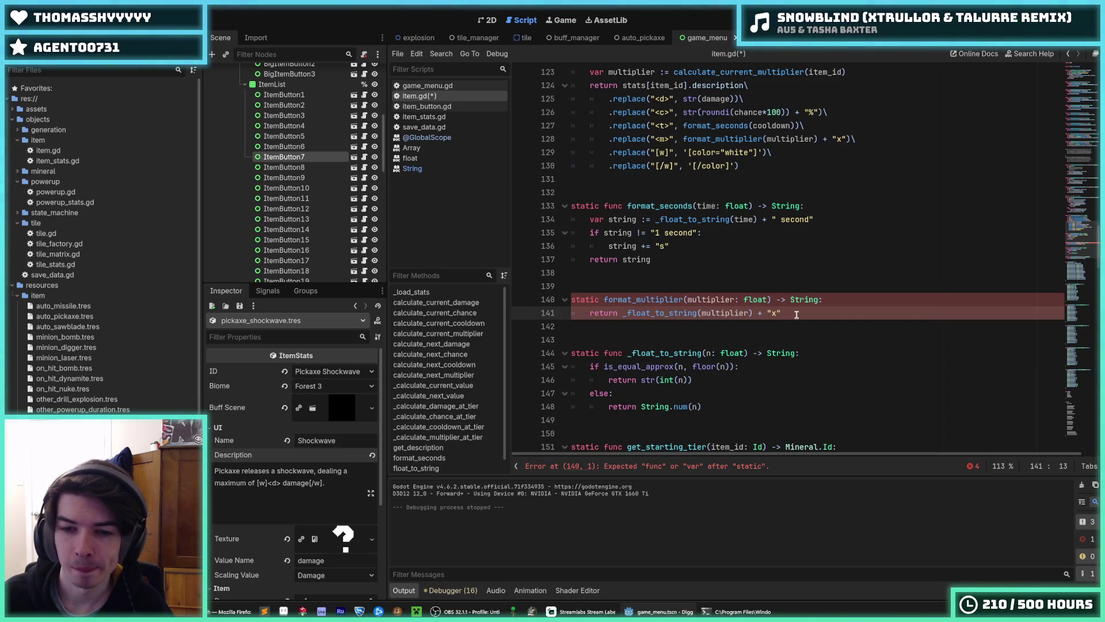
key(Up)
key(Home)
key(Right)
key(Right)
key(Right)
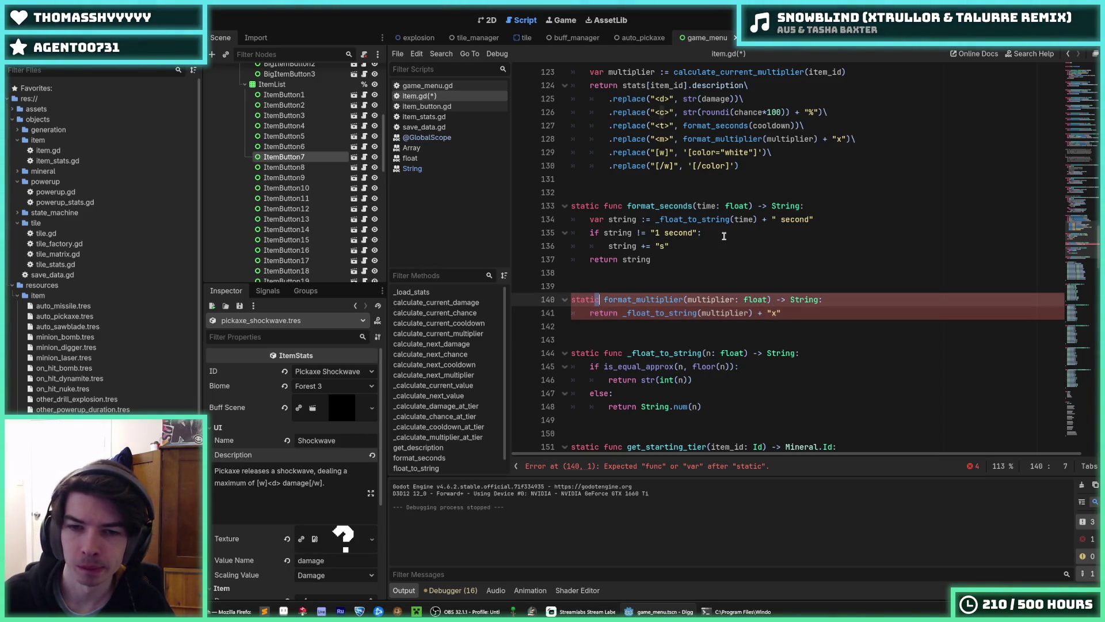
text(func)
key(ctrl+s)
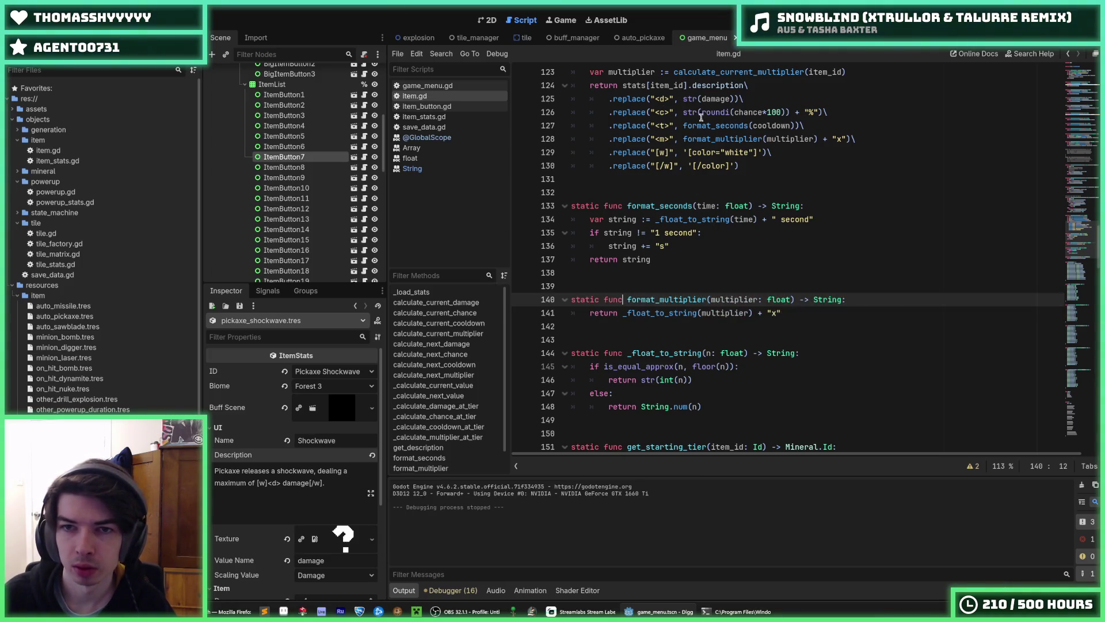
scroll(700, 115, up, 2)
drag(683, 193, 790, 191)
click(786, 244)
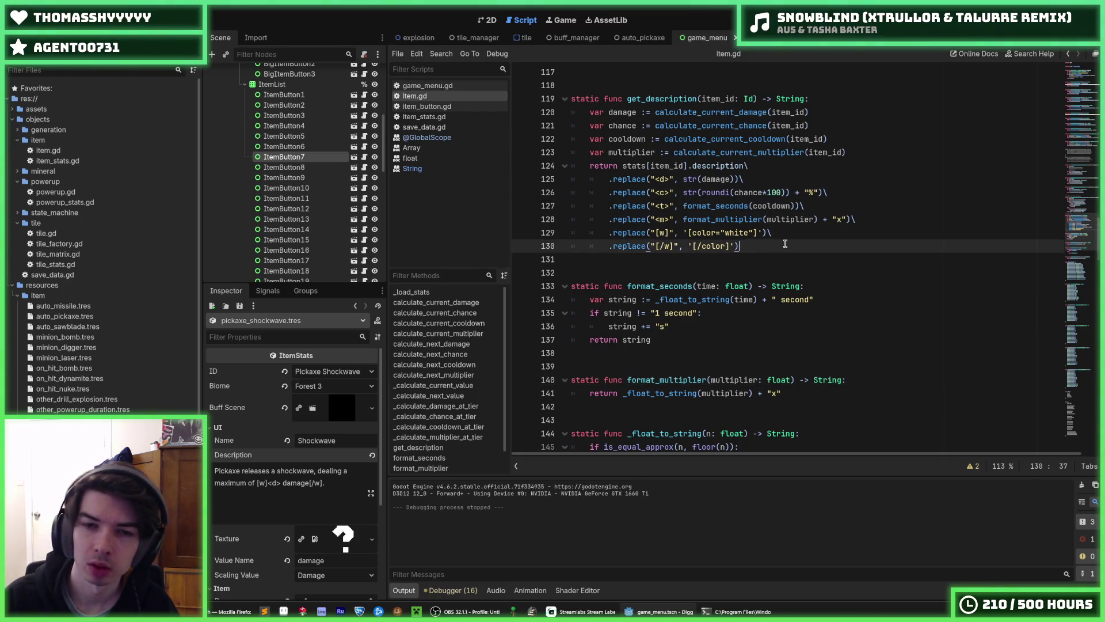
Declare a static format_chance(chance: float) function below the description function.
key(Return)
key(Return)
key(Return)
key(BackSpace)
text(func)
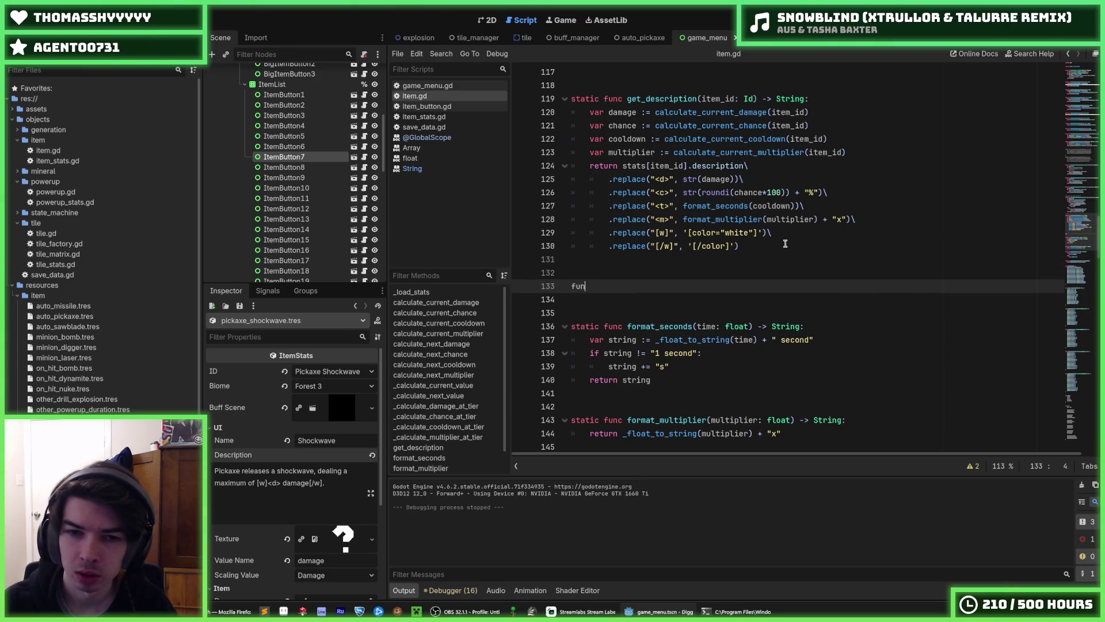
key(ctrl+v)
key(ctrl+z)
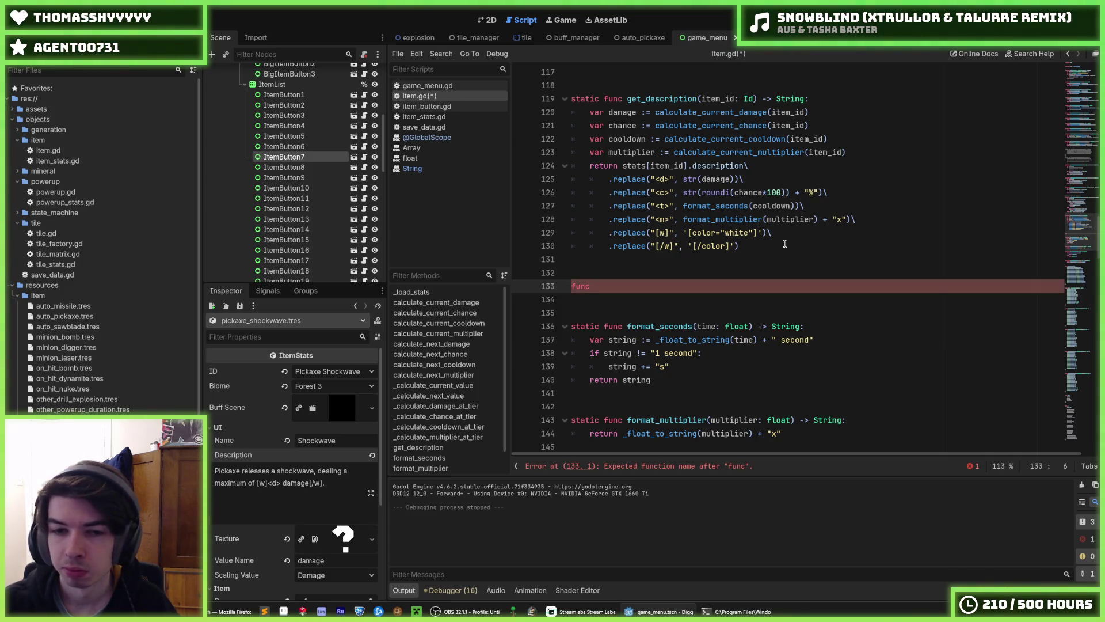
key(BackSpace)
key(BackSpace)
key(BackSpace)
text(stati)
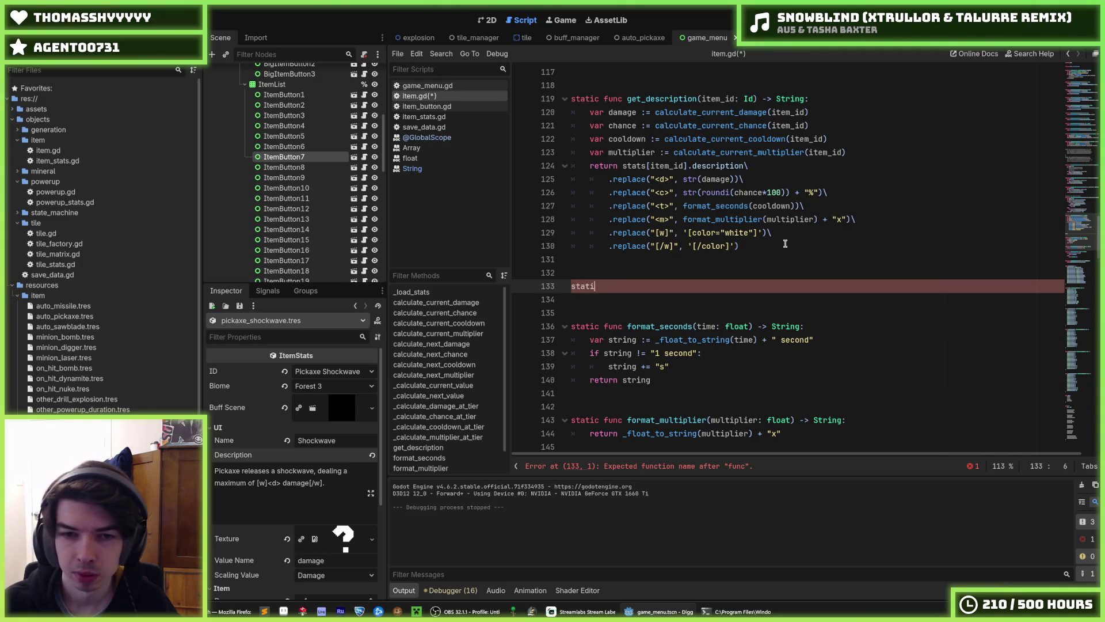
text(c func format_)
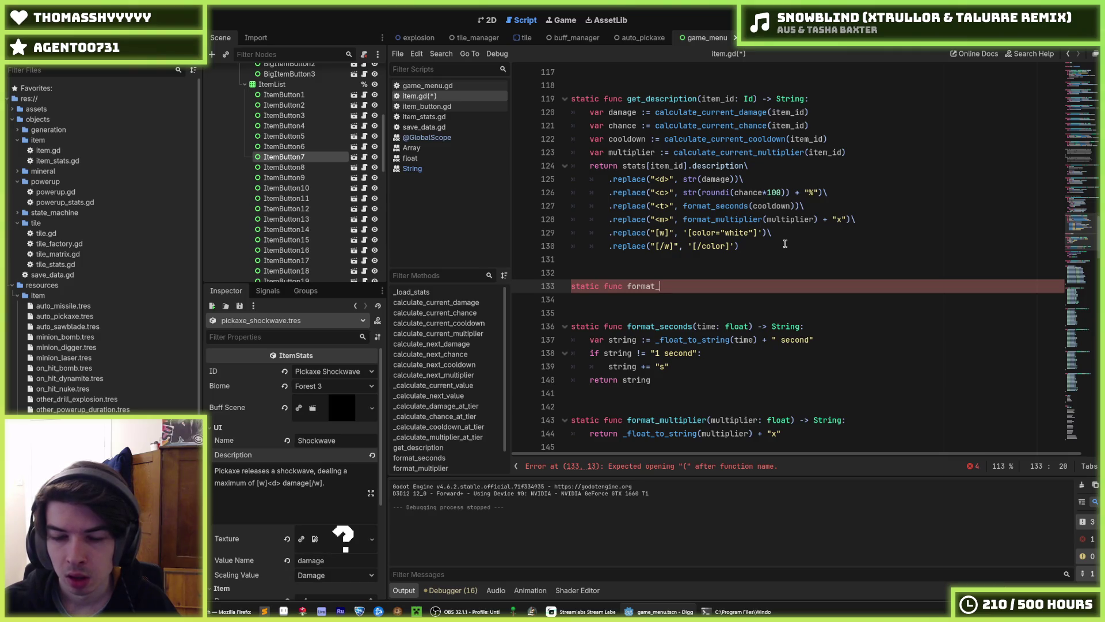
text(chance()
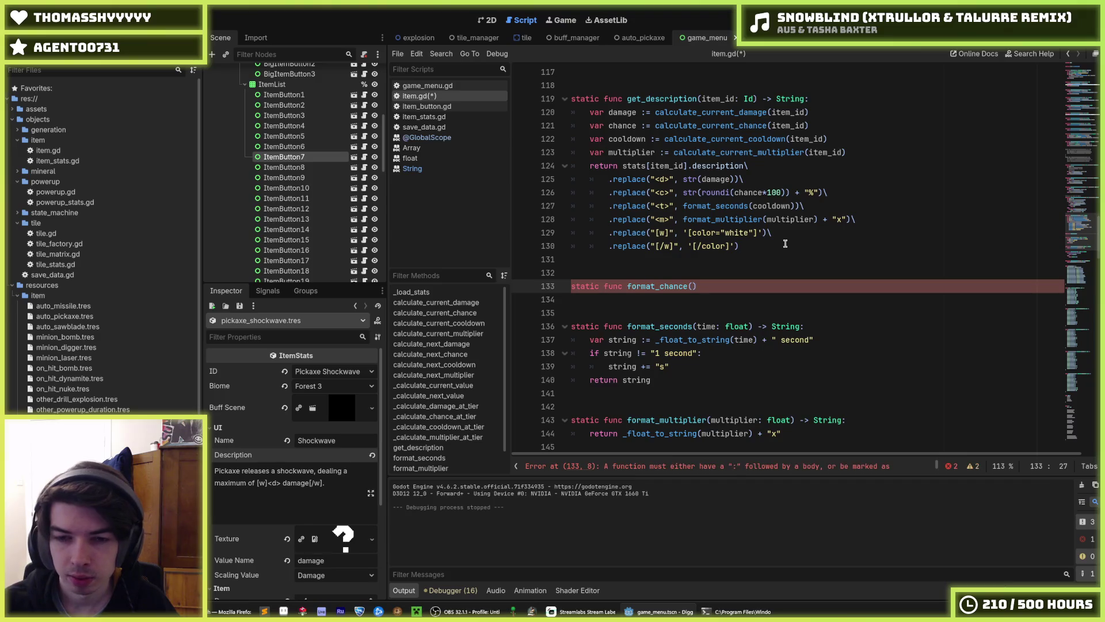
text(chance: float))
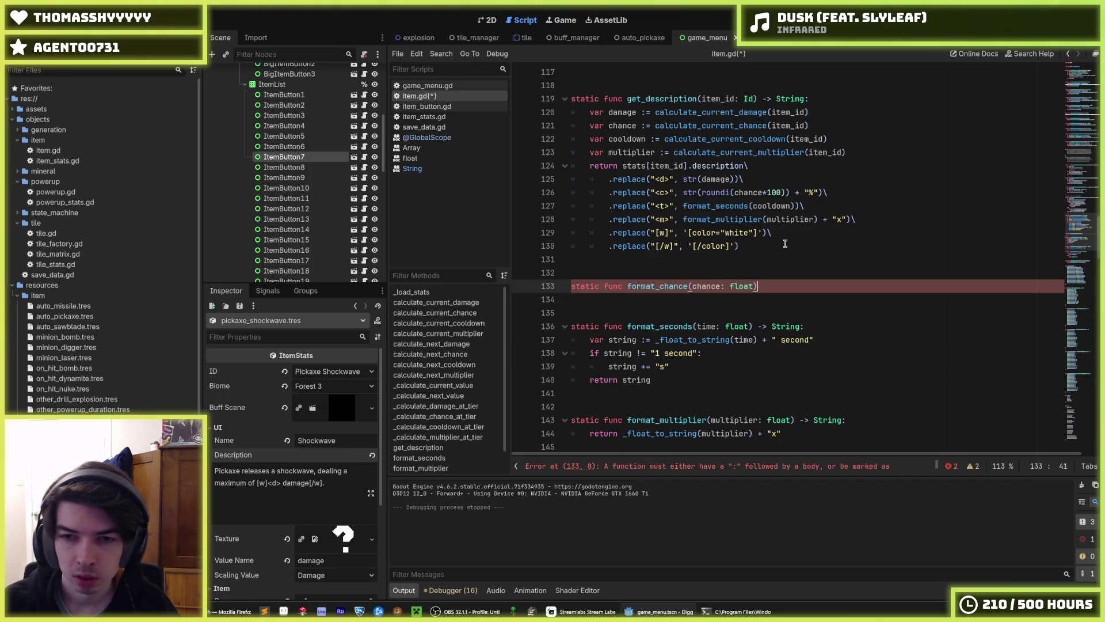
text( -> v)
text(tring:)
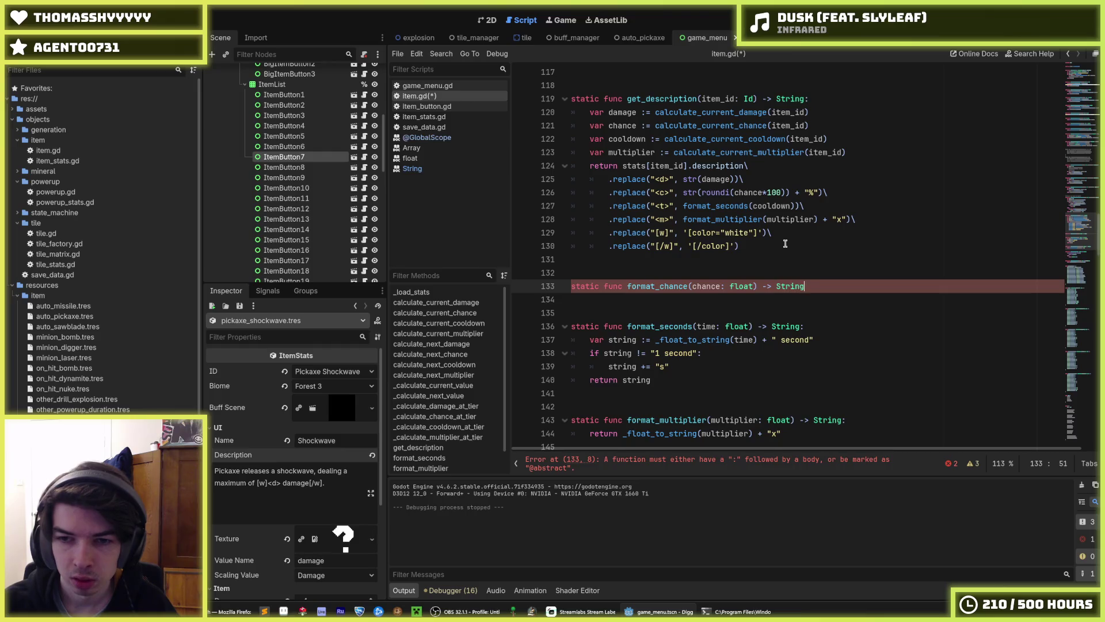
key(Return)
Replace the chance expression with format_chance(chance), which returns str(roundi(chance*100)) + "%".
drag(818, 192, 682, 193)
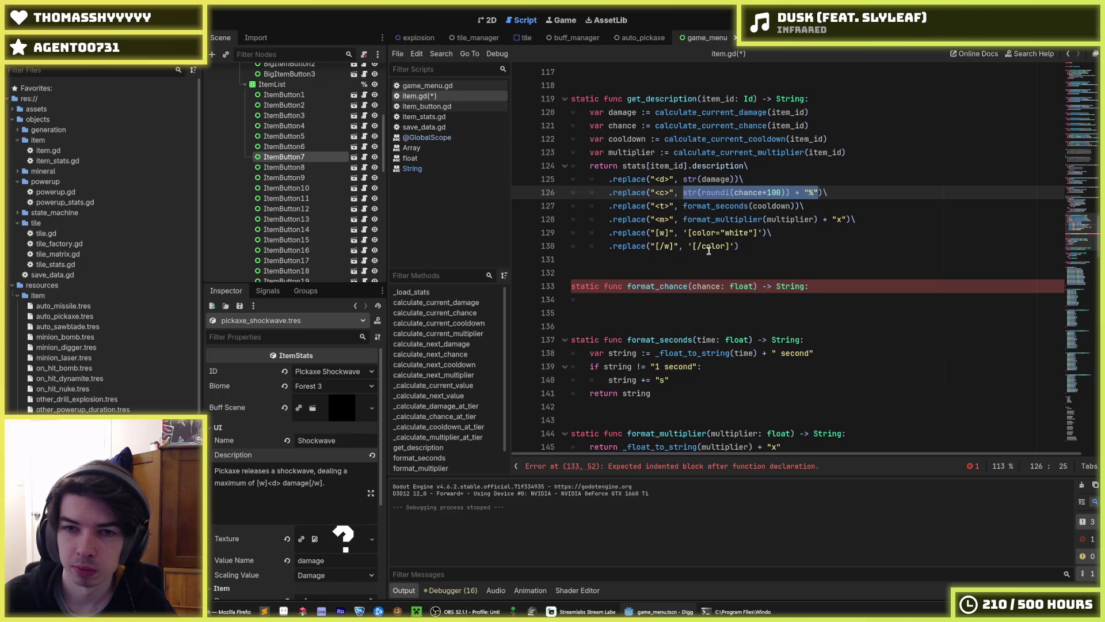
key(ctrl+x)
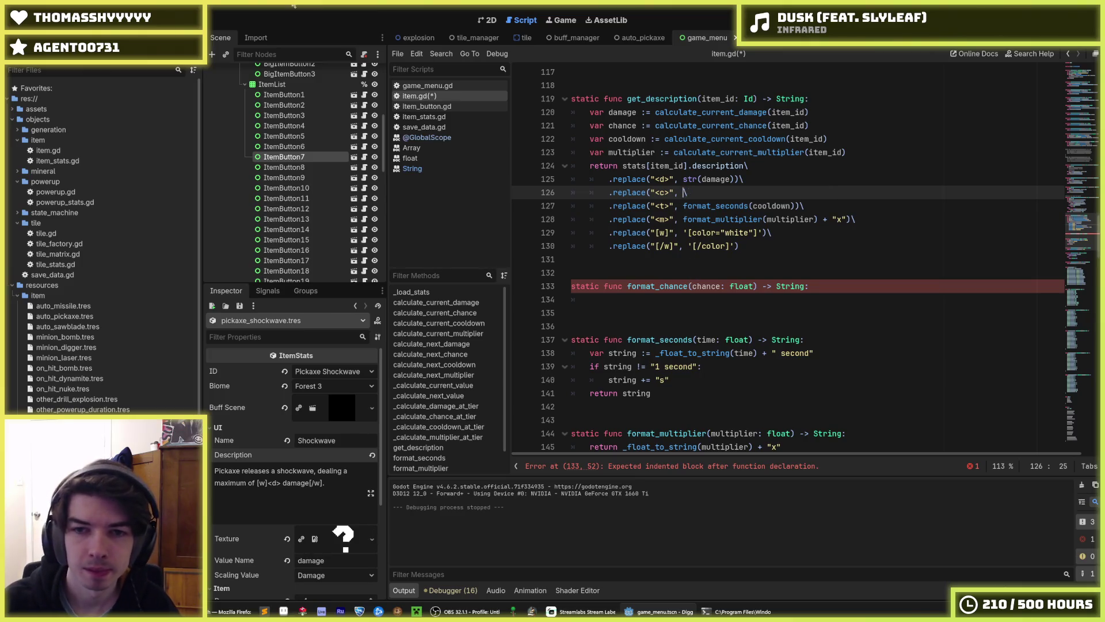
text())
text(format_chance()
text(chance)
click(628, 300)
text(re)
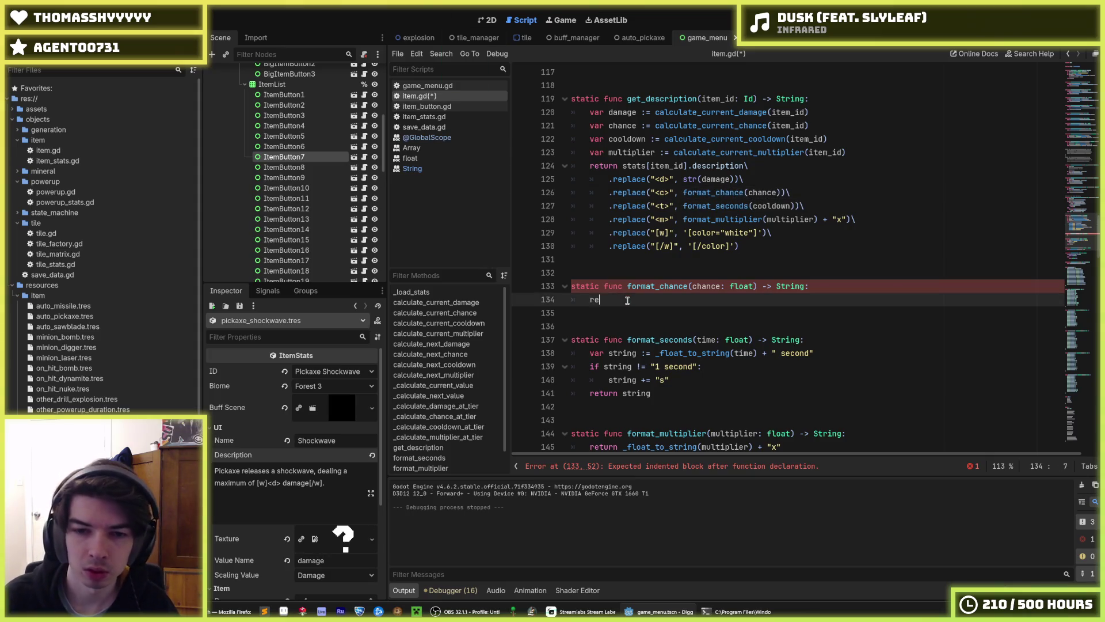
text(turn str(roundi(chance*100)) + "%")
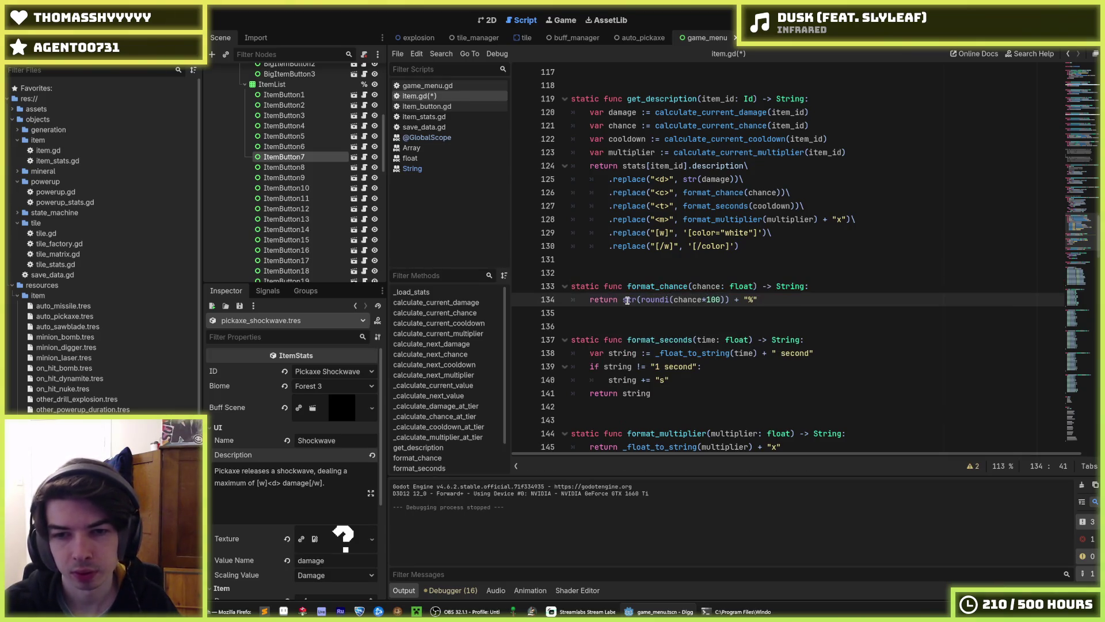
Review the new helpers and insert a blank line for another function.
click(820, 287)
scroll(817, 317, down, 2)
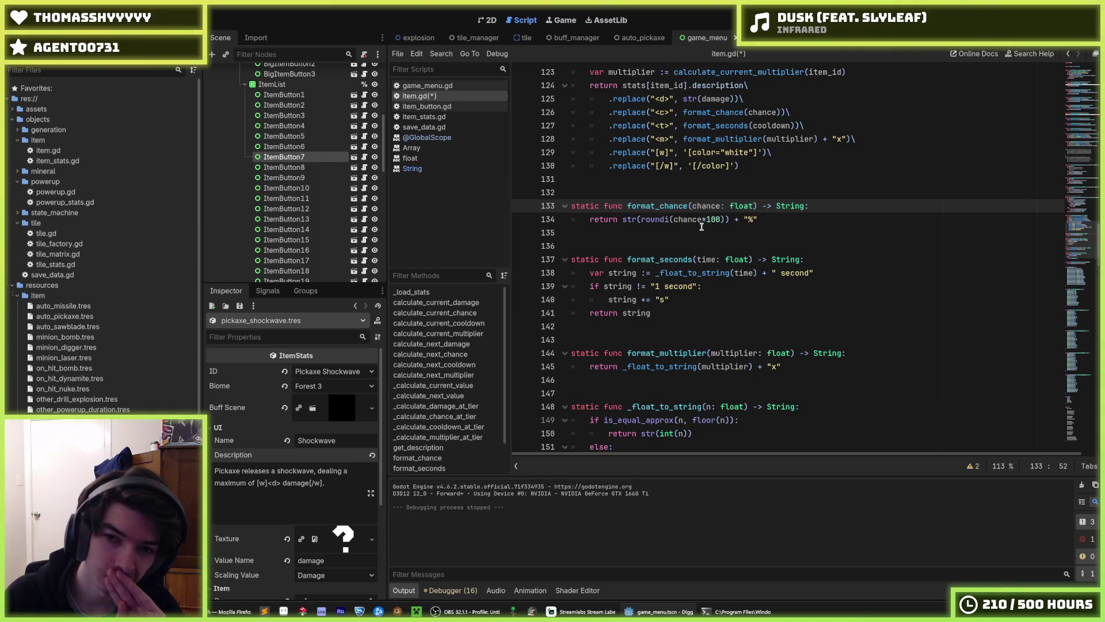
scroll(692, 226, down, 1)
scroll(693, 233, up, 2)
scroll(694, 241, down, 1)
scroll(694, 241, down, 2)
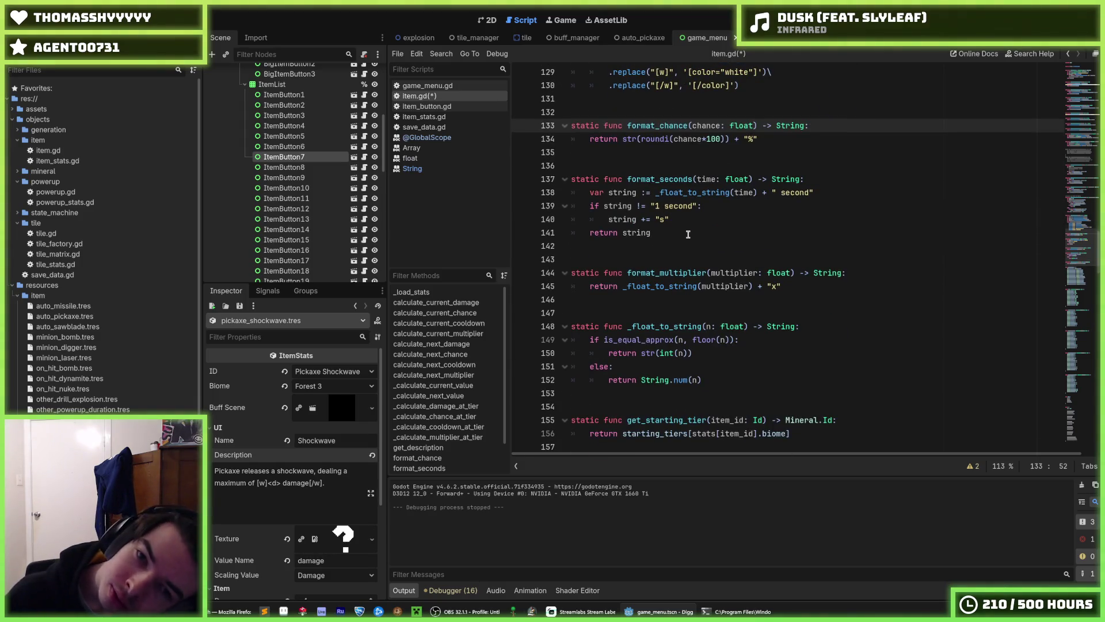
scroll(688, 234, up, 2)
scroll(687, 245, up, 2)
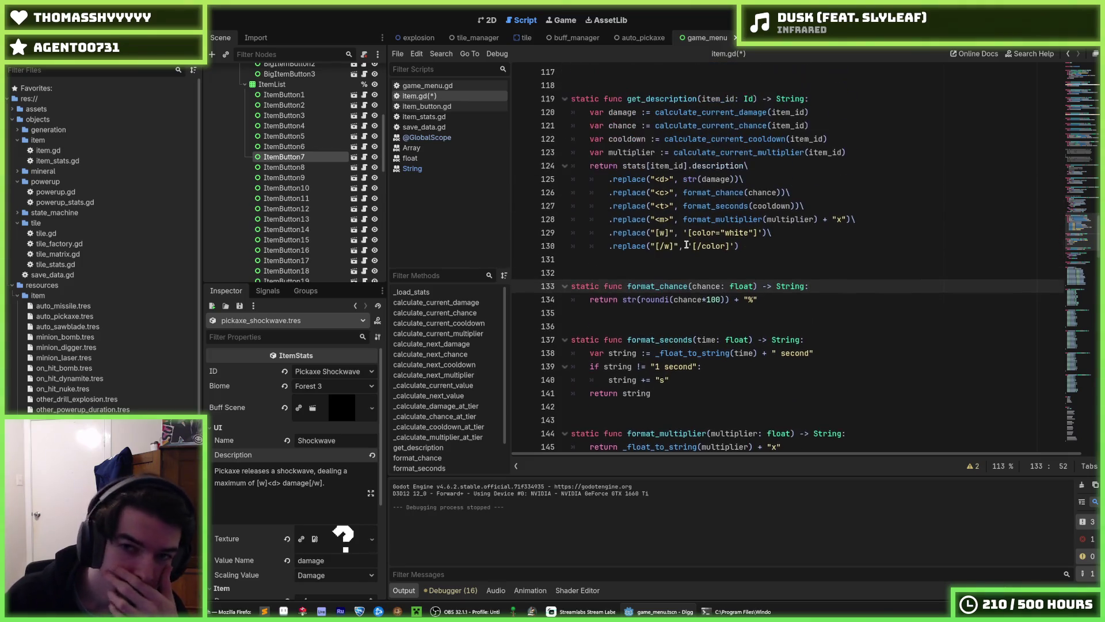
double_click(713, 194)
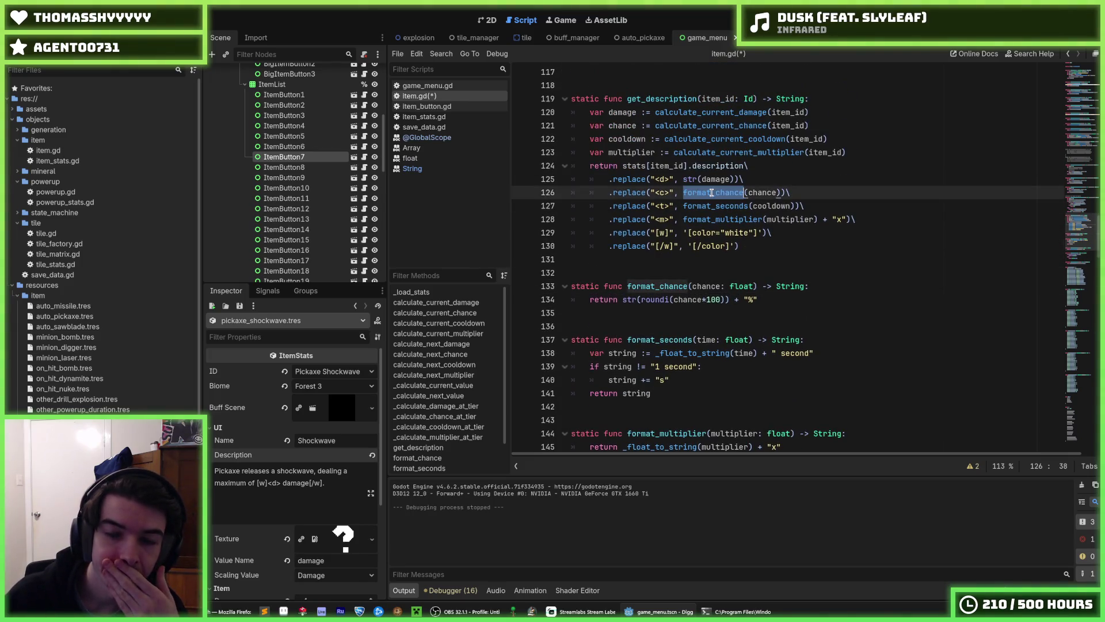
click(709, 260)
key(Return)
key(Return)
key(Return)
Write static func format_damage(damage: int) -> String returning str(damage), and save.
key(Up)
text(static func)
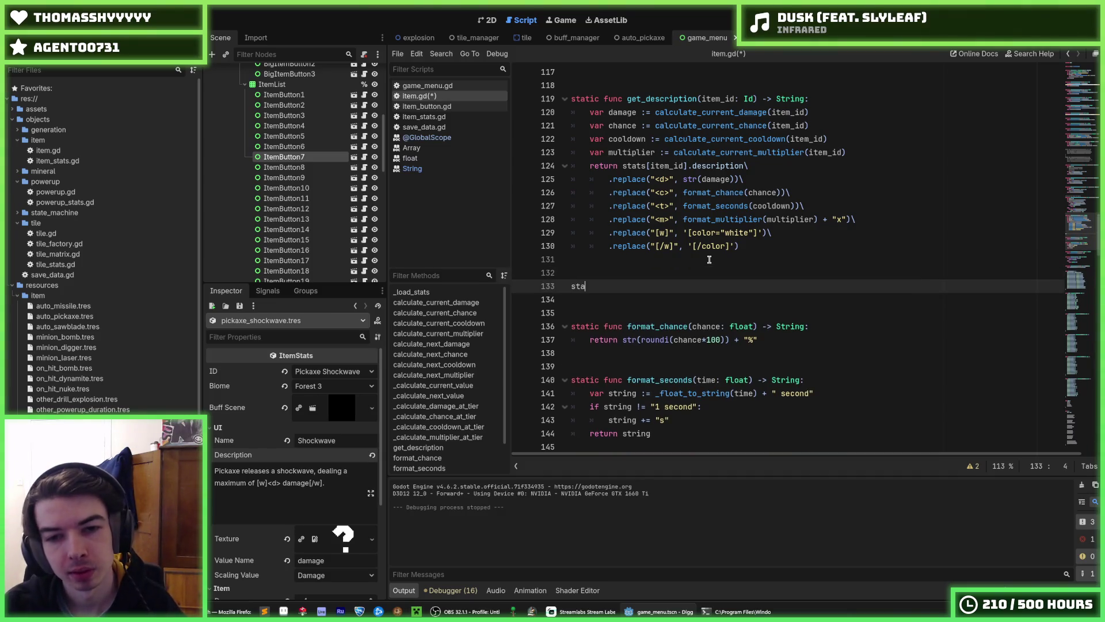
text( format_)
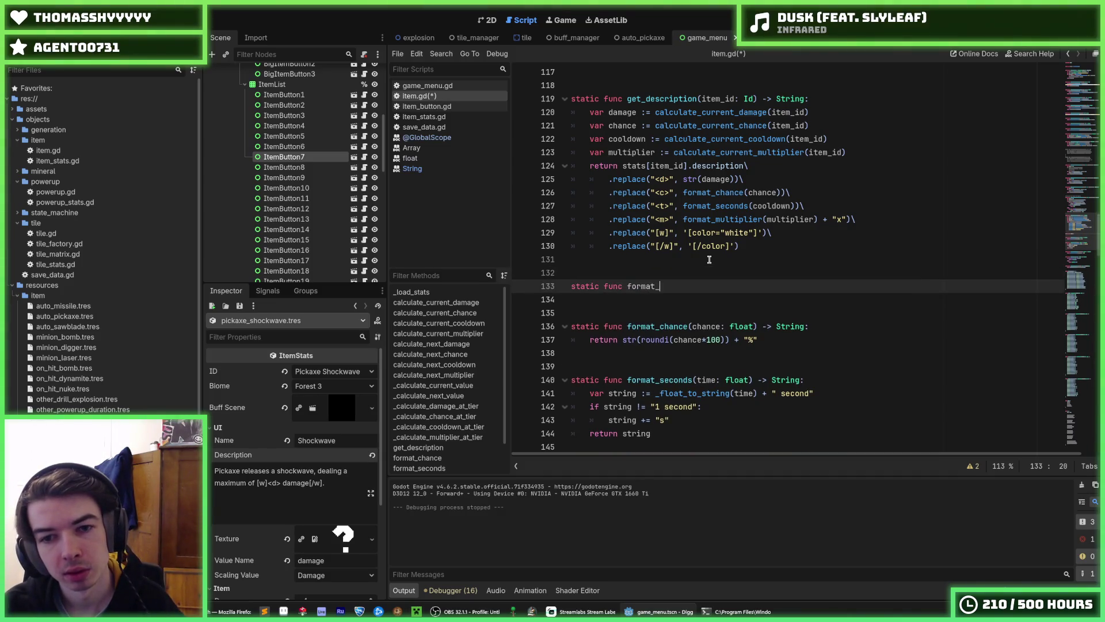
text(dama)
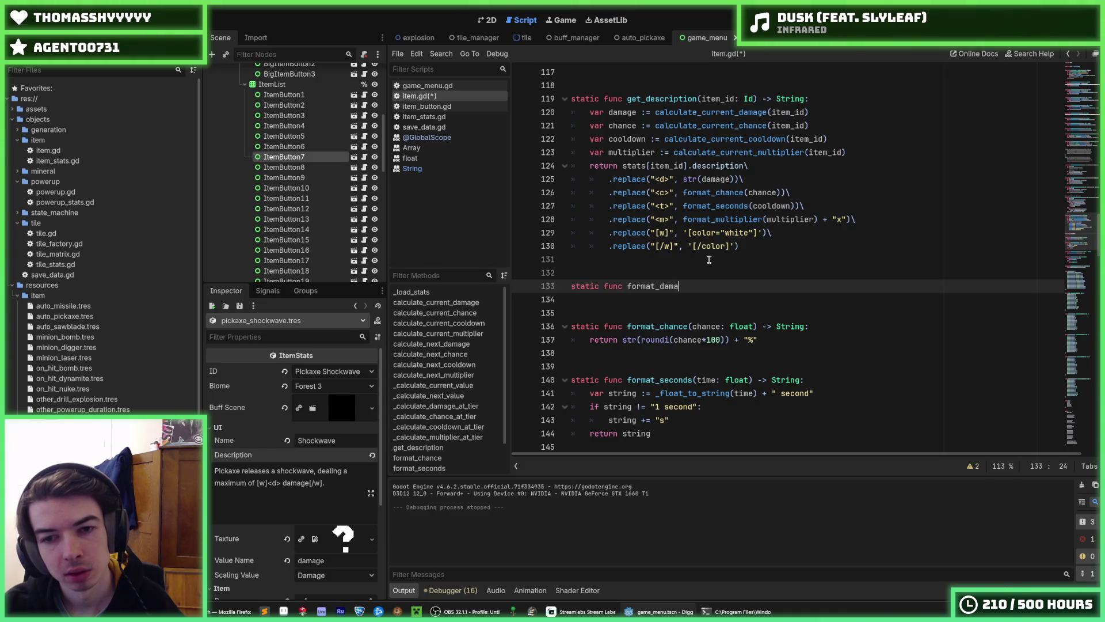
text(ge(damage: int) -)
text(> String:)
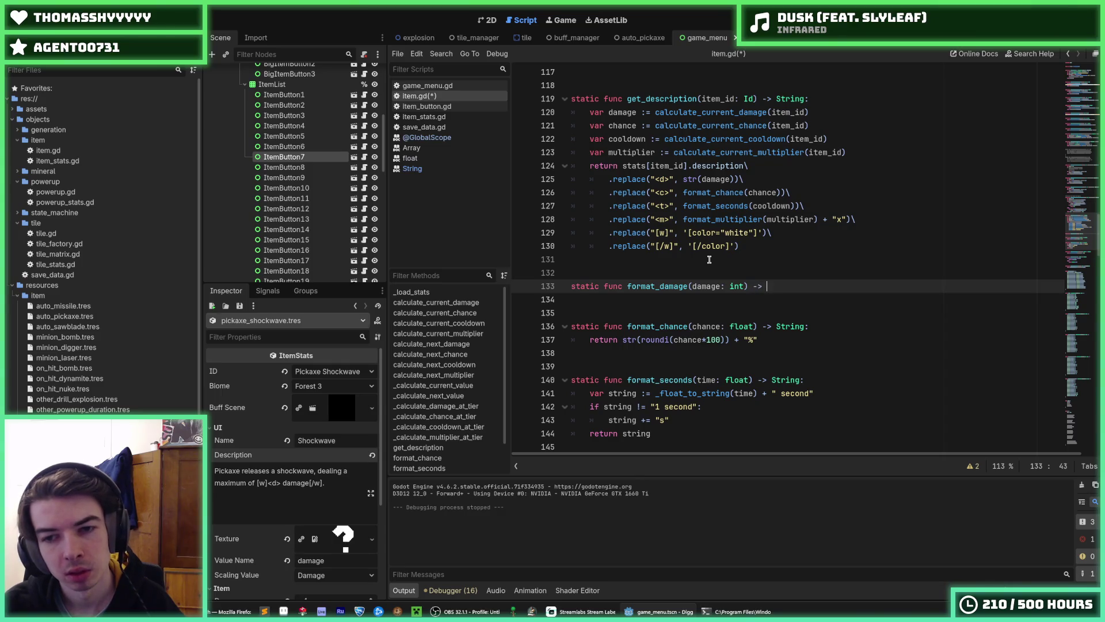
key(Return)
text(return daamge)
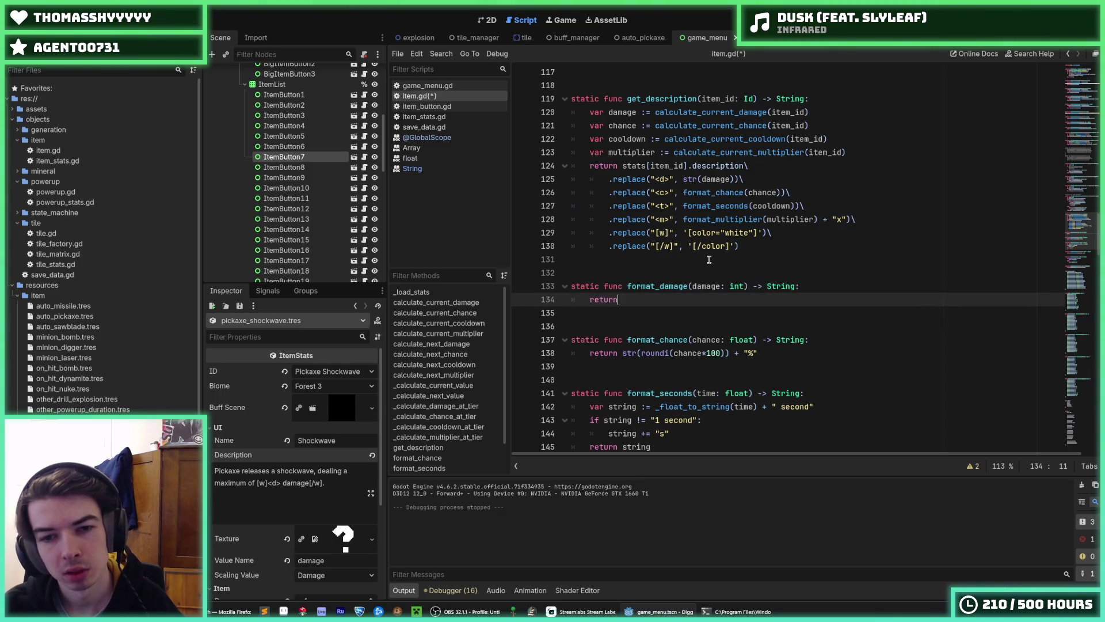
key(BackSpace)
key(BackSpace)
key(BackSpace)
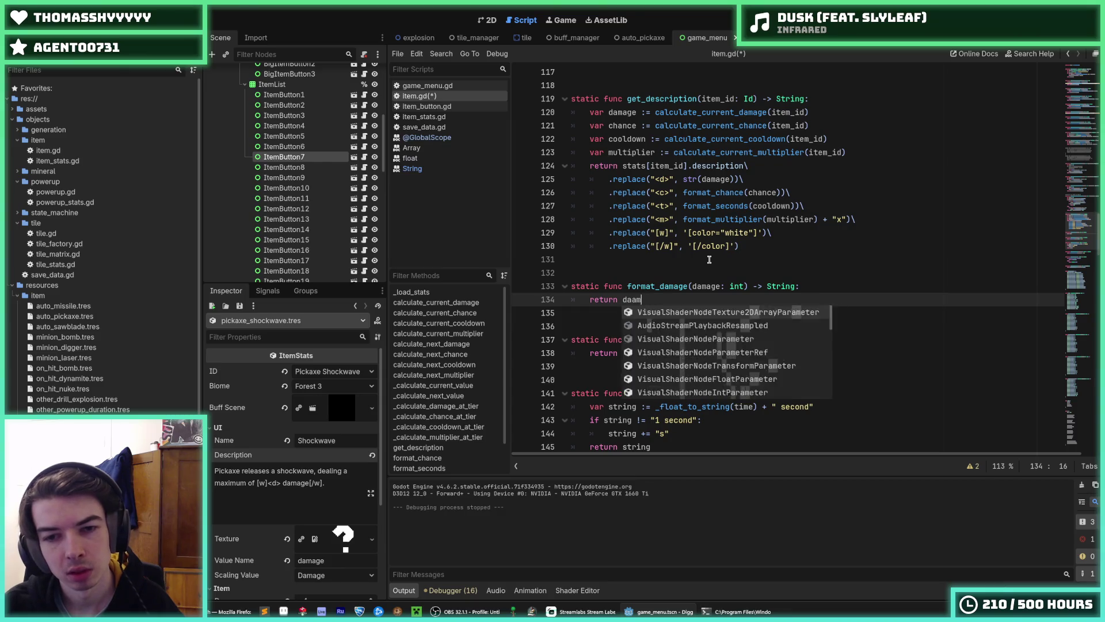
text(mage)
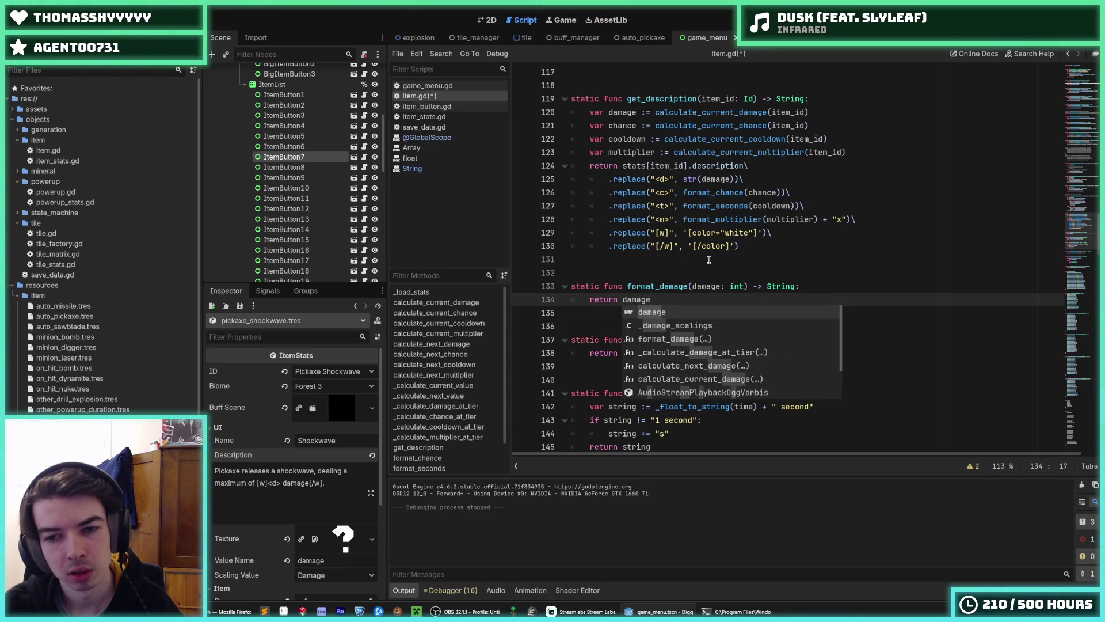
key(Left)
key(Left)
key(Left)
key(Left)
text(str()
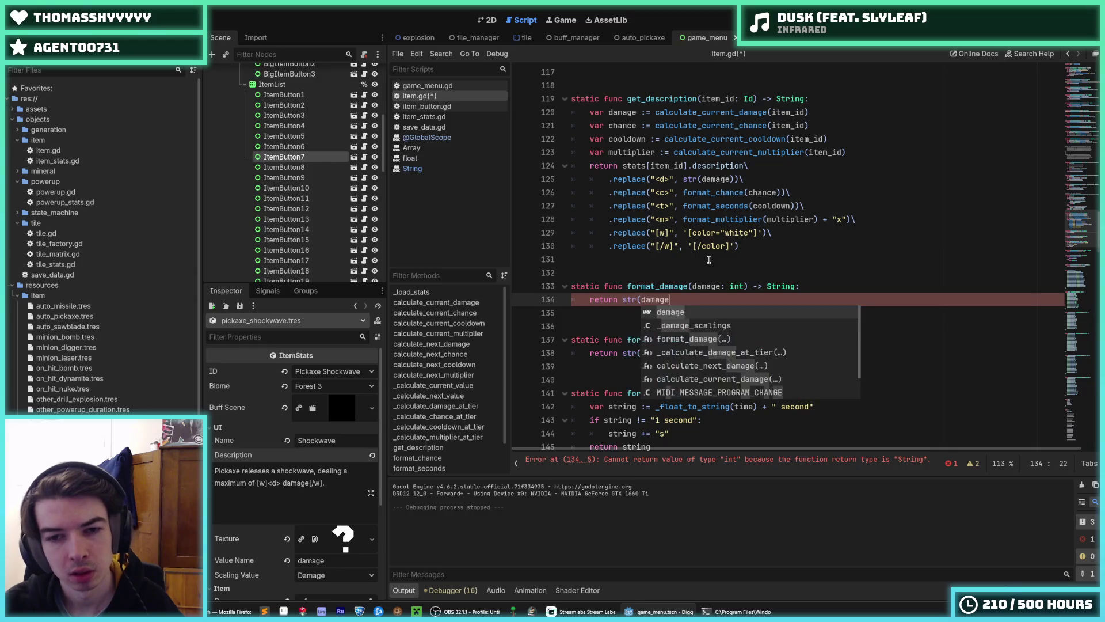
key(End)
text())
key(ctrl+s)
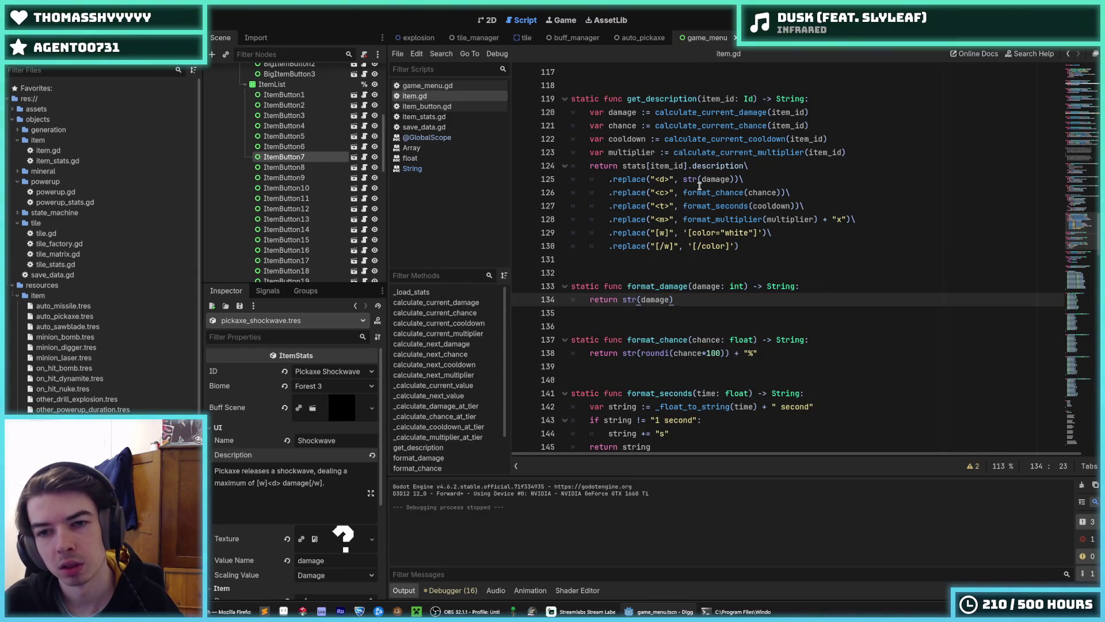
Use format_damage instead of str for the <d> replacement and save item.gd.
double_click(700, 193)
key(ctrl+c)
double_click(698, 179)
key(ctrl+v)
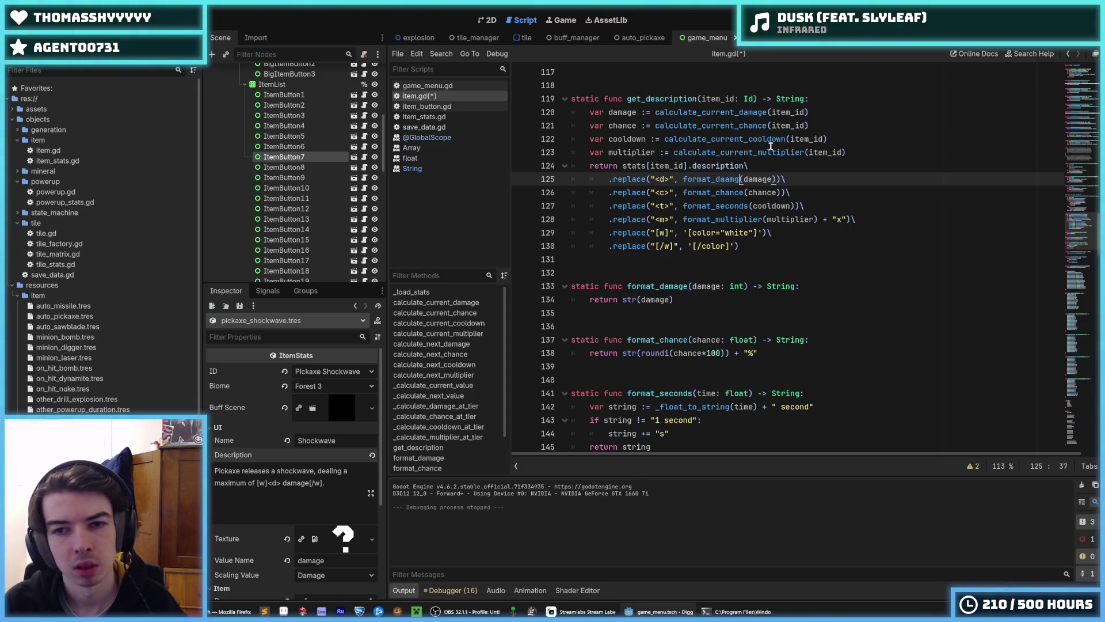
key(BackSpace)
key(BackSpace)
key(BackSpace)
text(mage)
key(End)
key(ctrl+s)
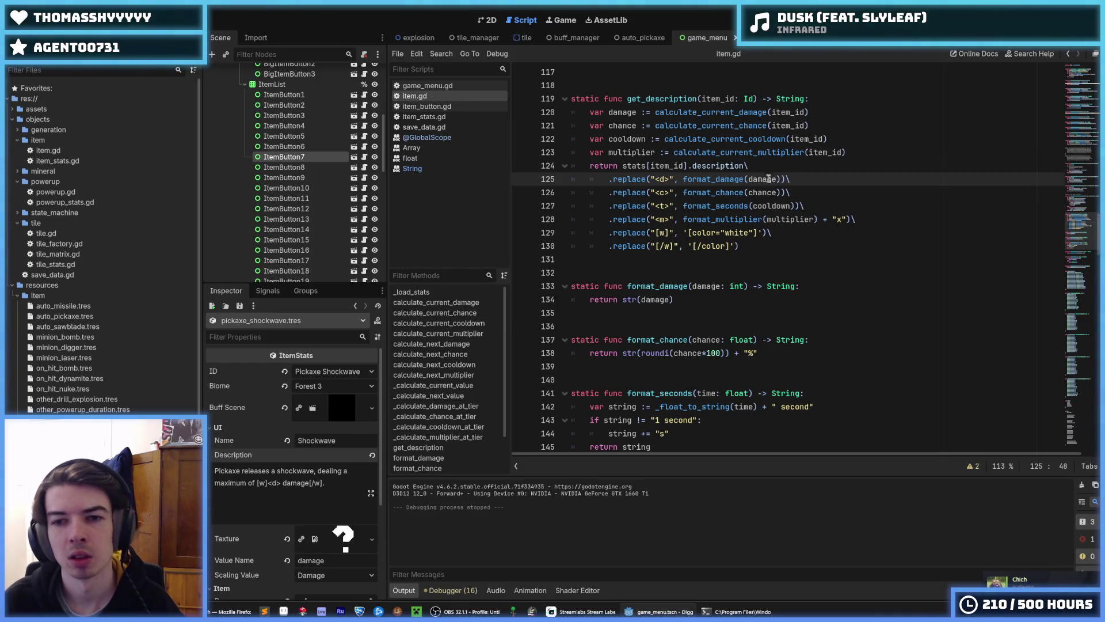
scroll(734, 200, down, 3)
Move the _float_to_string block below get_starting_tier and save item.gd.
scroll(719, 210, up, 3)
scroll(706, 217, down, 5)
scroll(702, 220, down, 9)
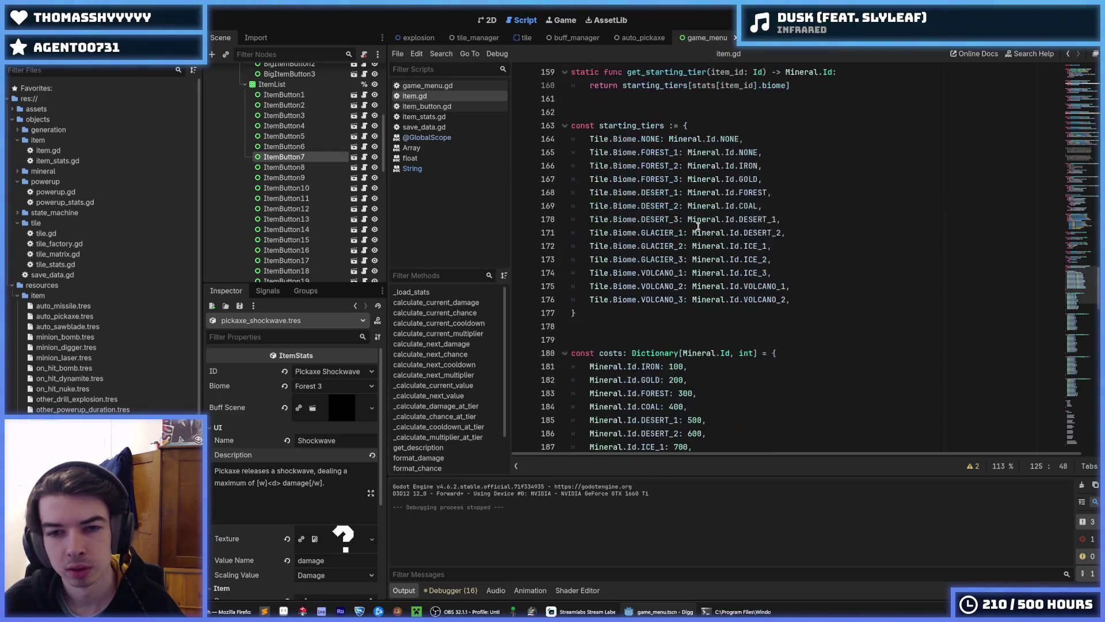
scroll(696, 227, up, 3)
click(691, 221)
click(703, 208)
scroll(702, 207, up, 3)
mouse_move(704, 273)
mouse_down()
mouse_move(702, 242)
mouse_move(674, 192)
mouse_up()
key(alt+Down)
key(alt+Down)
key(alt+Down)
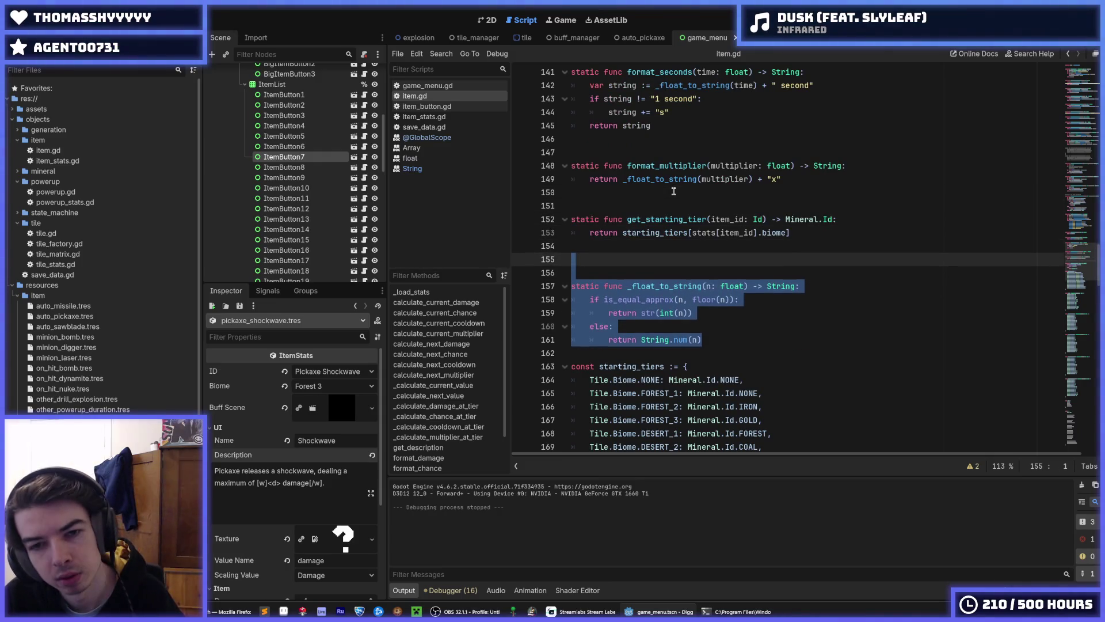
key(alt+Up)
key(alt+Up)
key(alt+Up)
scroll(1057, 334, down, 20)
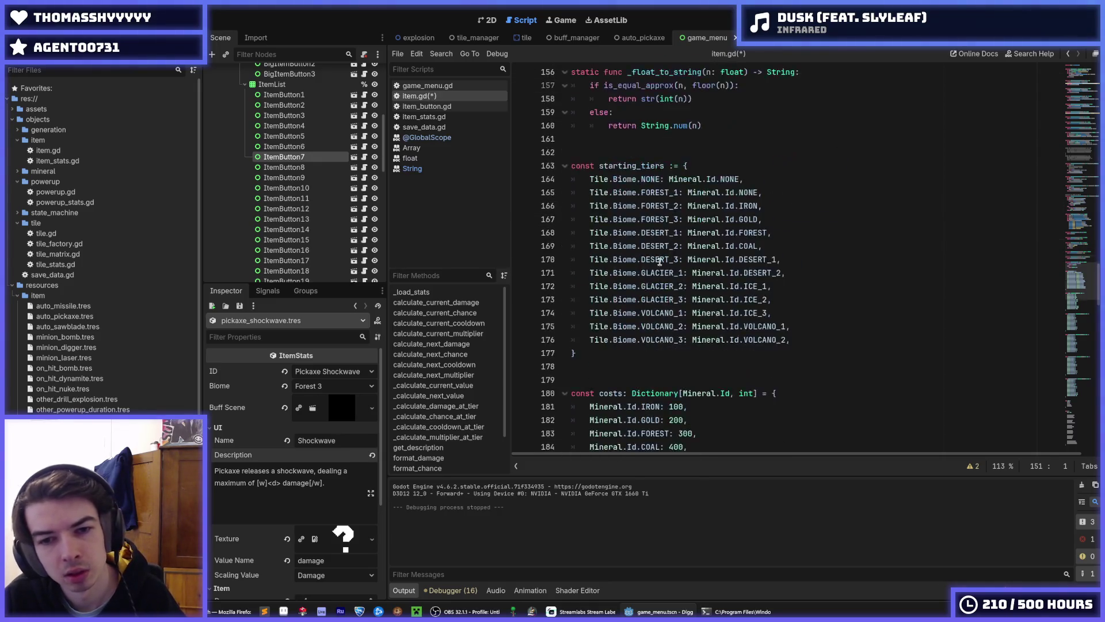
scroll(1057, 333, down, 14)
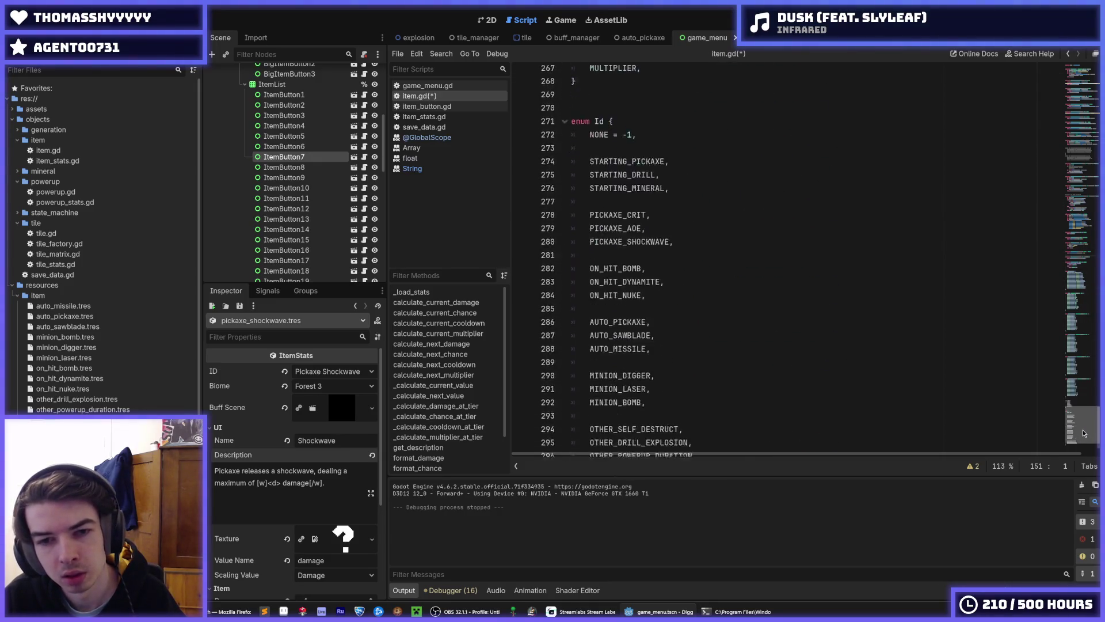
scroll(1085, 421, down, 2)
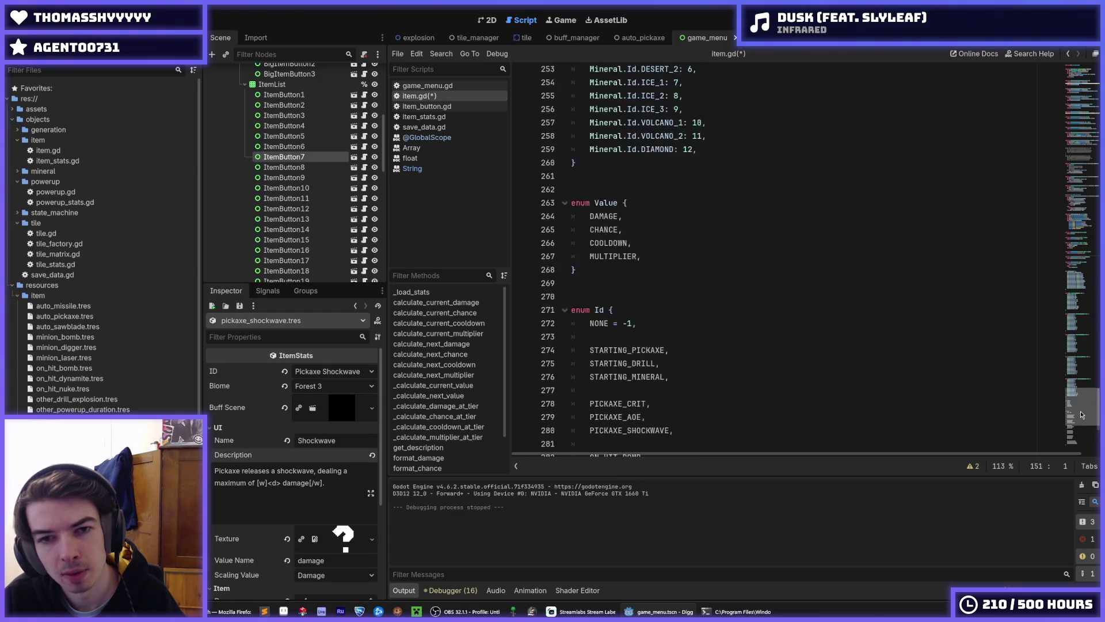
drag(1080, 404, 1053, 201)
key(ctrl+s)
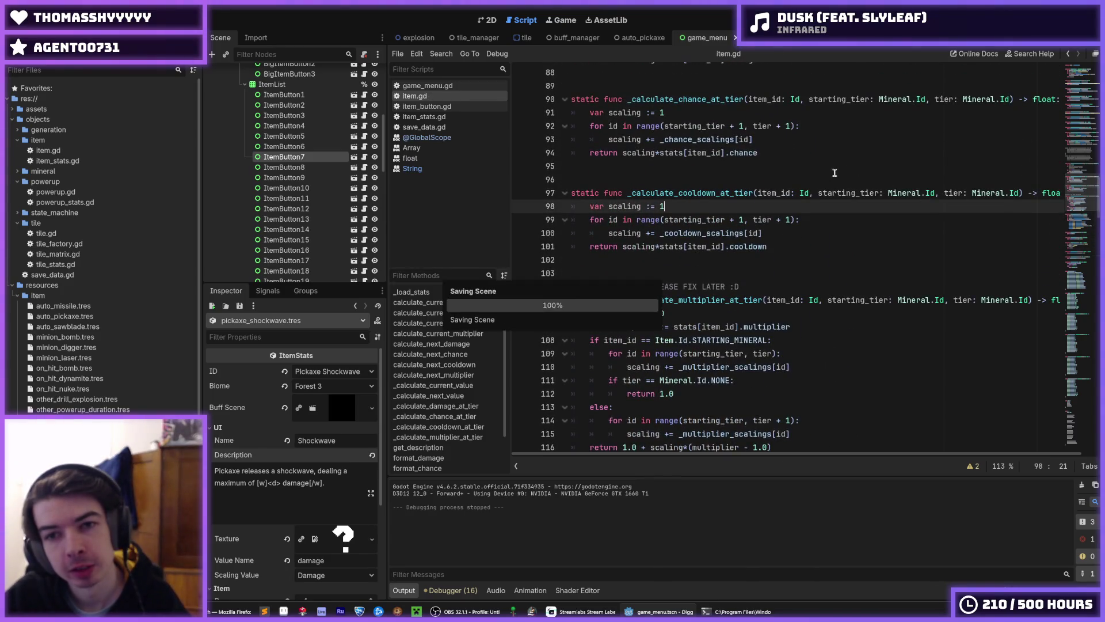
Run Digger again and check the Bomb tooltip: '10% chance to drop a bomb on hit.'.
click(852, 211)
scroll(806, 186, up, 5)
scroll(805, 186, up, 4)
click(852, 221)
scroll(852, 226, up, 5)
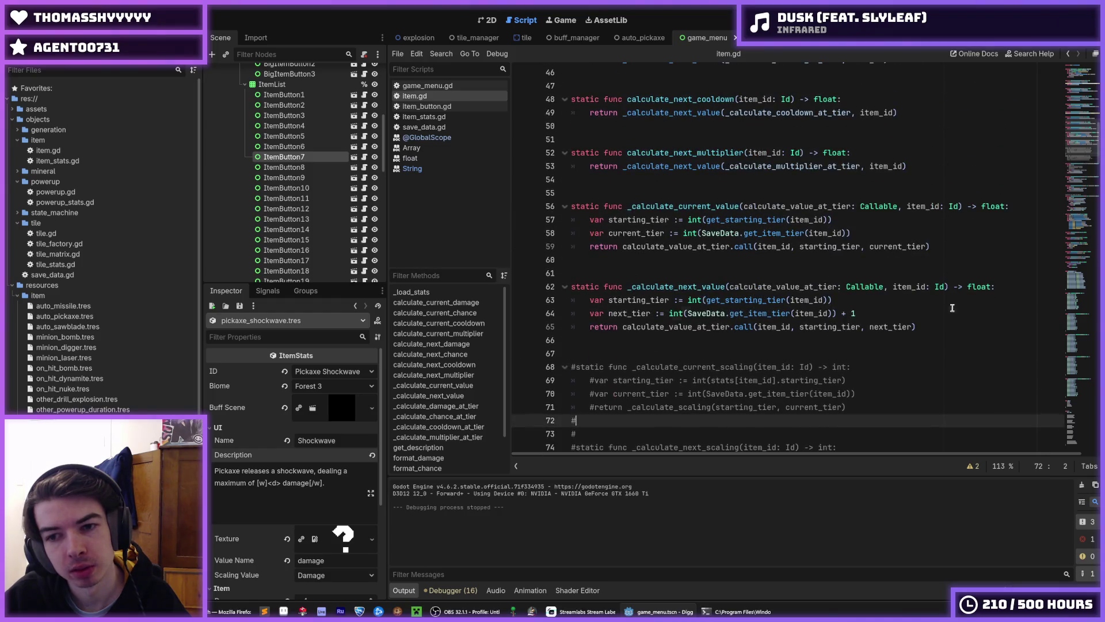
click(952, 309)
click(942, 303)
click(937, 313)
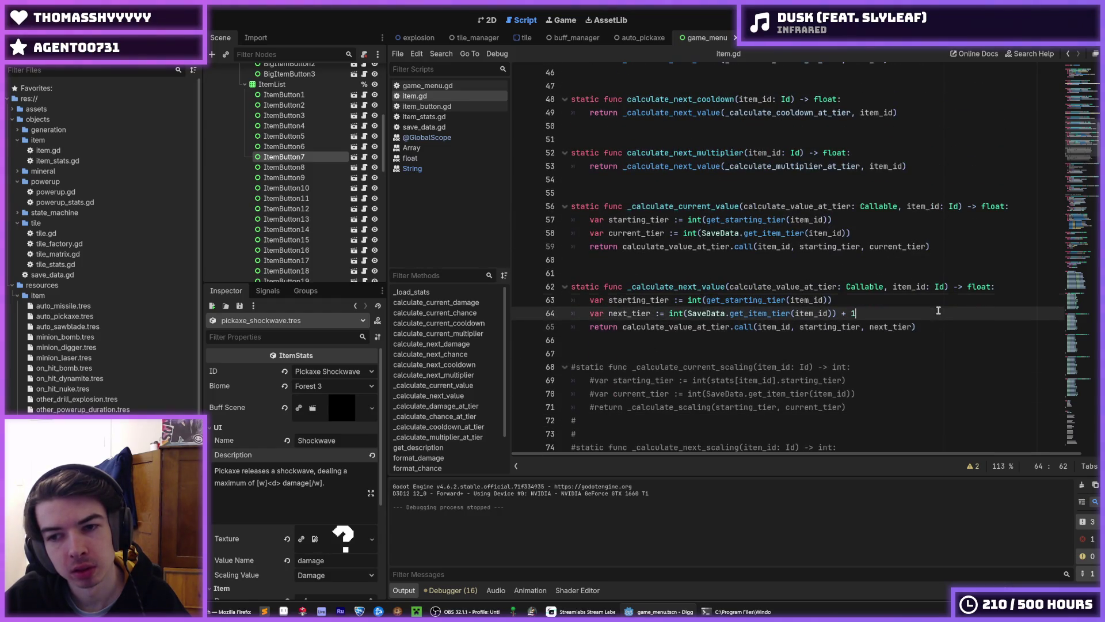
scroll(1092, 224, down, 14)
scroll(1092, 225, down, 4)
scroll(994, 190, up, 3)
click(999, 195)
key(Down)
key(Down)
key(Down)
click(884, 213)
key(F5)
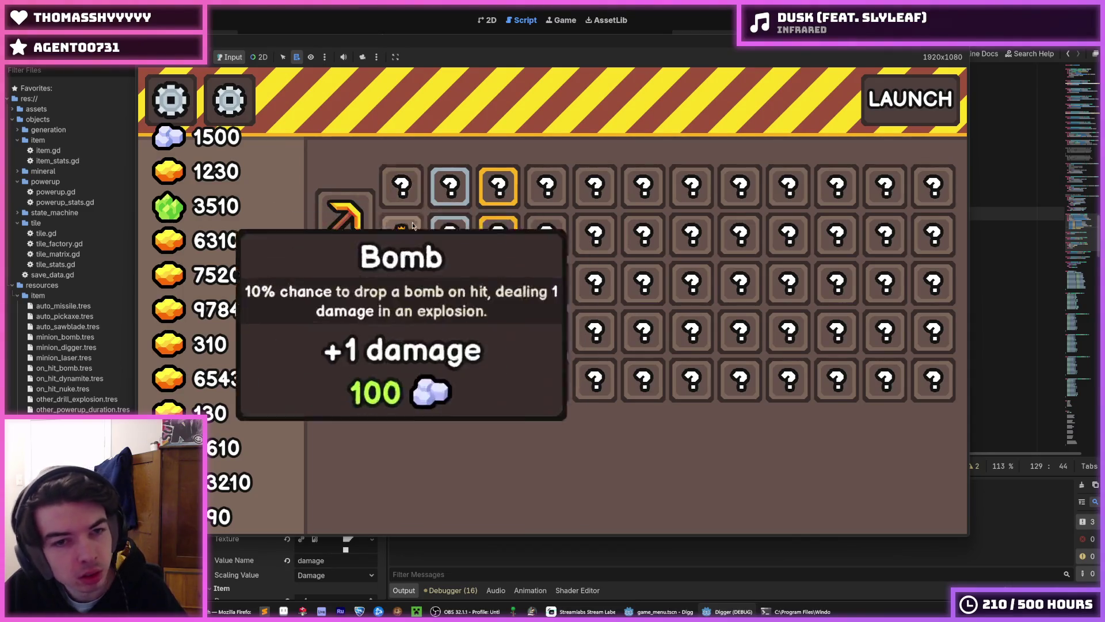
key(F8)
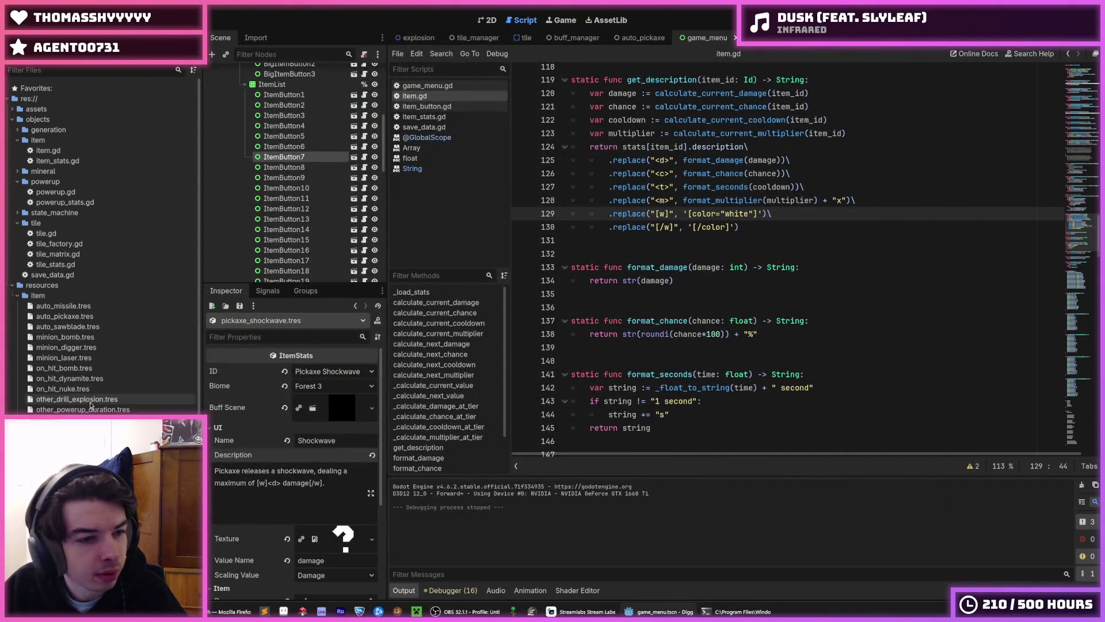
Wrap '<c> chance' and 'double damage' in [w]...[/w] in pickaxe_crit's description, then run the game.
click(63, 440)
click(260, 455)
text([)
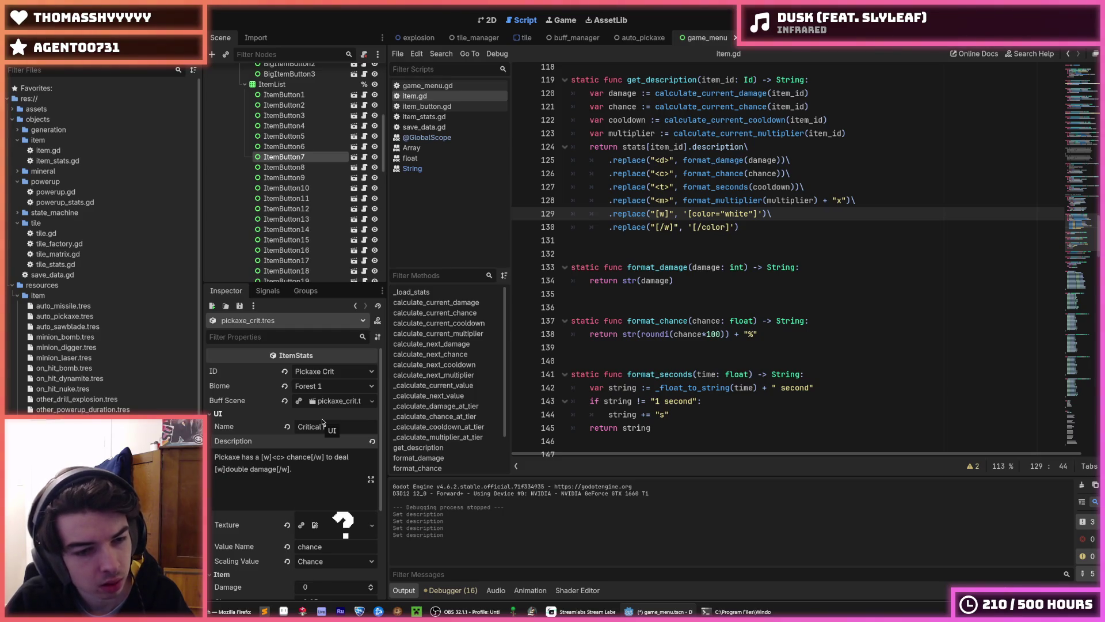
click(677, 320)
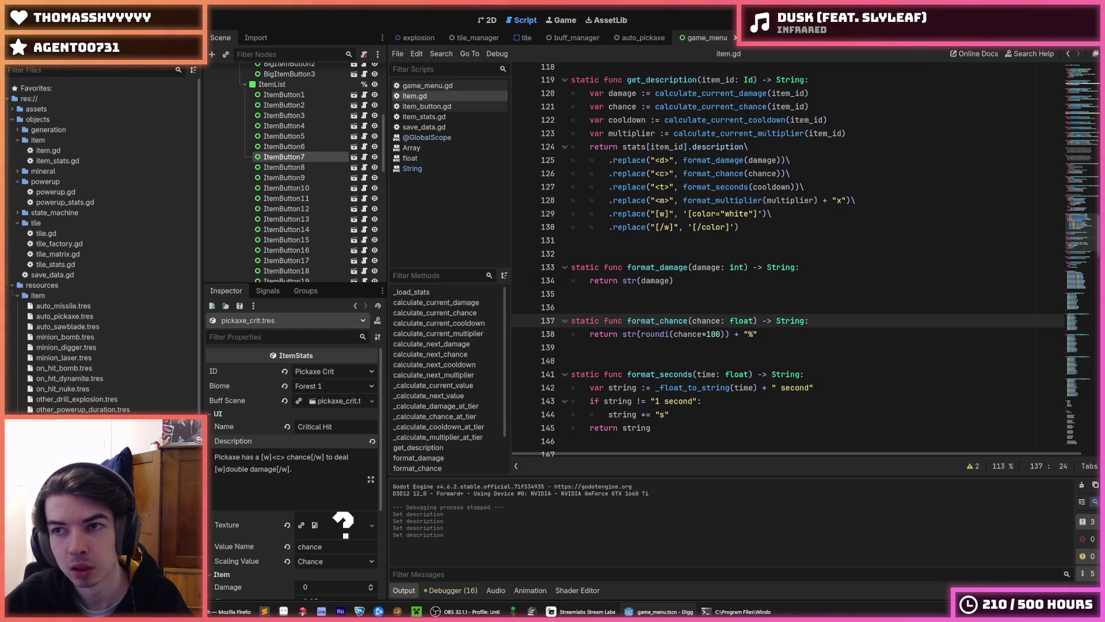
key(F5)
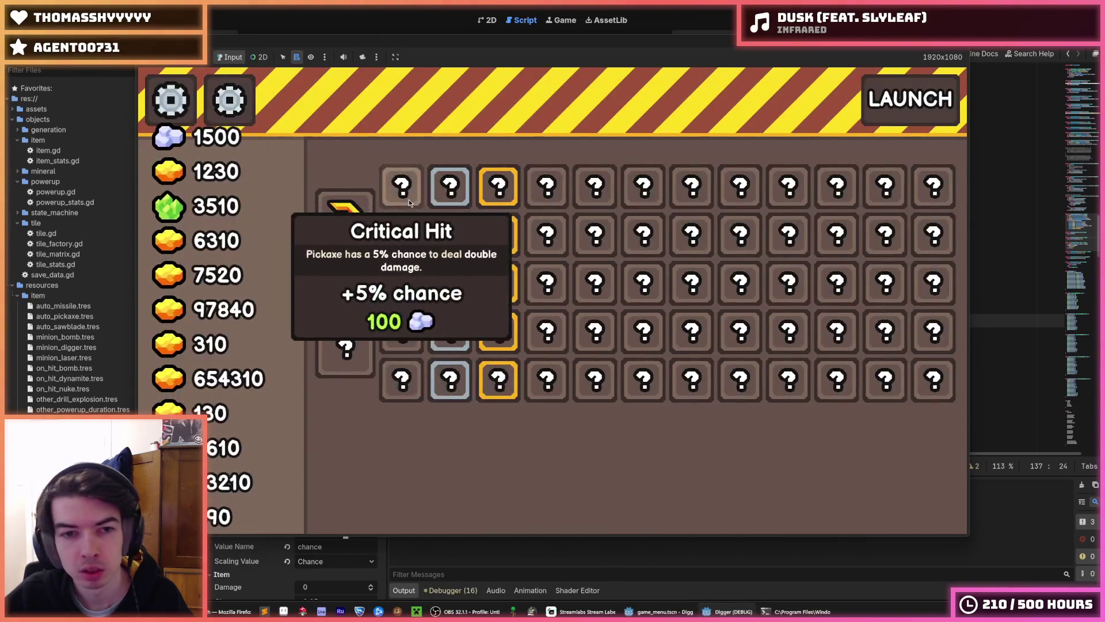
Read the upgrade tooltips and buy four Powerup Duration upgrades.
mouse_move(407, 251)
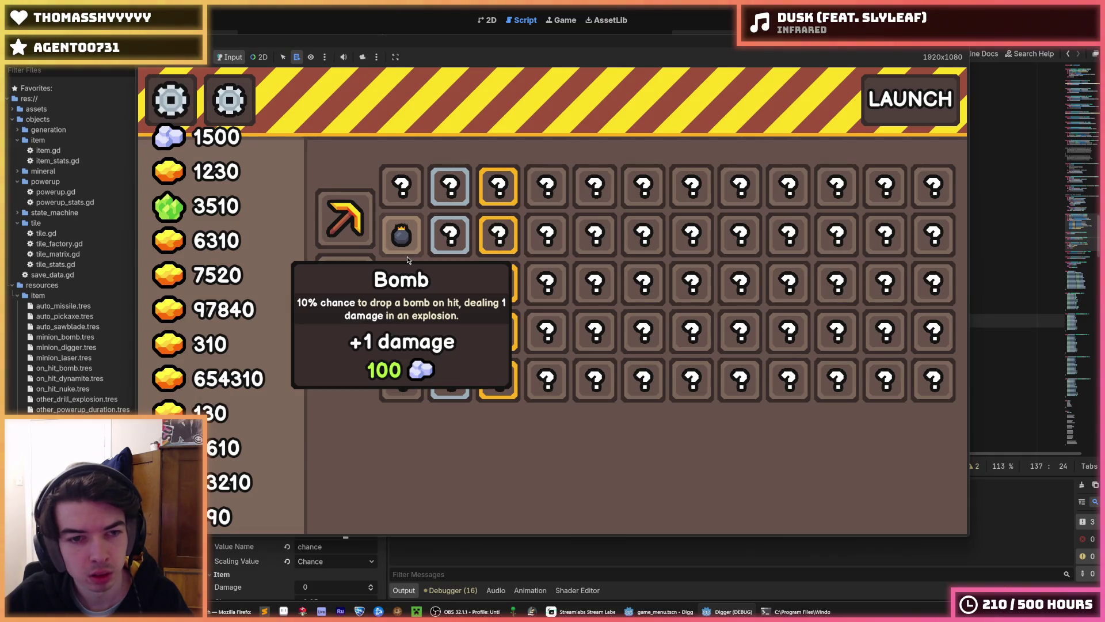
mouse_move(413, 287)
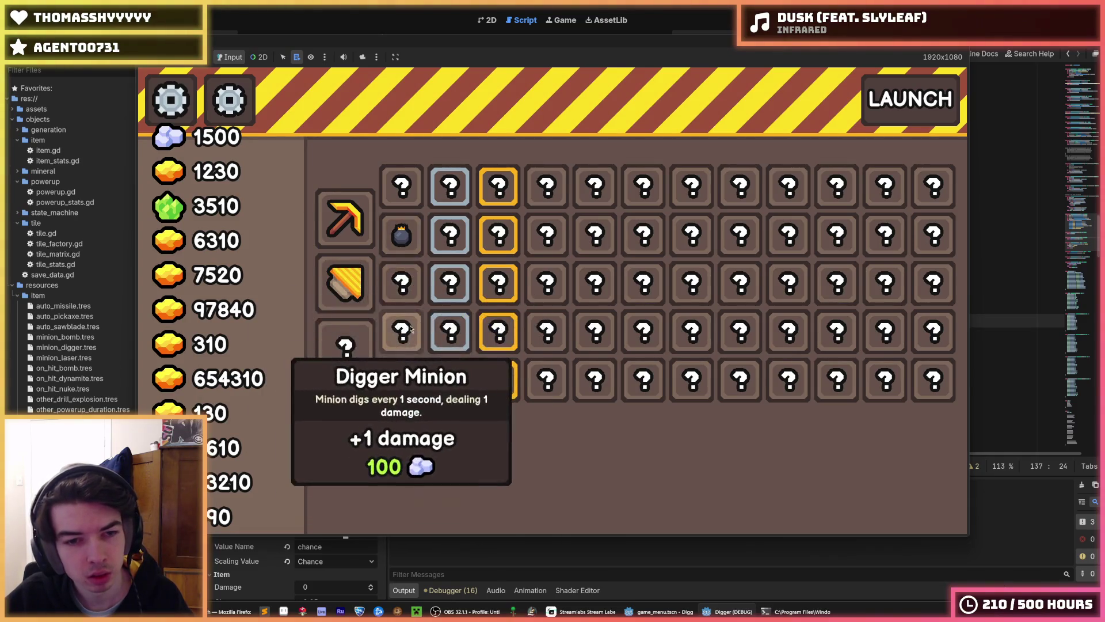
mouse_move(400, 379)
mouse_move(467, 379)
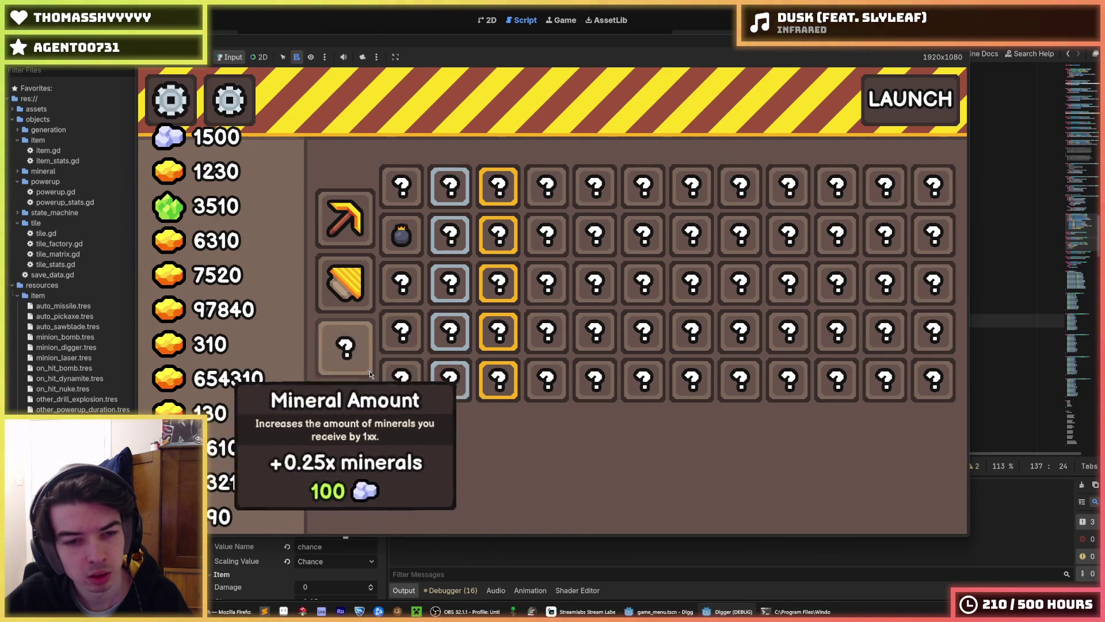
mouse_move(475, 337)
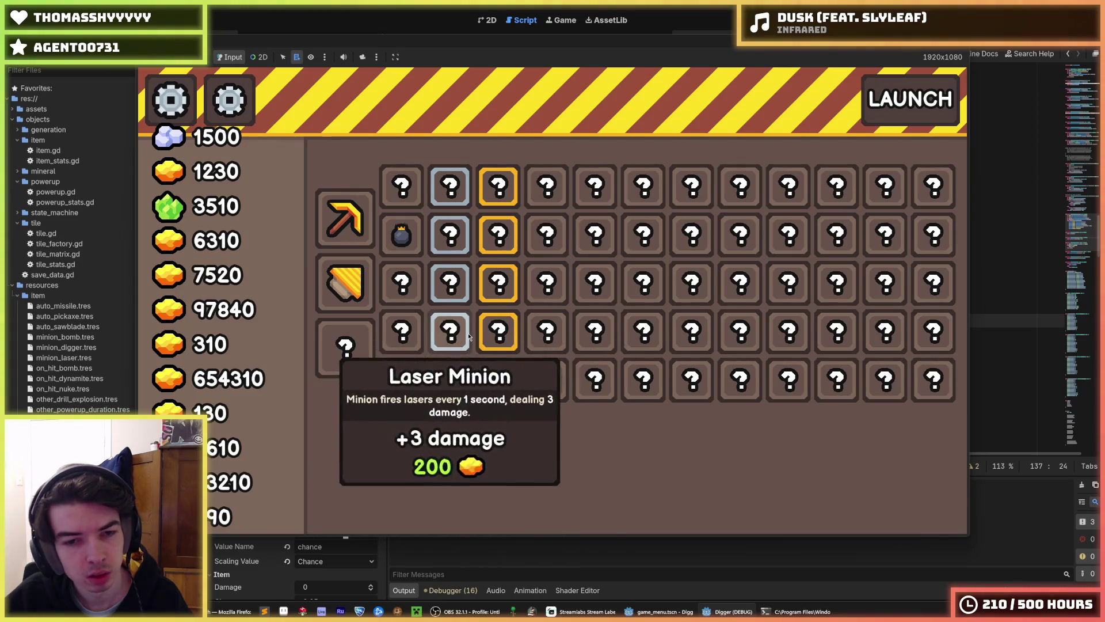
mouse_move(452, 291)
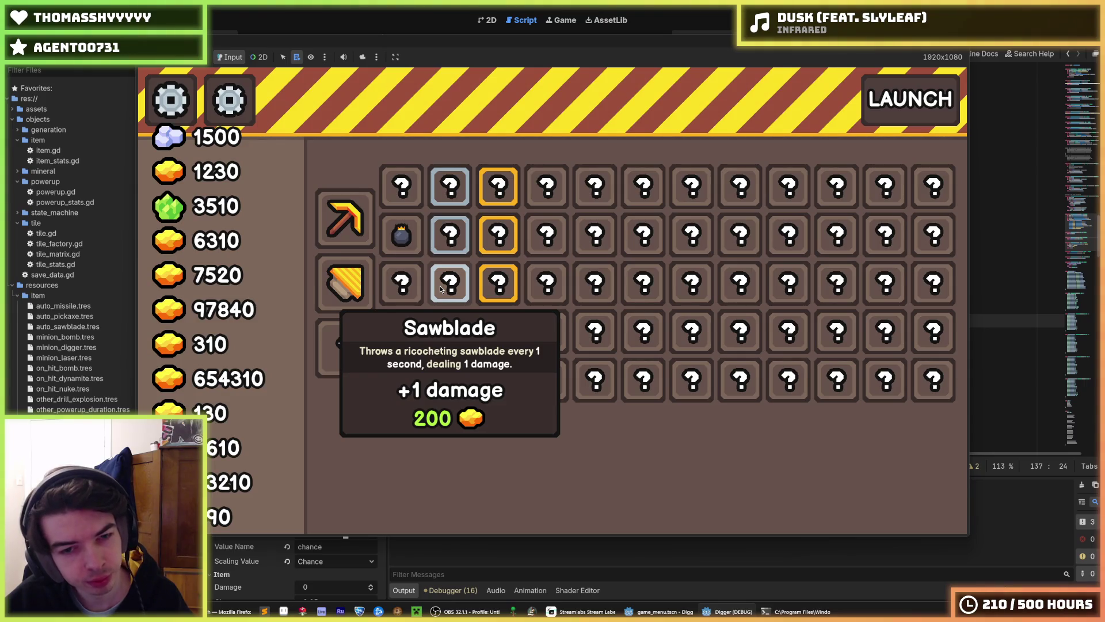
mouse_move(444, 257)
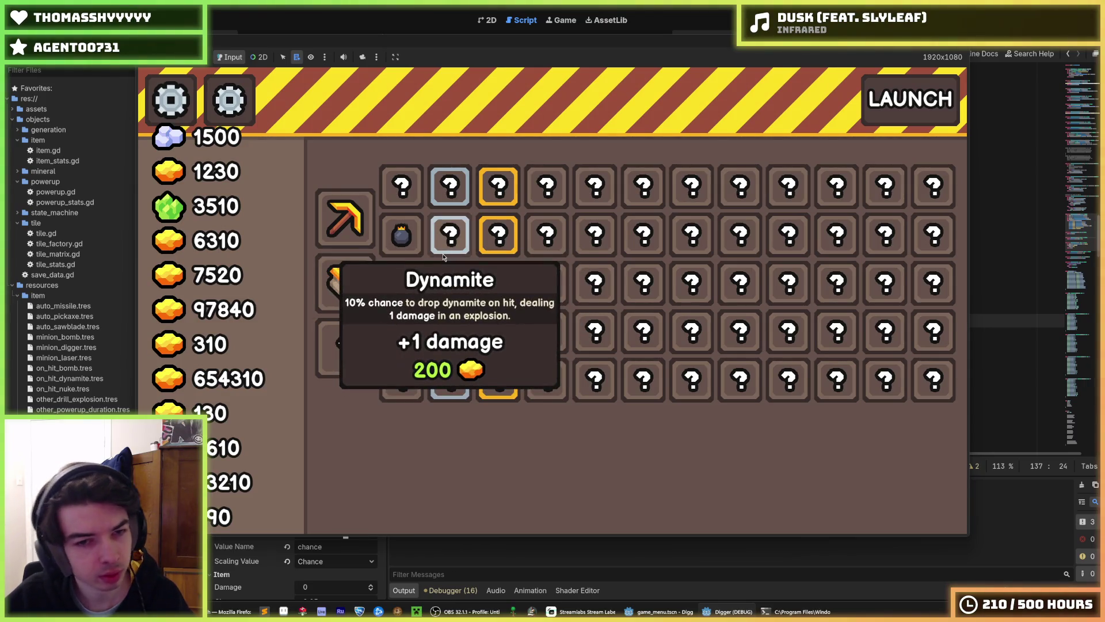
mouse_move(498, 226)
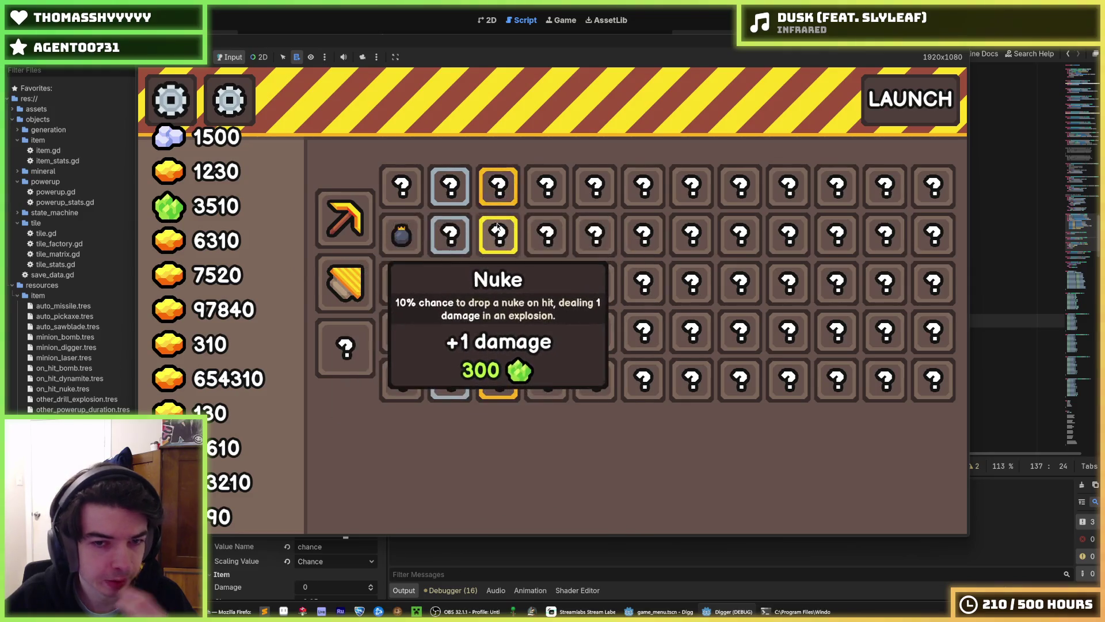
mouse_move(505, 323)
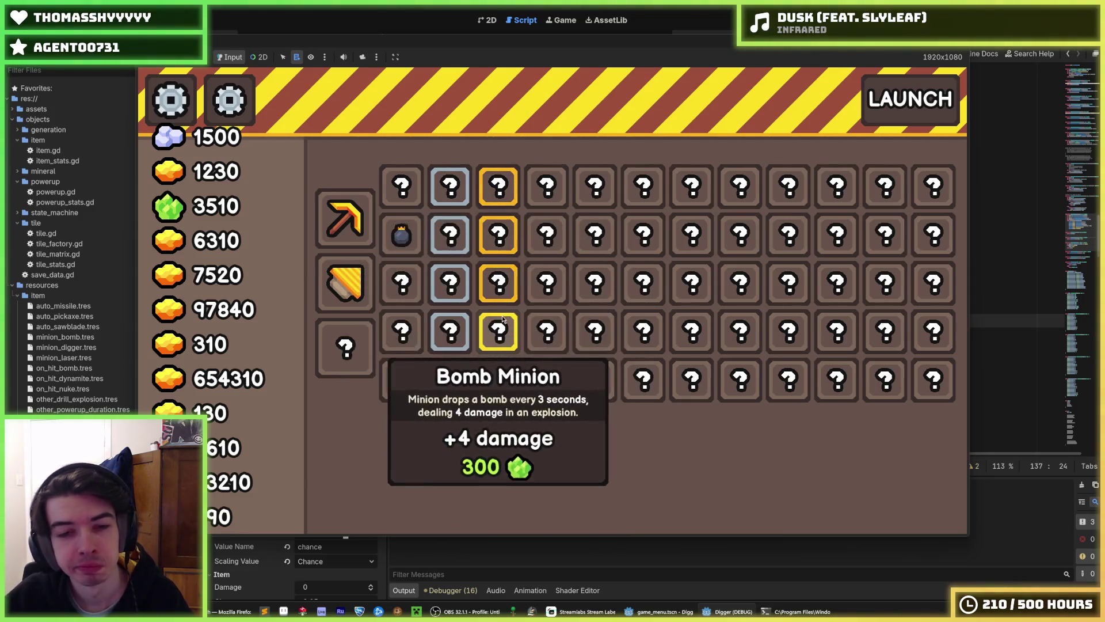
click(496, 377)
click(492, 376)
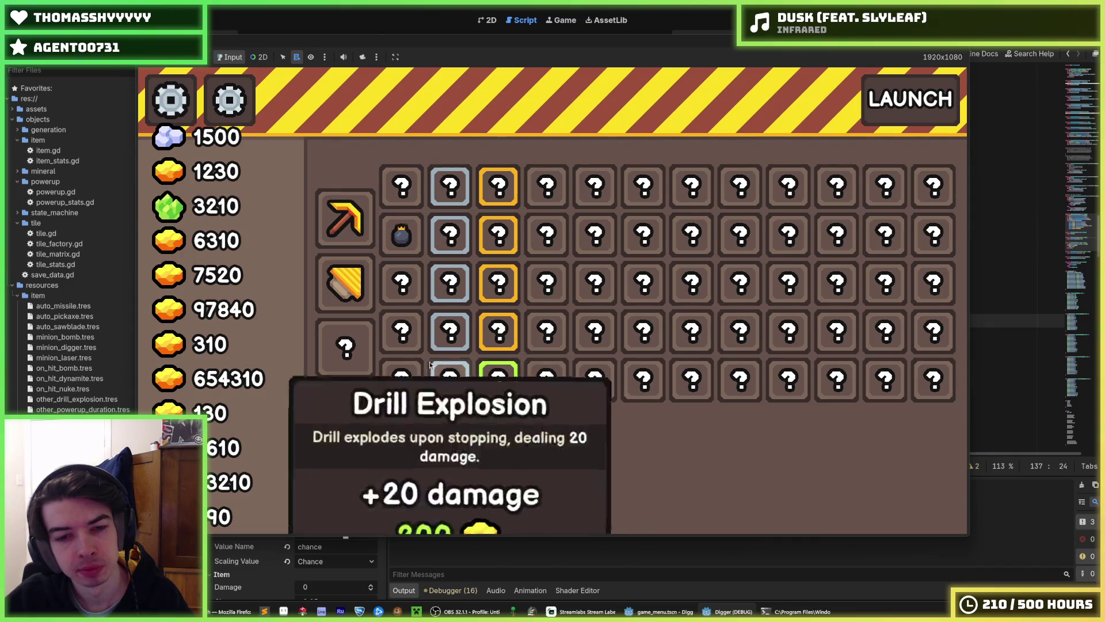
click(491, 375)
click(487, 375)
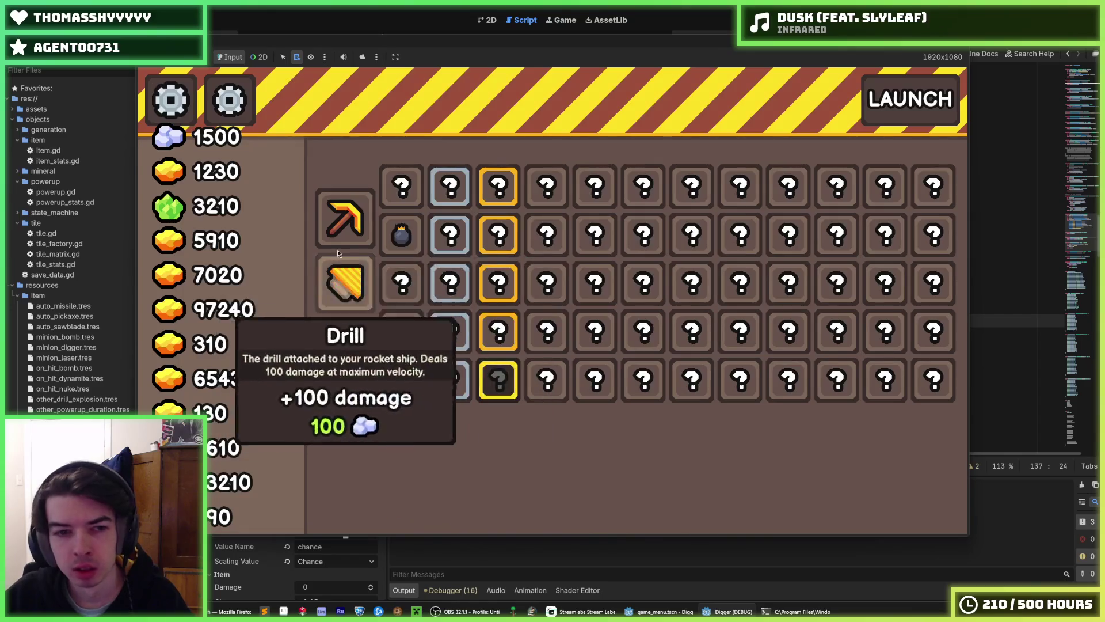
Buy five pickaxe damage upgrades and launch a drilling run.
click(344, 223)
click(343, 224)
click(344, 225)
click(343, 224)
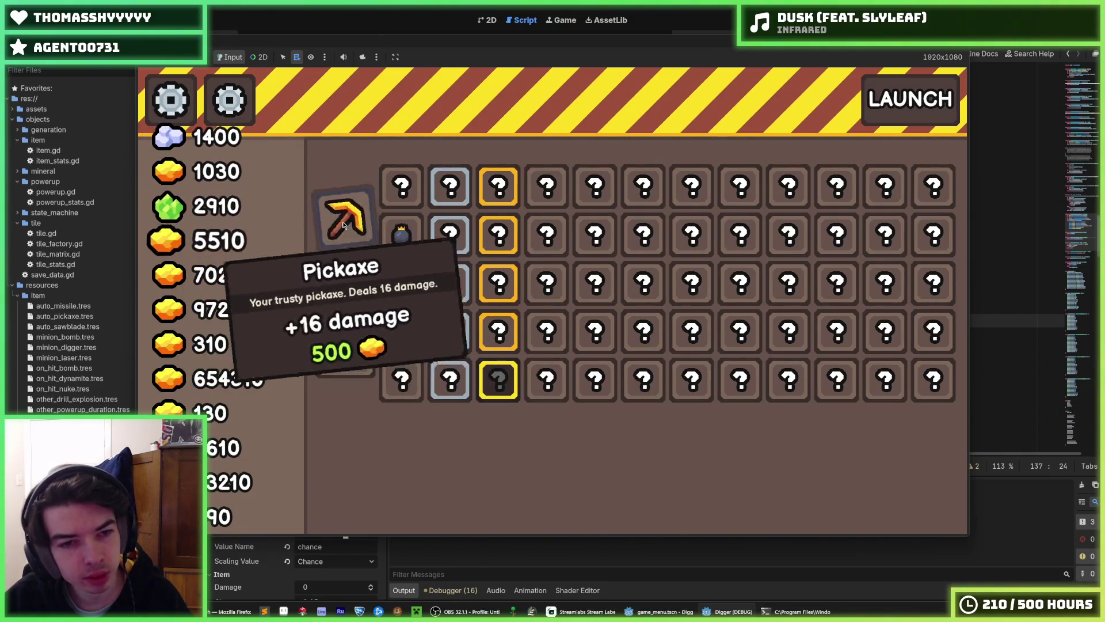
click(344, 224)
click(344, 225)
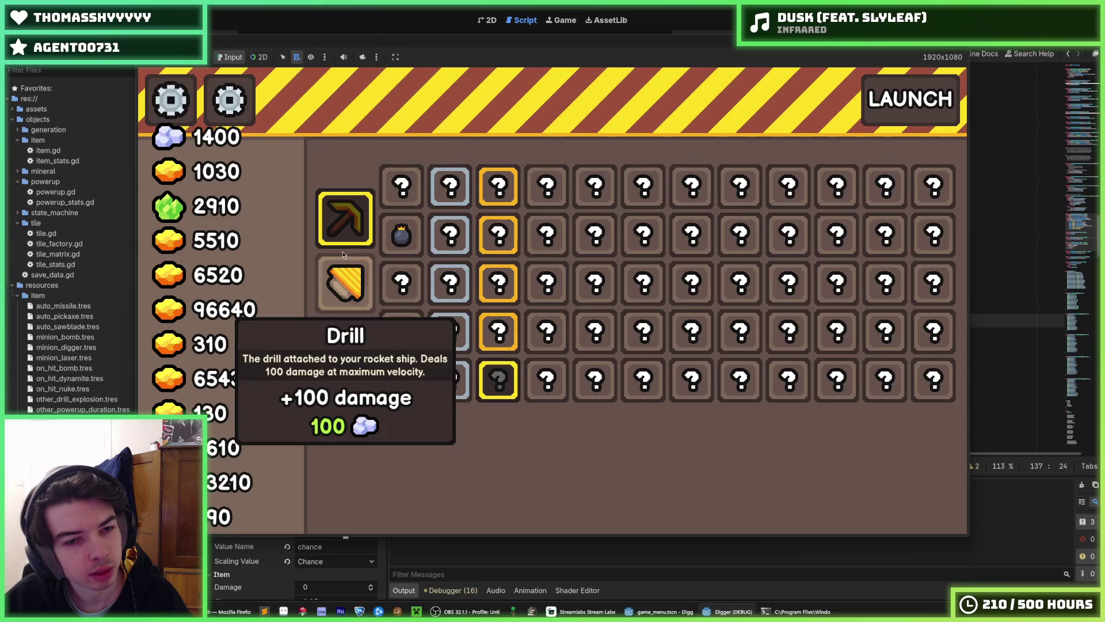
click(910, 99)
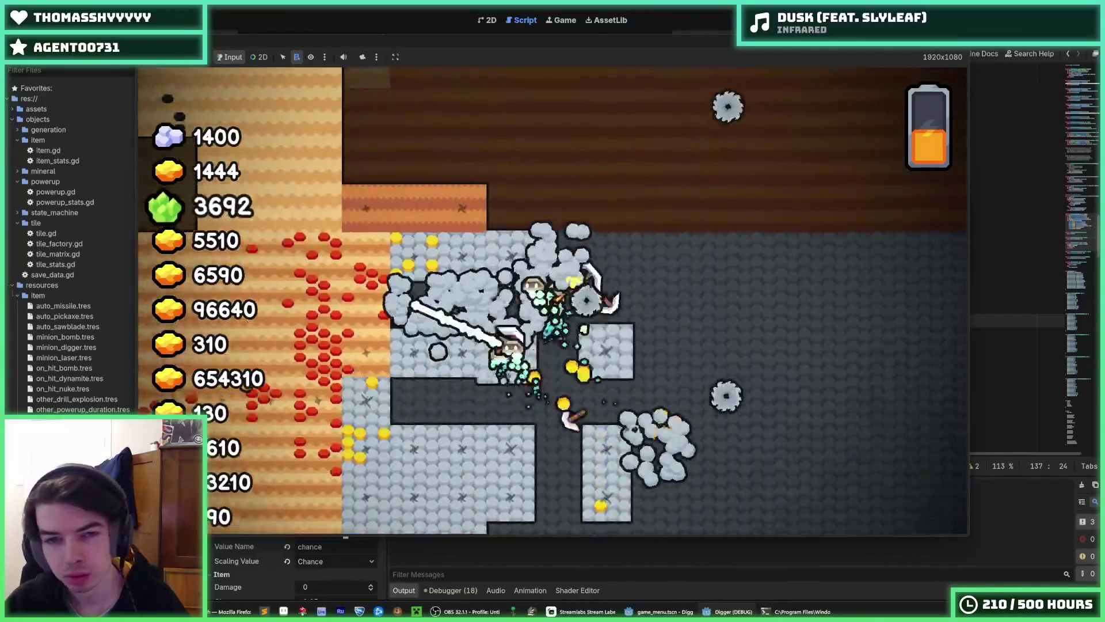
Restart the game with F5, then stop it with F8 to return to item.gd.
key(F5)
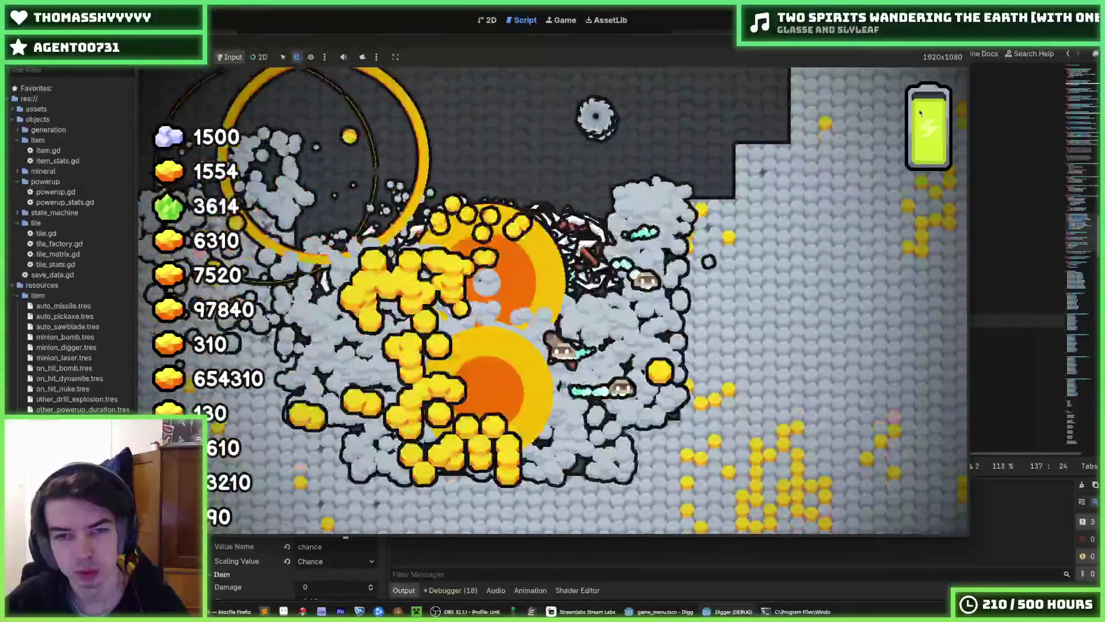
key(F8)
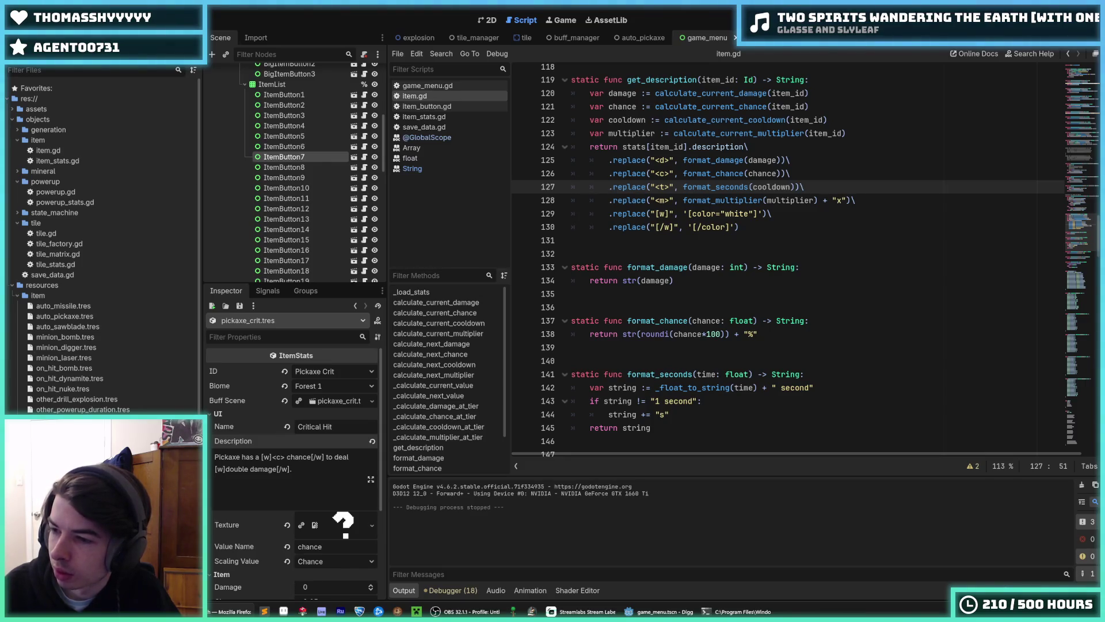
click(869, 214)
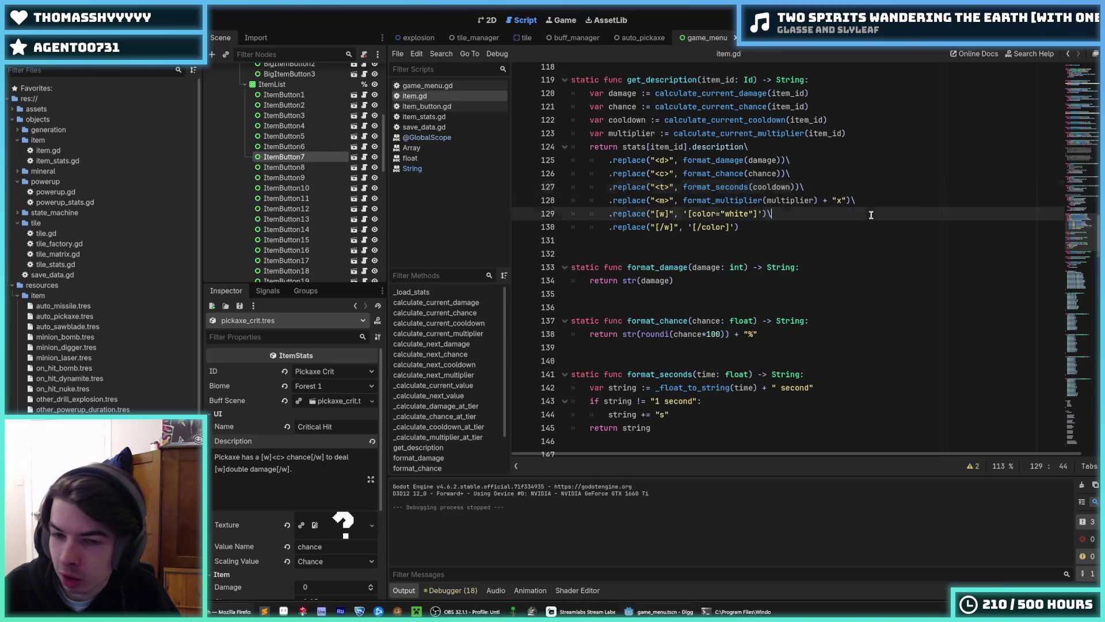
click(899, 166)
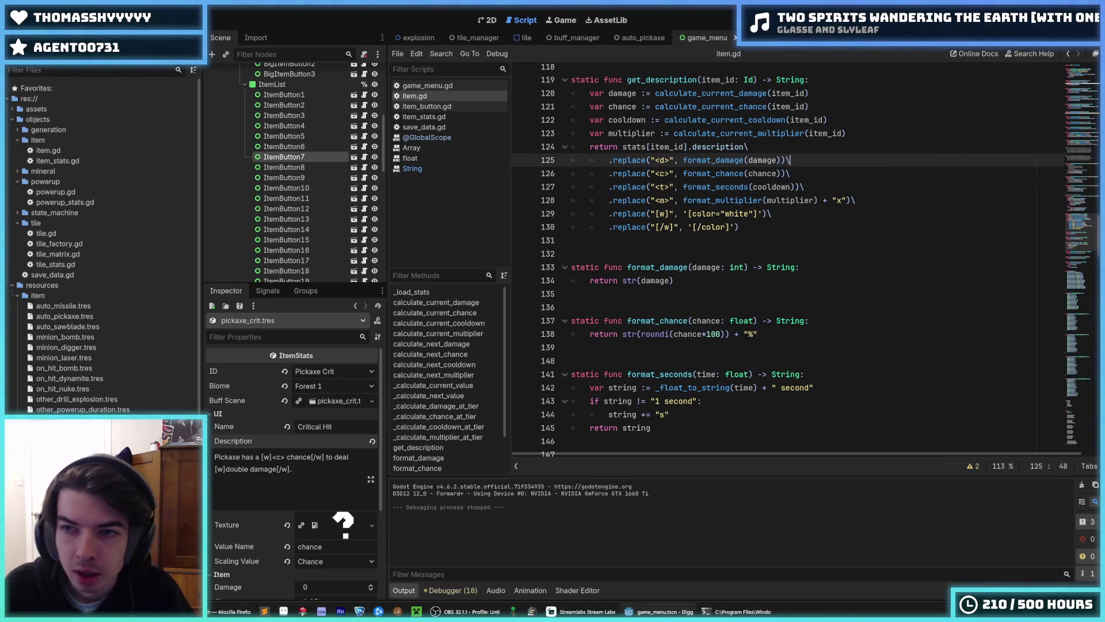
key(F5)
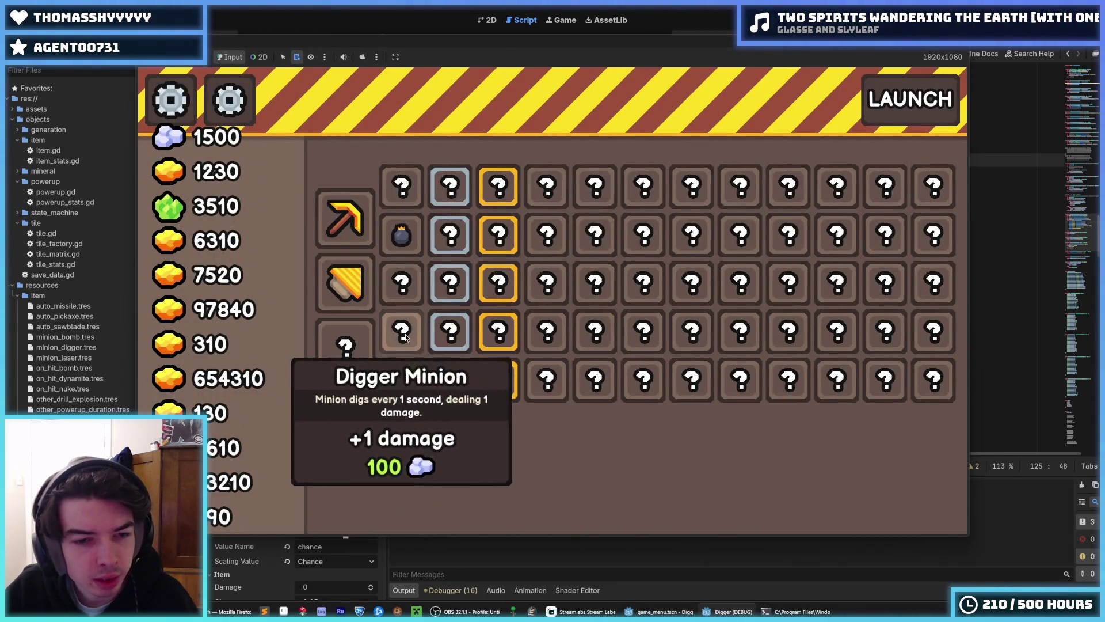
mouse_move(507, 304)
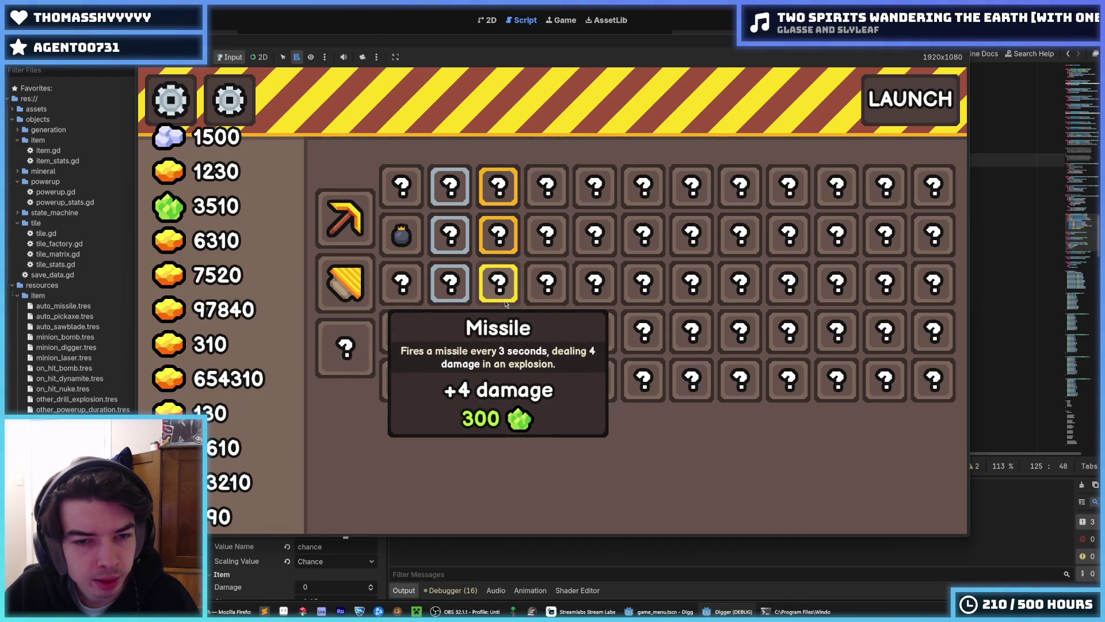
mouse_move(505, 202)
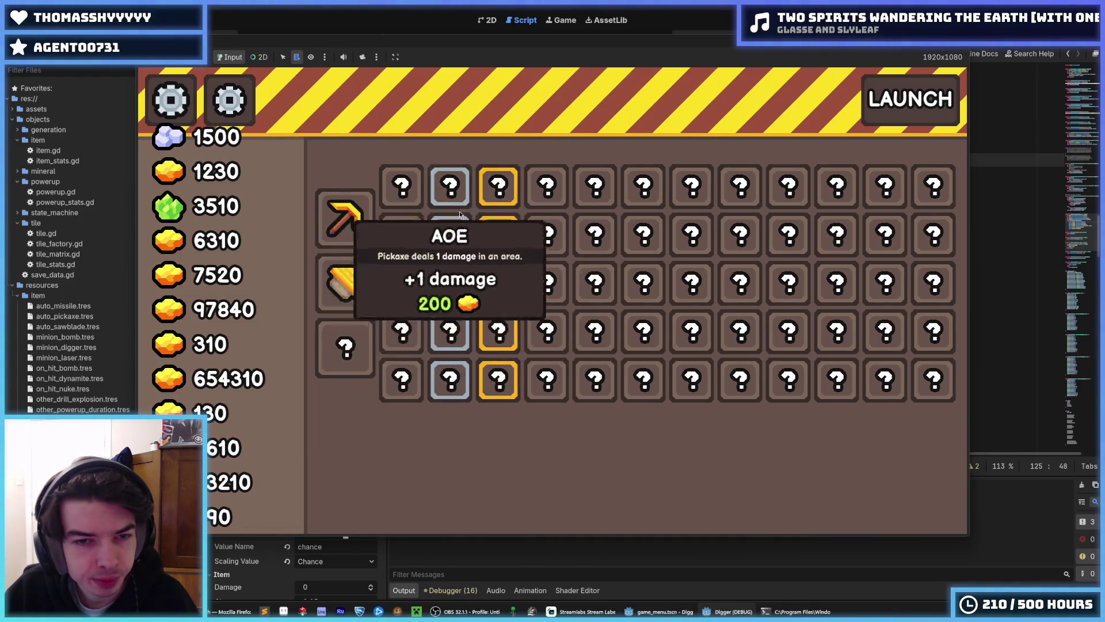
mouse_move(461, 381)
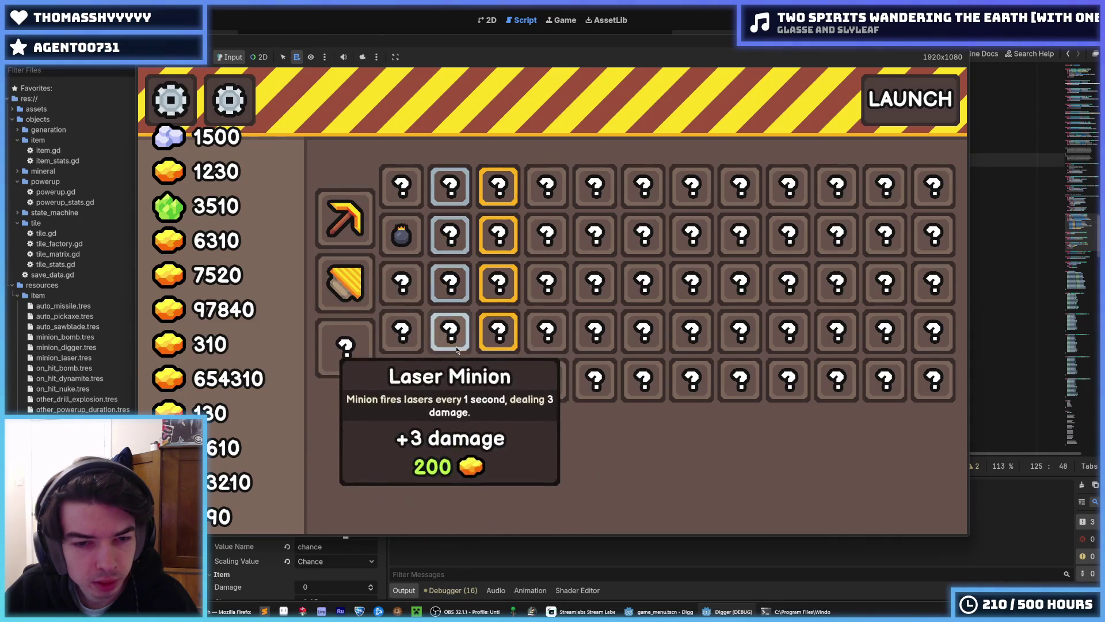
mouse_move(402, 368)
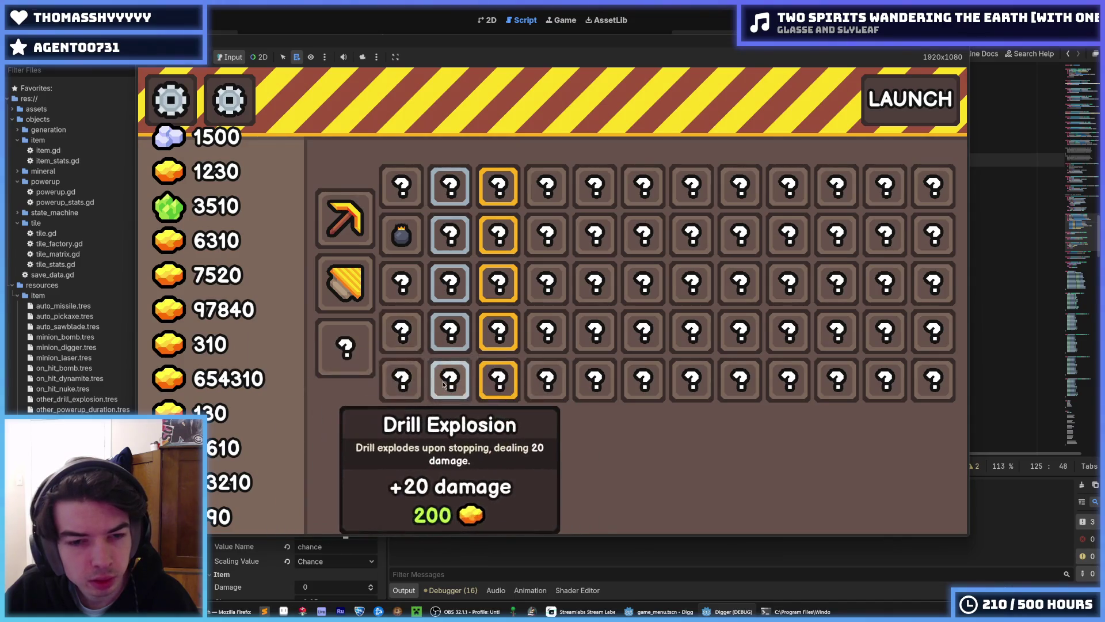
mouse_move(418, 257)
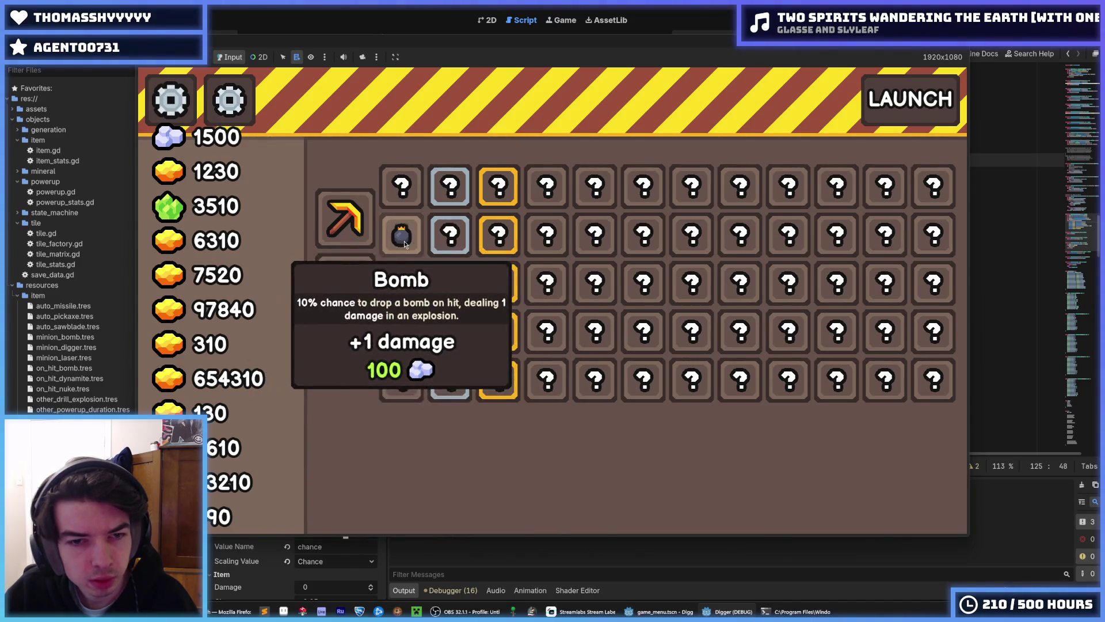
mouse_move(361, 235)
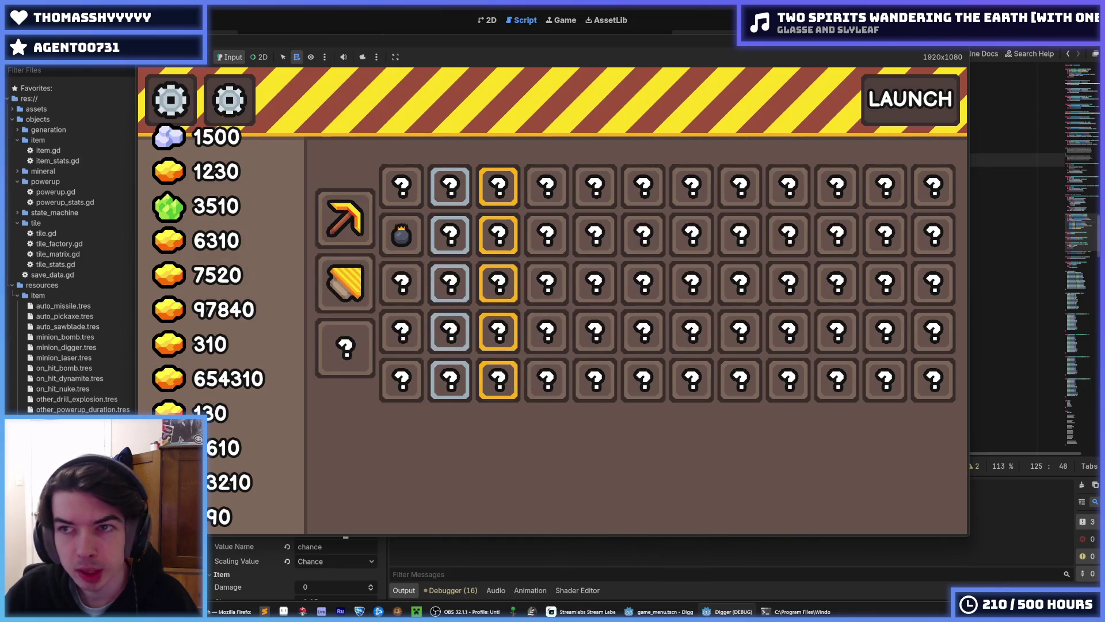
key(F8)
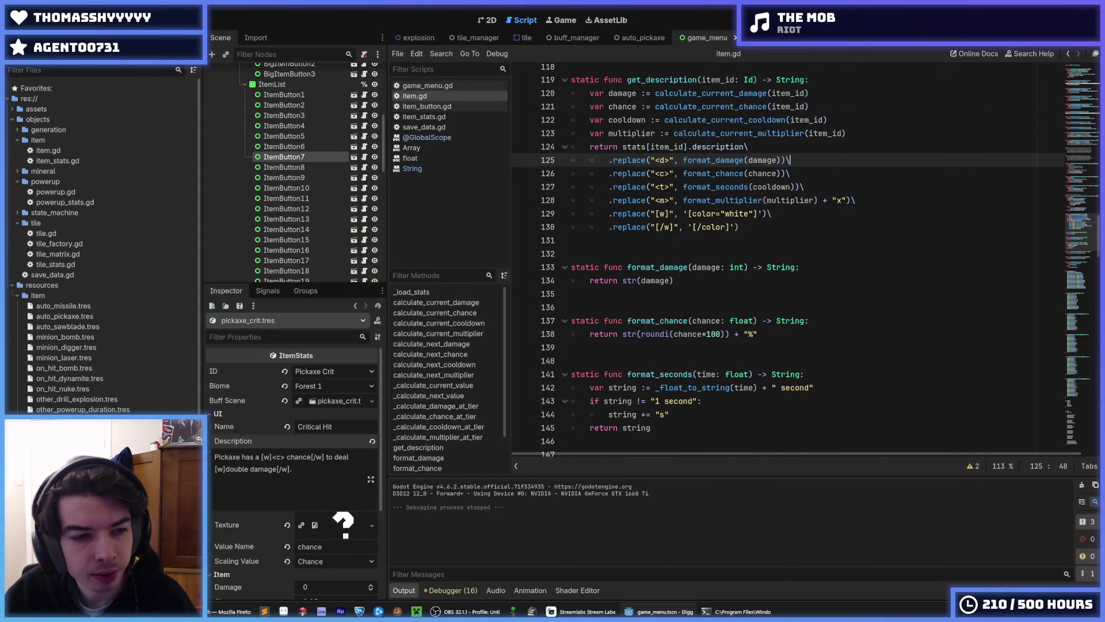
Fix the misordered [/w] closing marker in the starting pickaxe description and save.
click(299, 458)
text(w]<d> damage.)
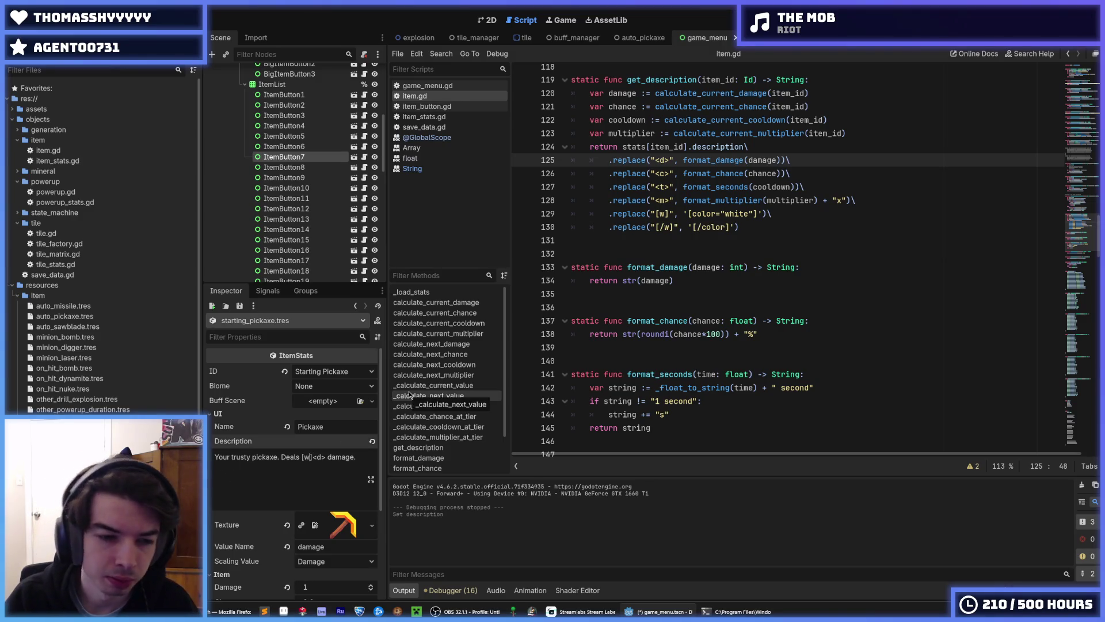
text([w/)
key(BackSpace)
key(BackSpace)
text(/w)
key(ctrl+s)
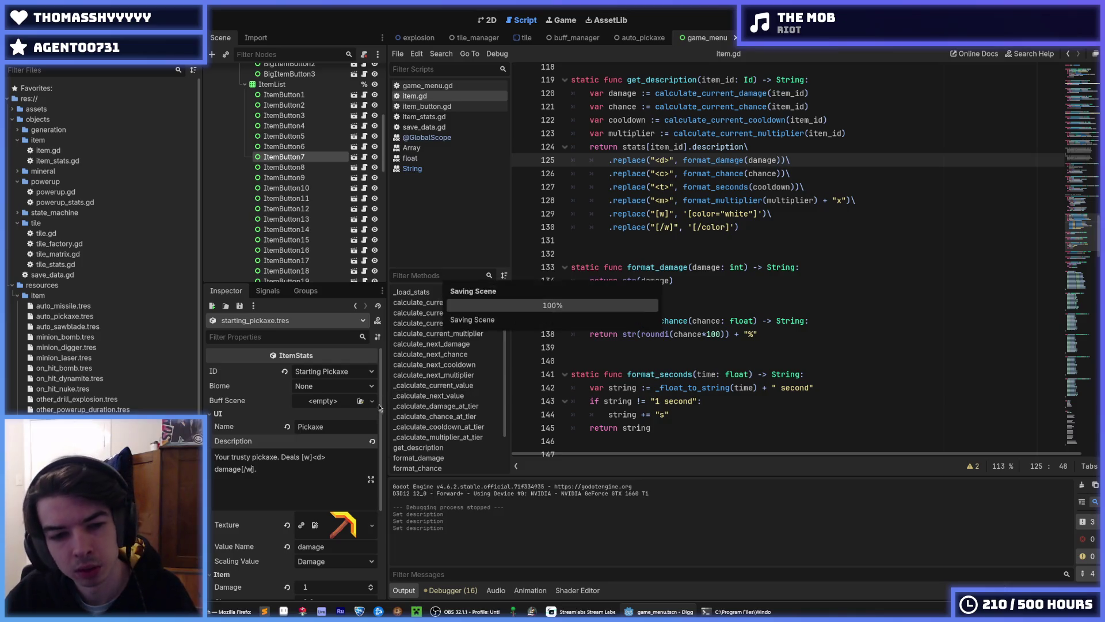
key(ctrl+s)
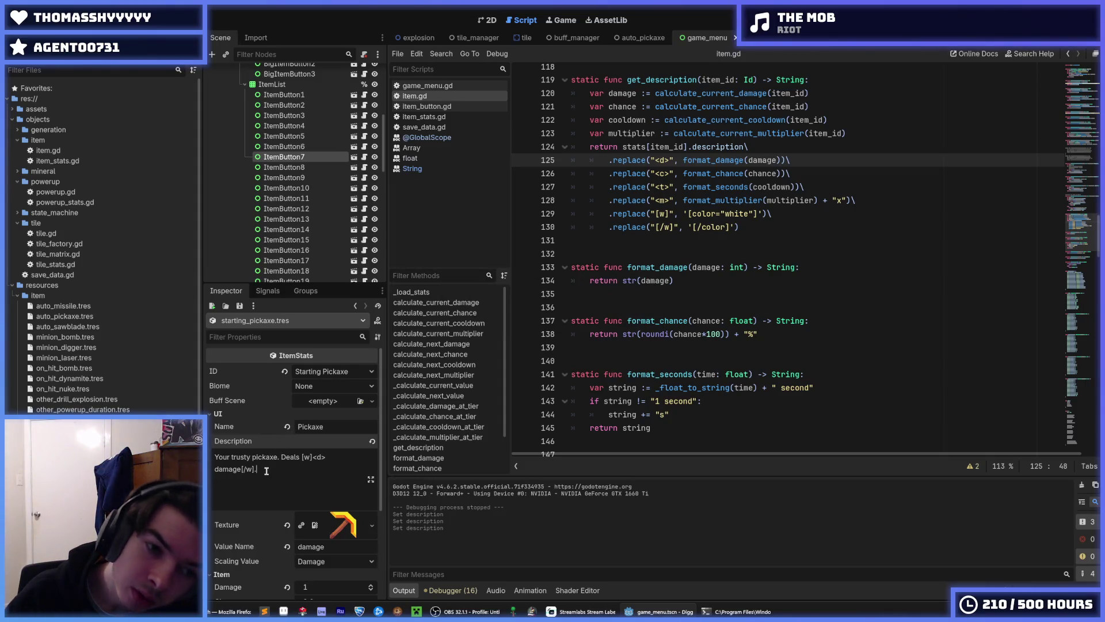
key(ctrl+s)
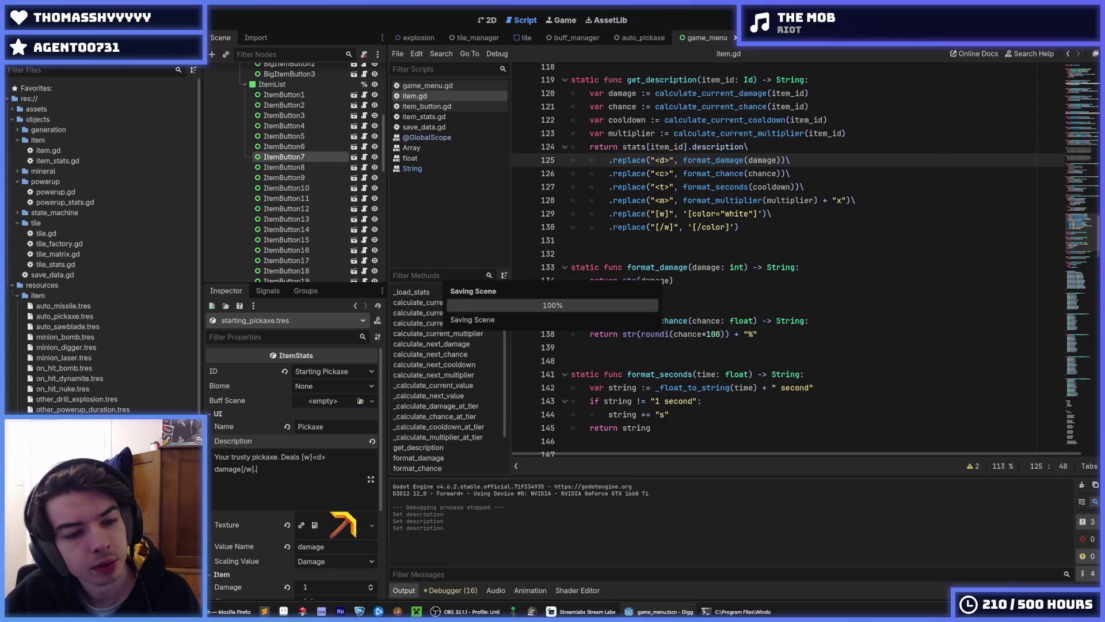
Wrap the <m> placeholder in the starting mineral's Mineral Amount description with [w] markers and save.
click(63, 461)
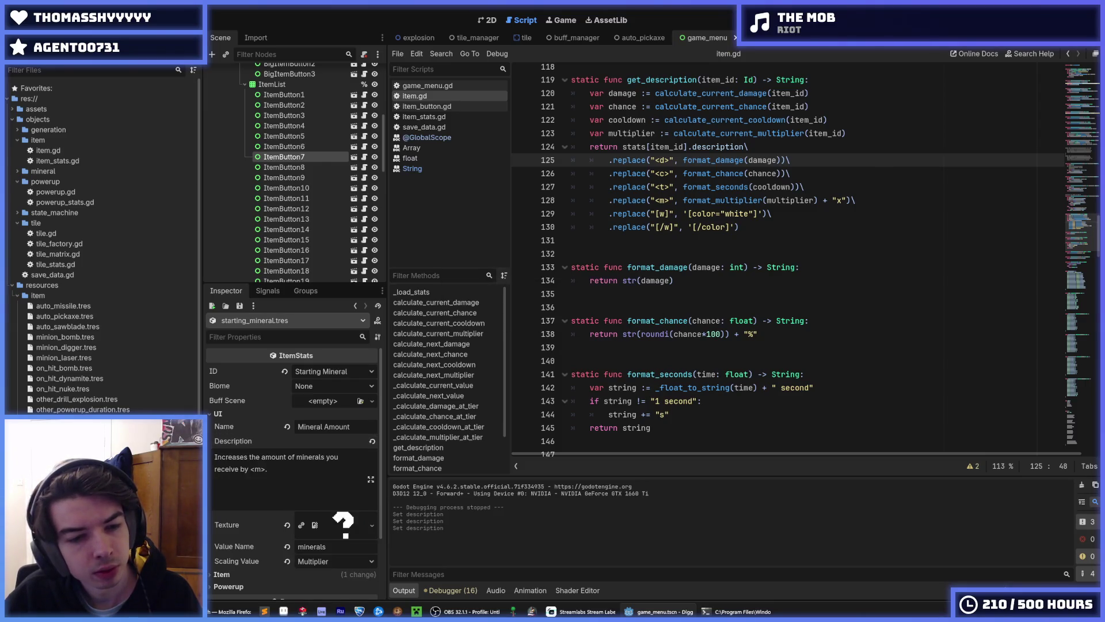
click(251, 468)
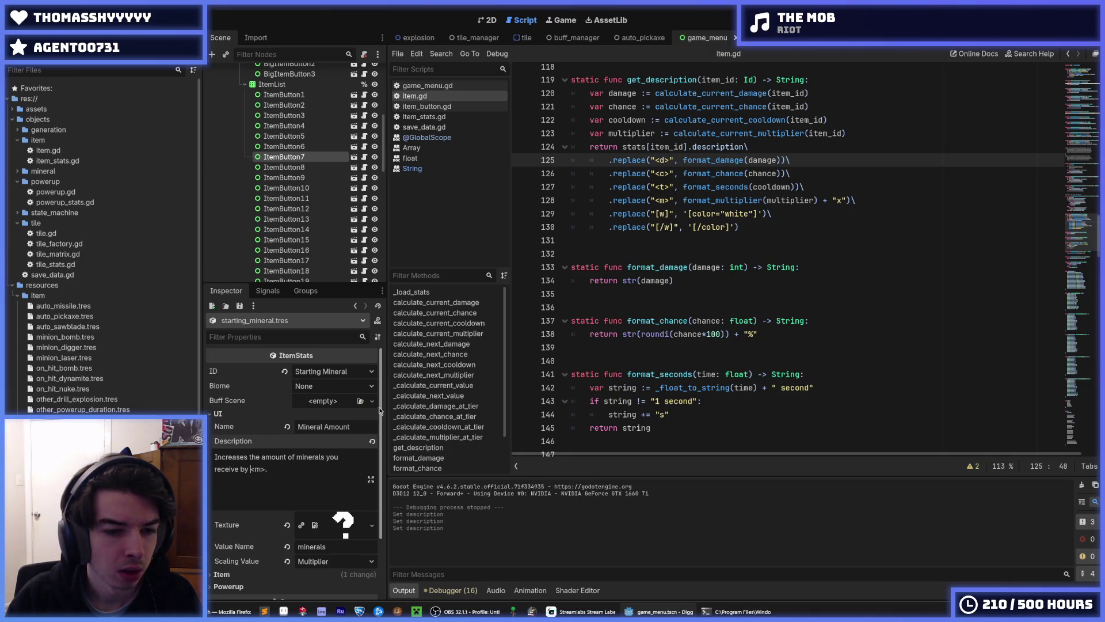
text([])
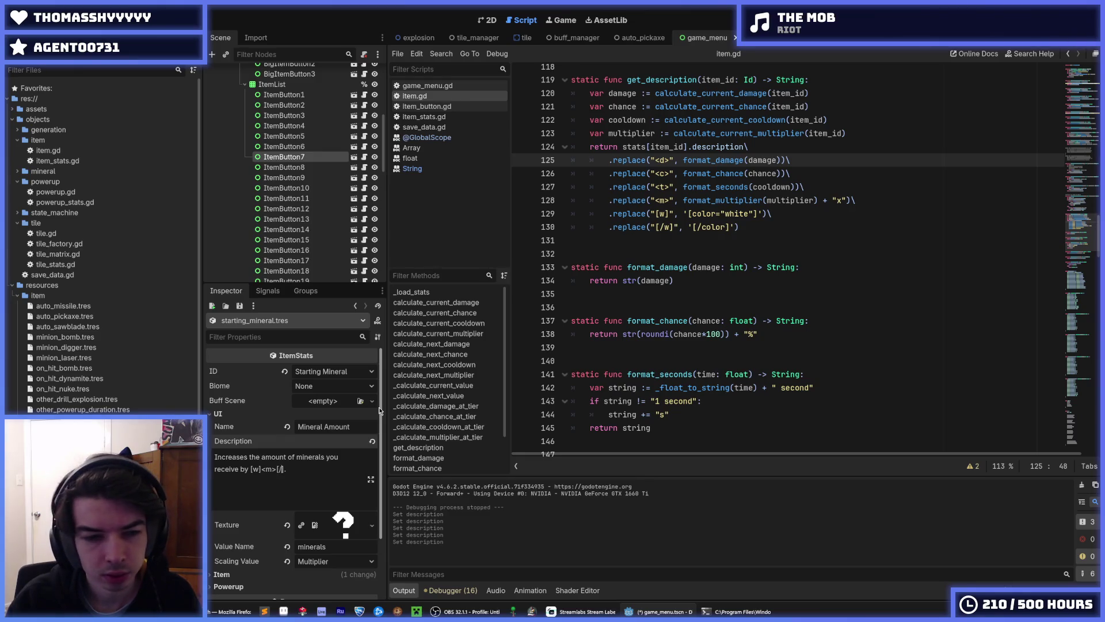
key(ctrl+s)
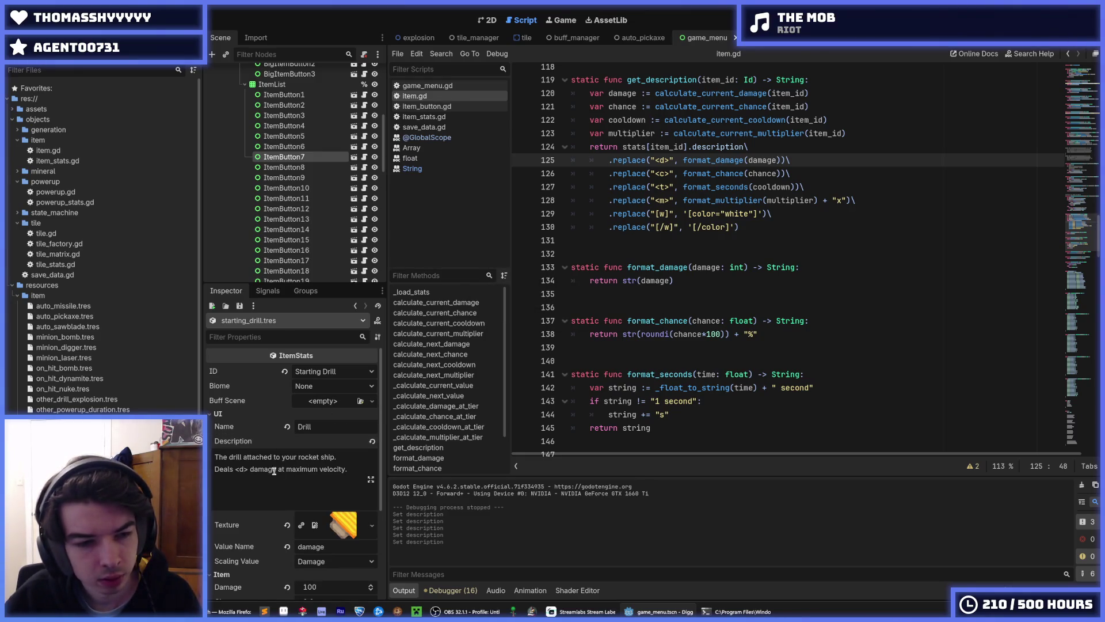
Make the Drill description read "Deals [w]<d> damage[/w] at maximum velocity".
click(235, 469)
text([w/])
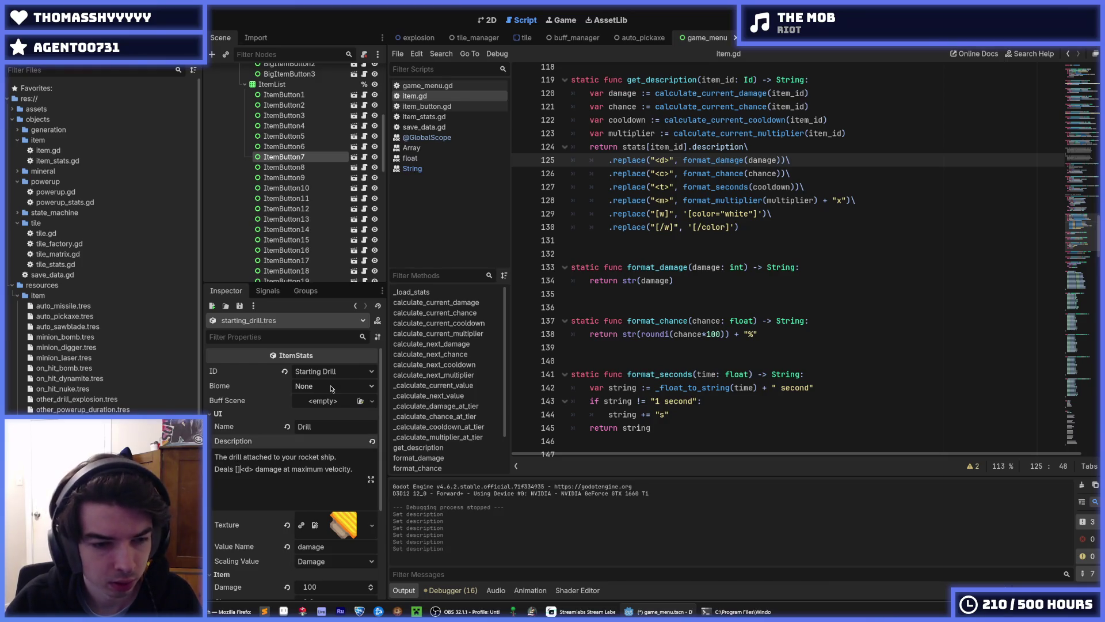
key(BackSpace)
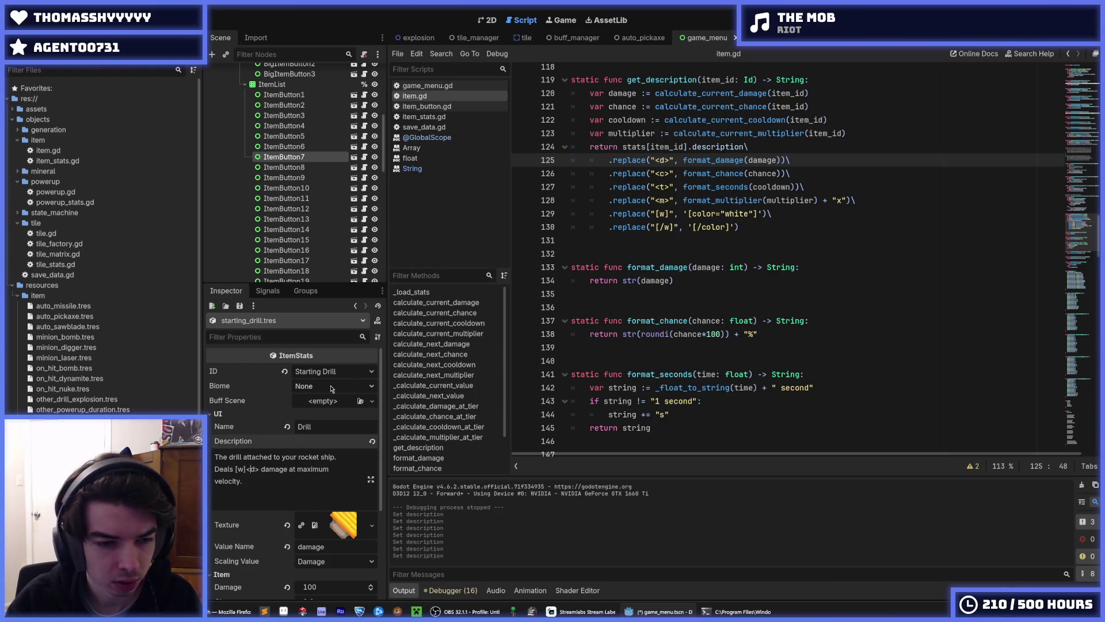
text([])
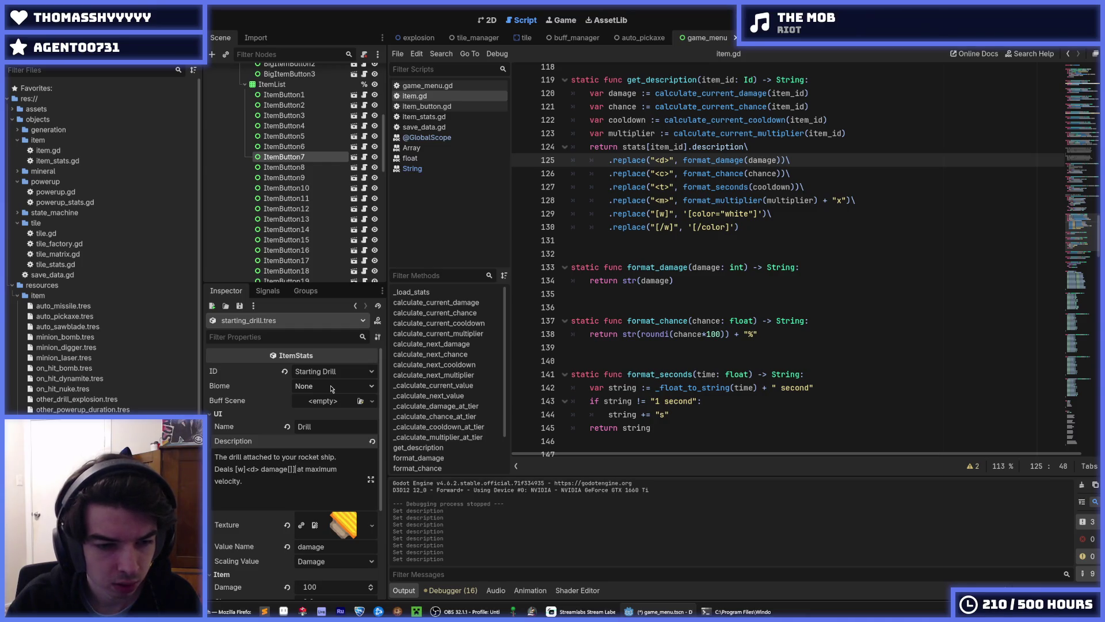
text(/w)
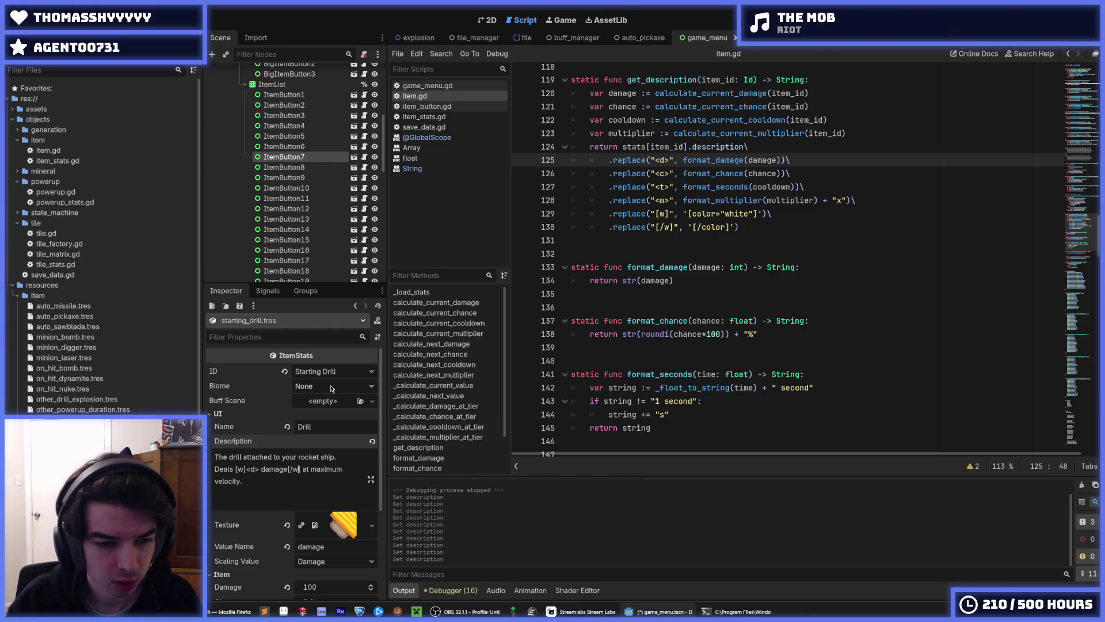
click(803, 291)
click(1006, 22)
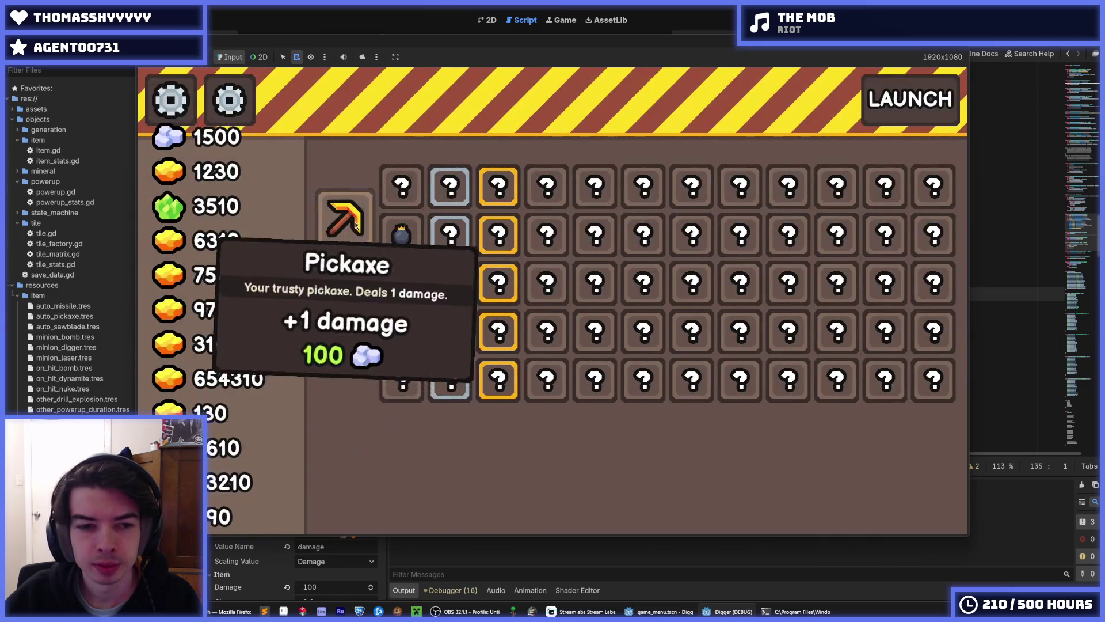
mouse_move(363, 333)
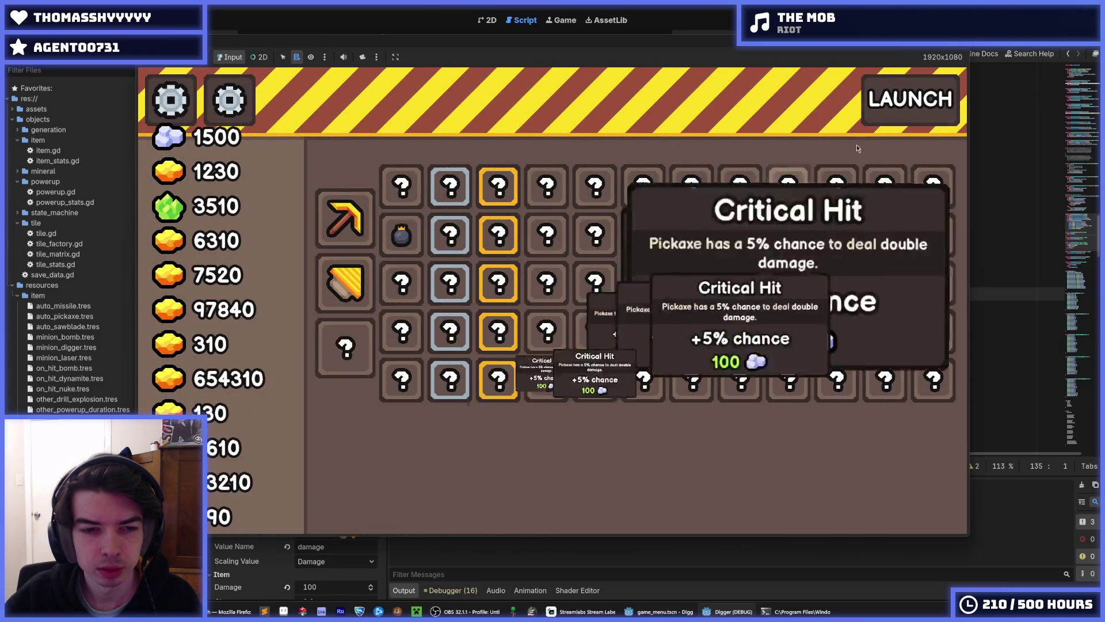
key(F8)
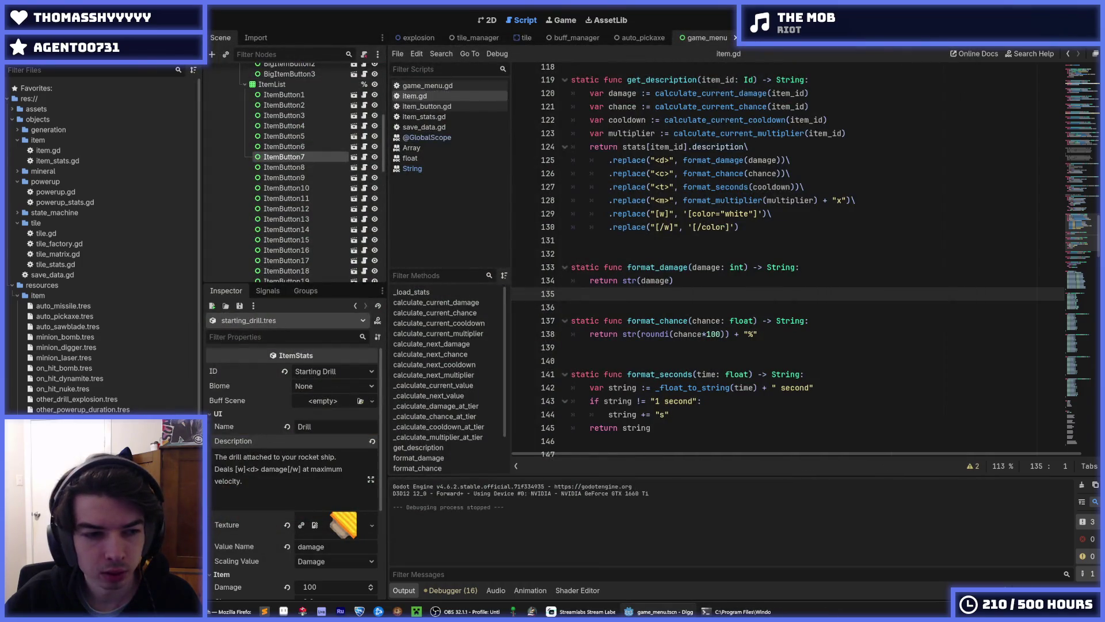
Delete the + "x" suffix from the multiplier replacement on item.gd line 128 and save.
key(Up)
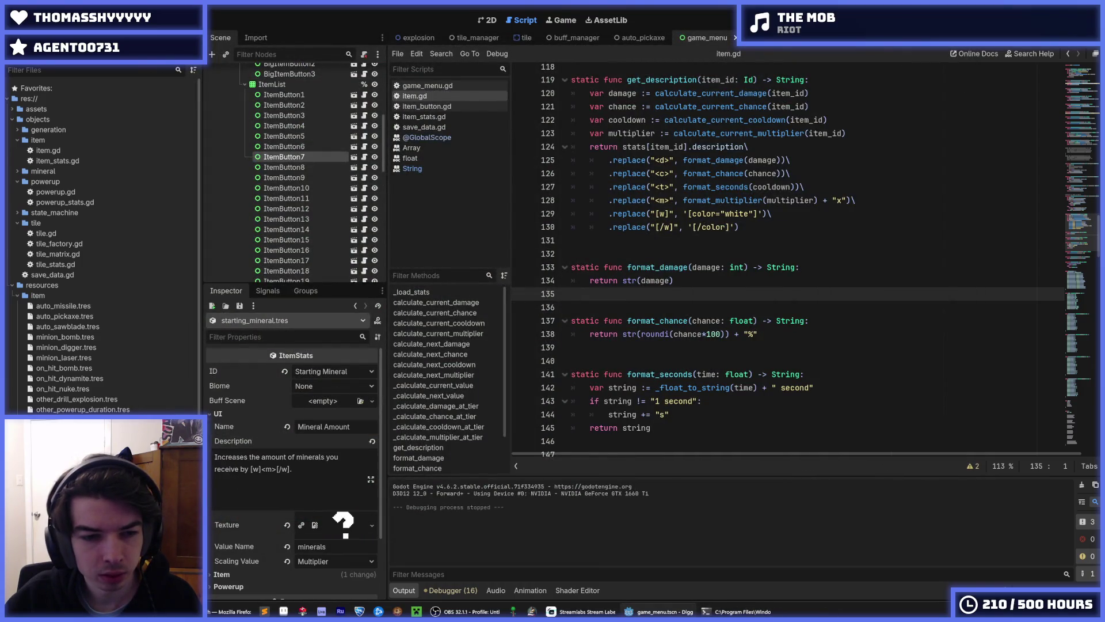
click(730, 302)
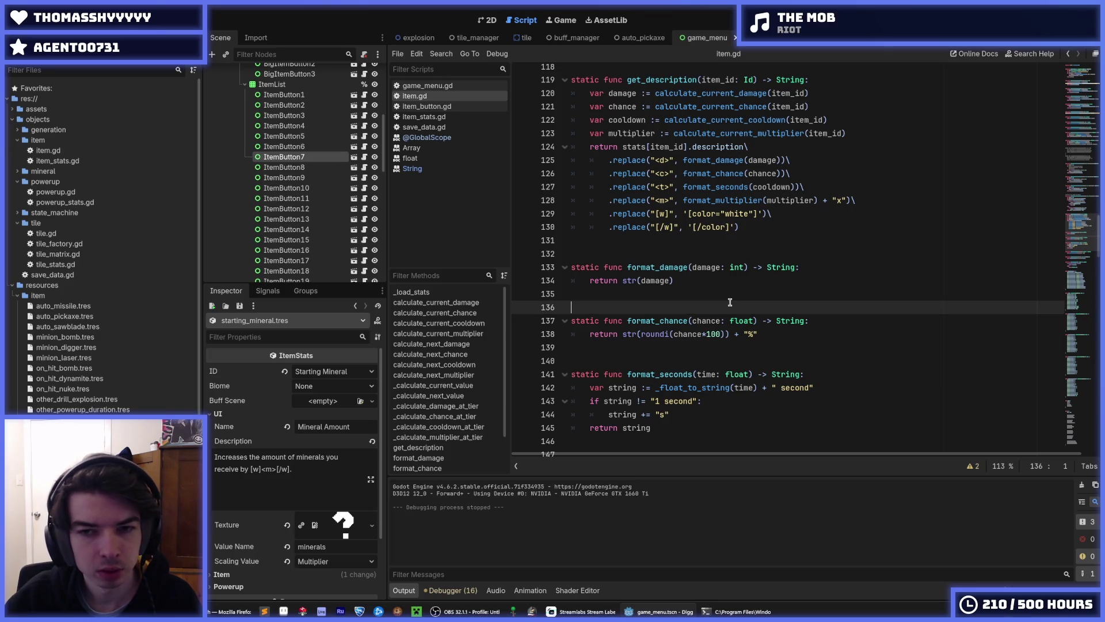
drag(847, 200, 814, 202)
key(BackSpace)
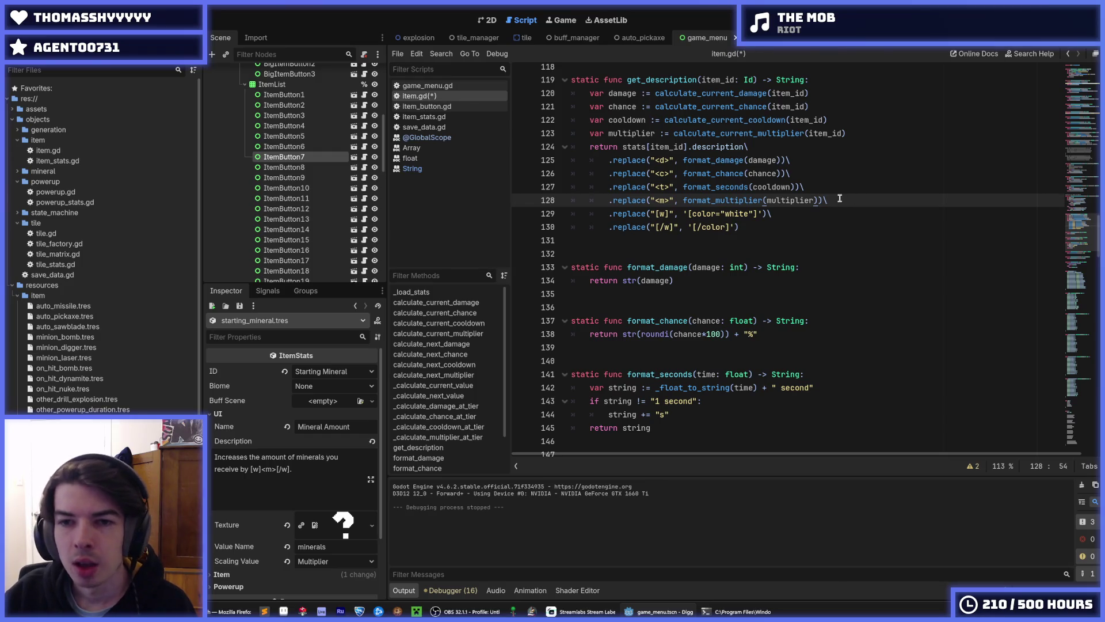
click(889, 181)
key(ctrl+s)
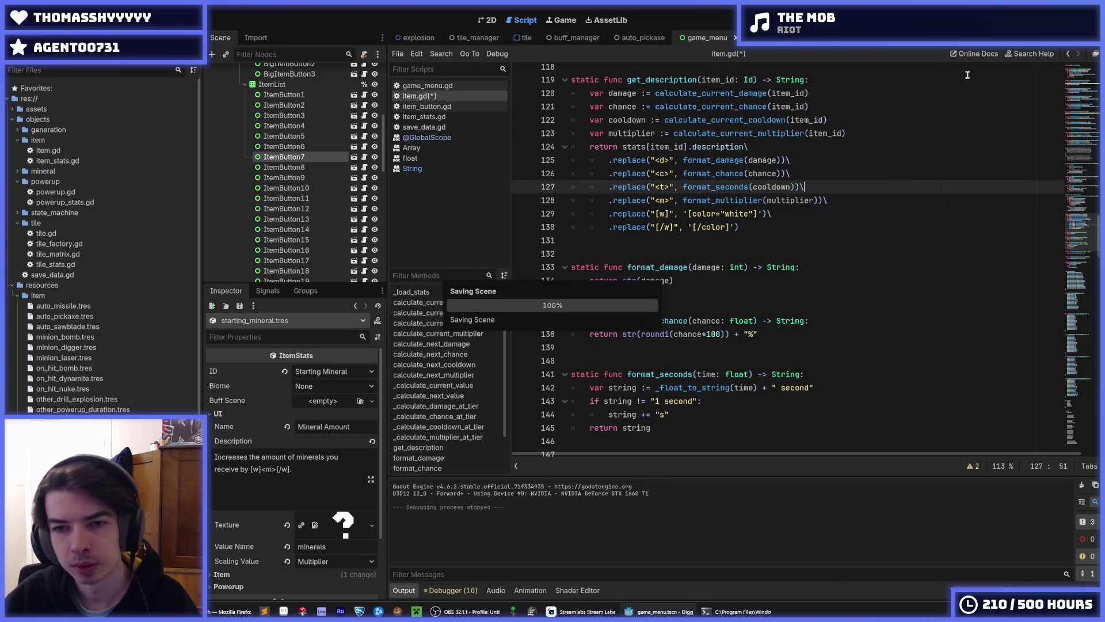
Launch the Digger game to check the item tooltips.
scroll(906, 134, up, 1)
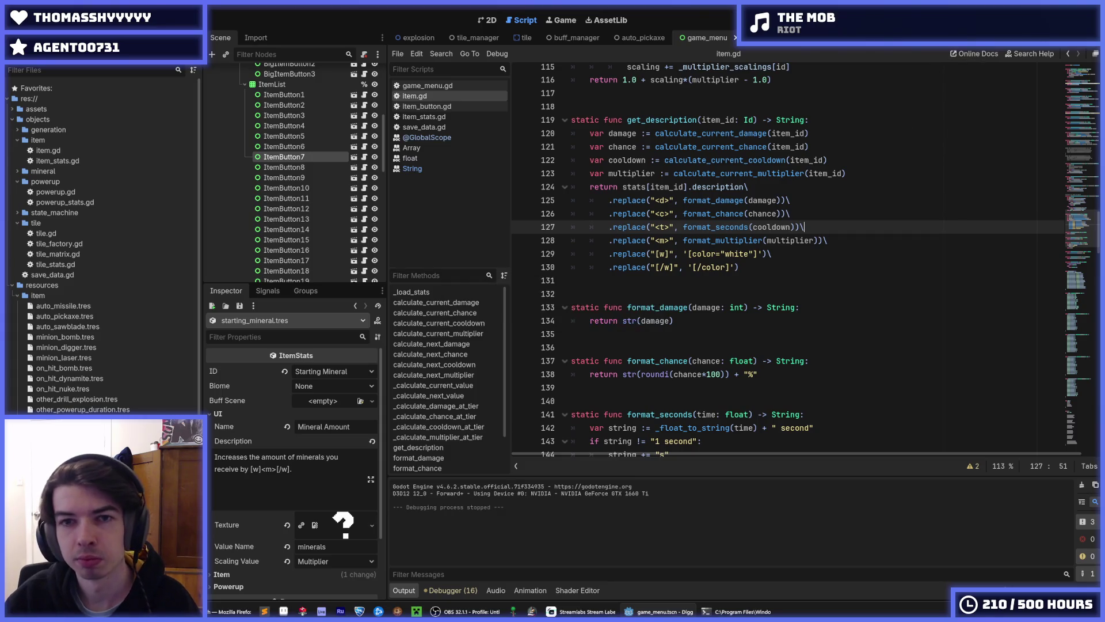
key(F5)
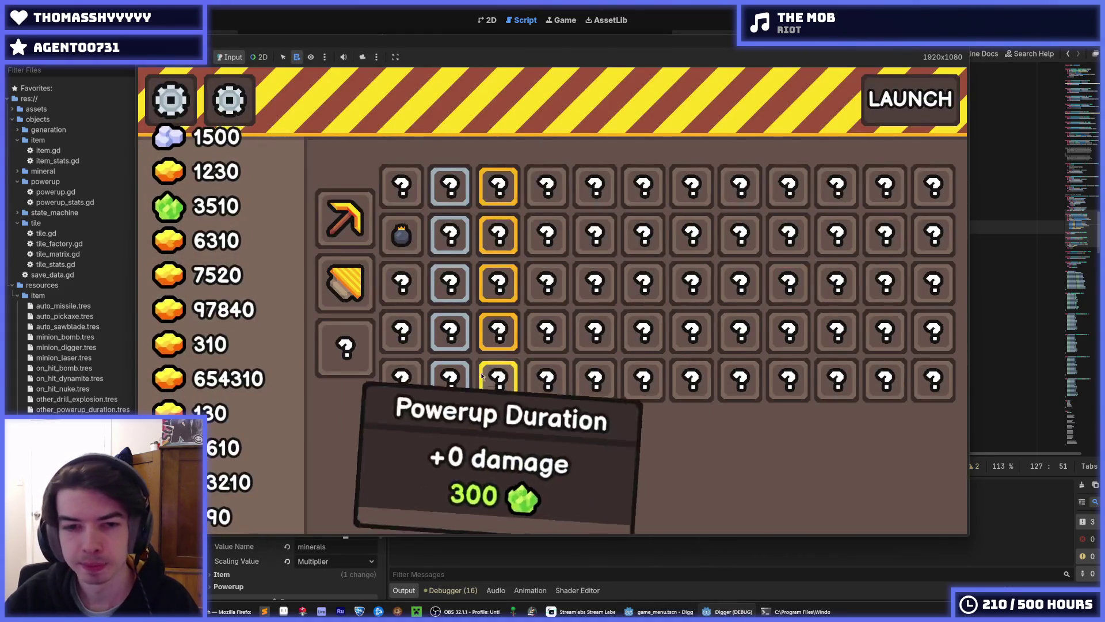
mouse_move(493, 332)
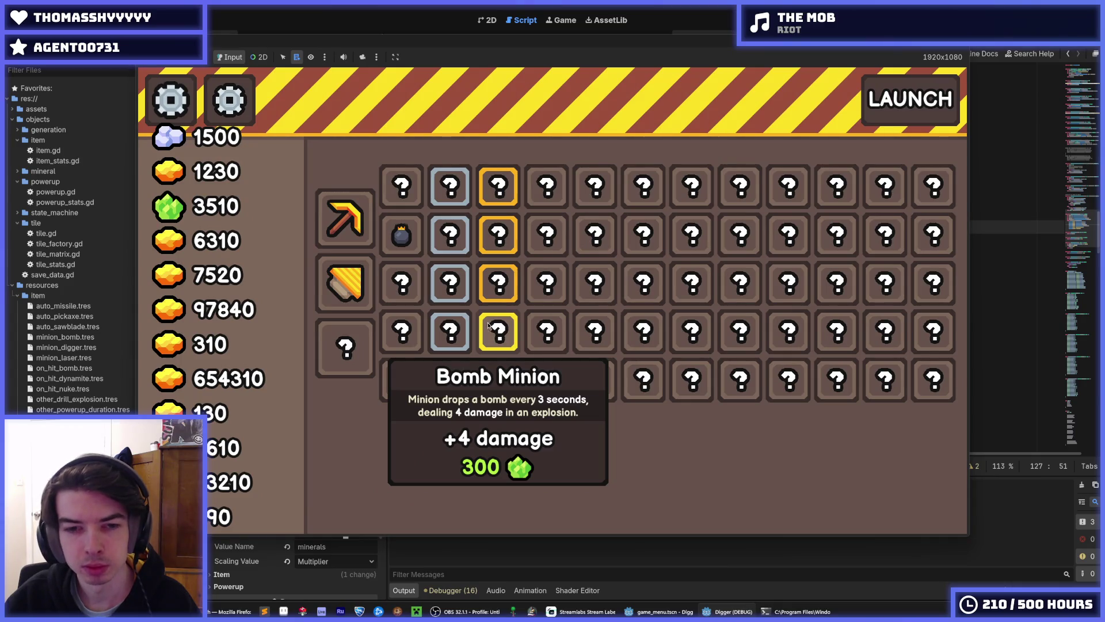
mouse_move(499, 238)
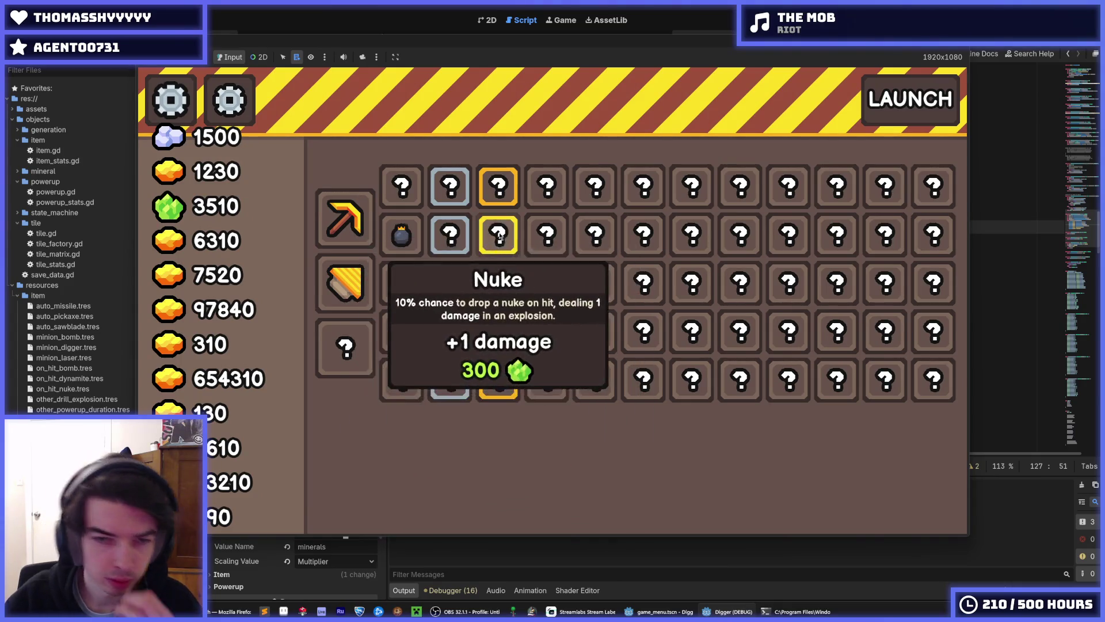
mouse_move(394, 206)
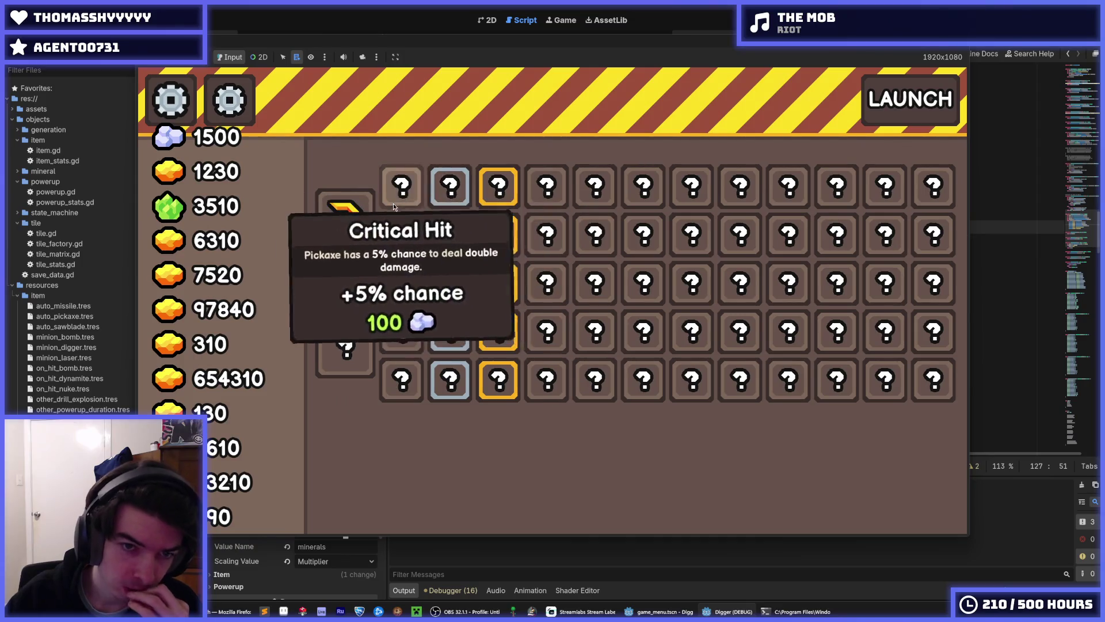
mouse_move(447, 344)
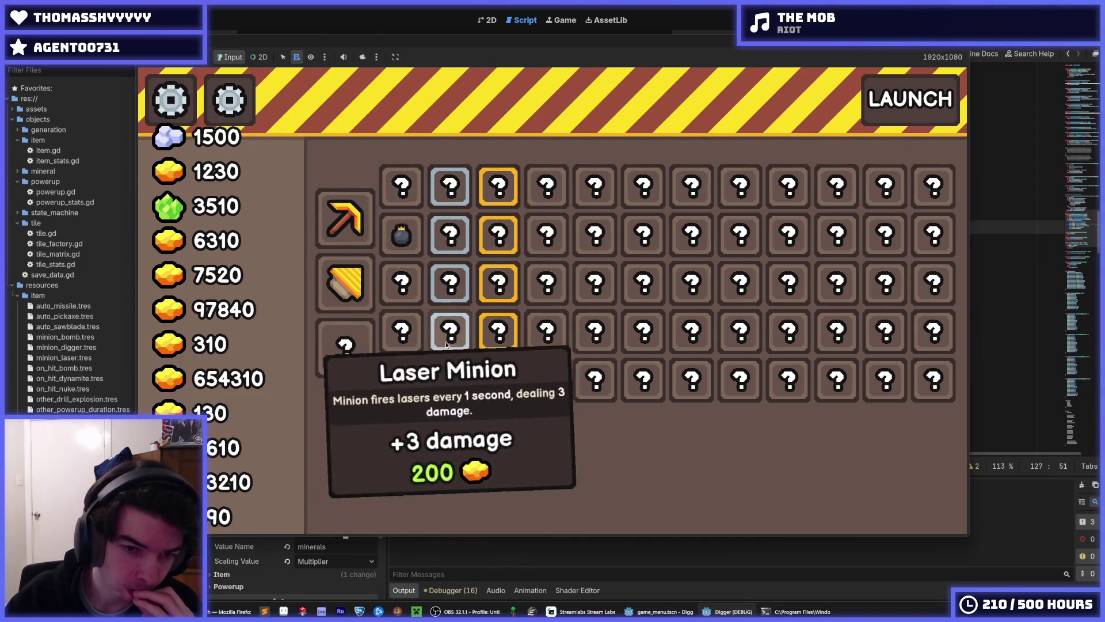
mouse_move(450, 224)
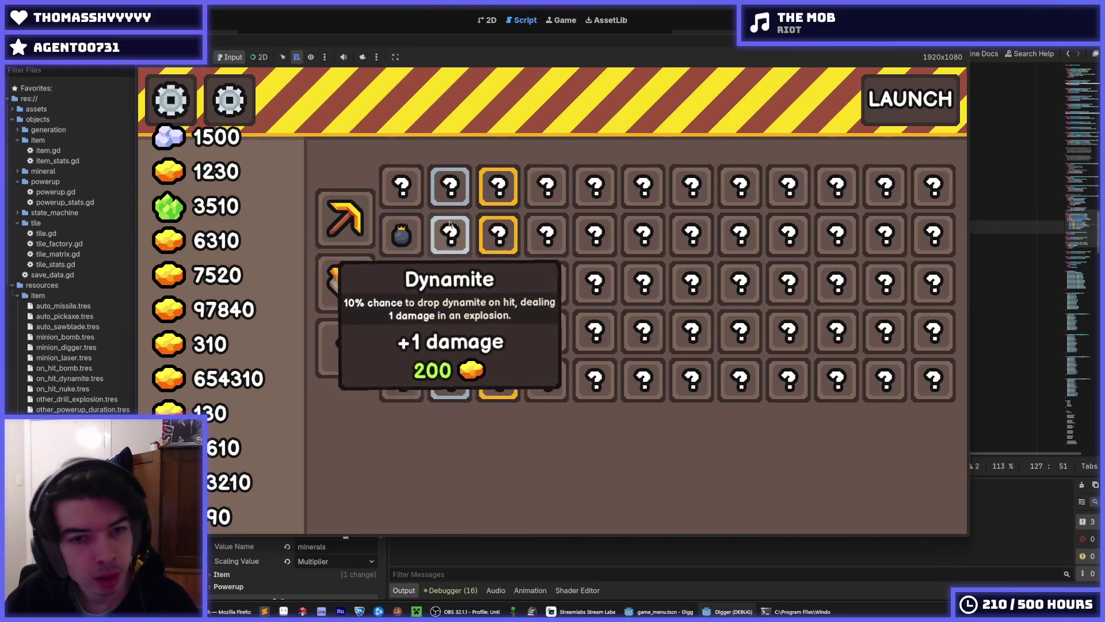
mouse_move(468, 196)
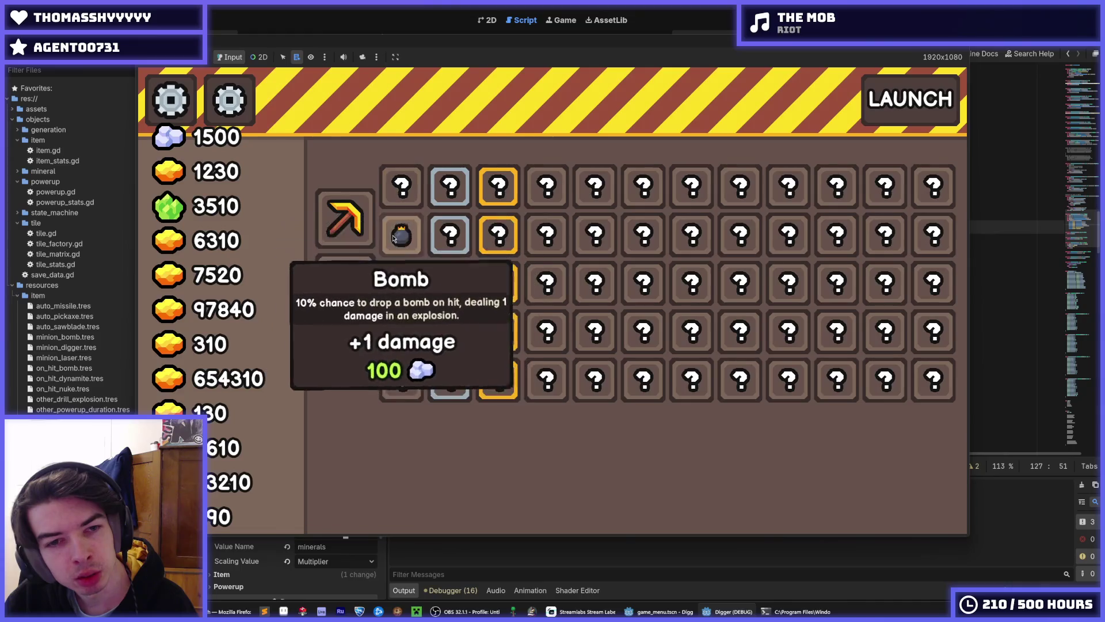
mouse_move(317, 224)
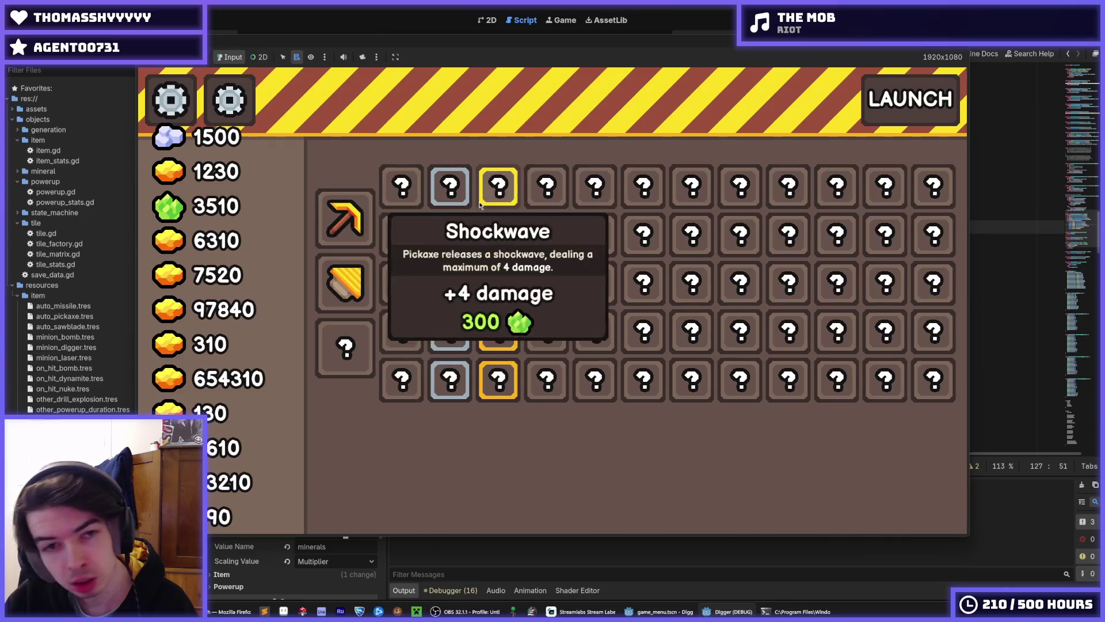
mouse_move(407, 228)
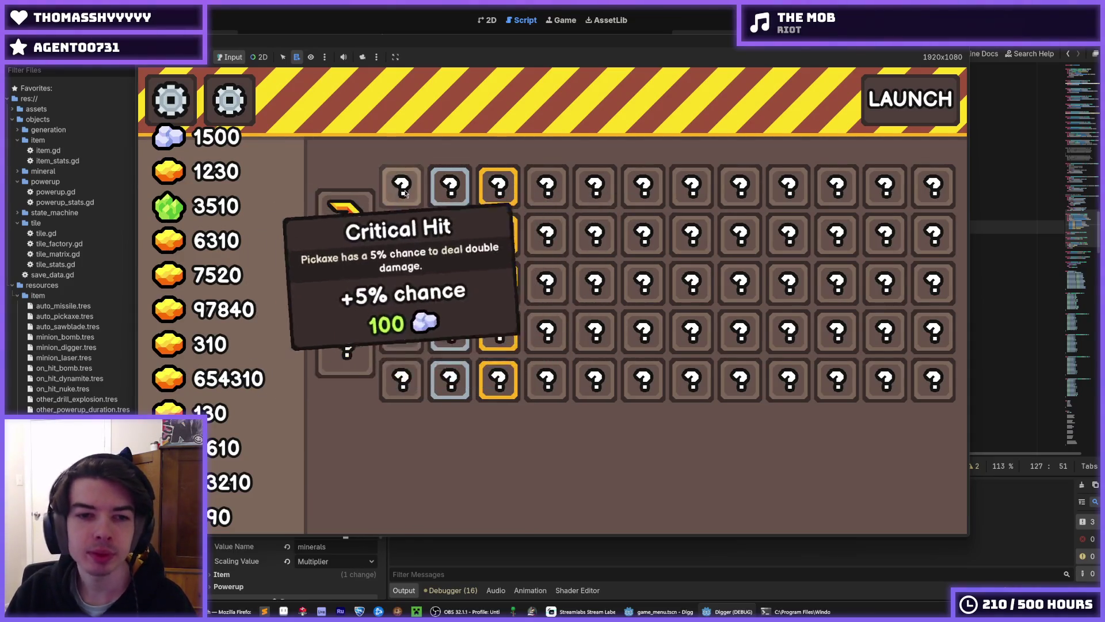
mouse_move(357, 233)
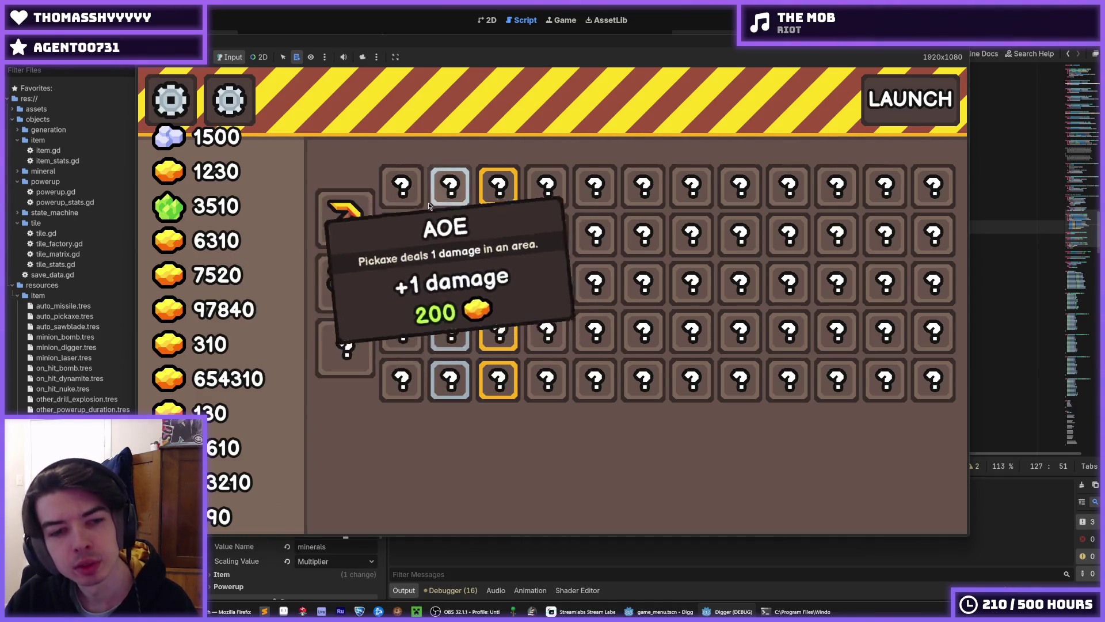
mouse_move(510, 198)
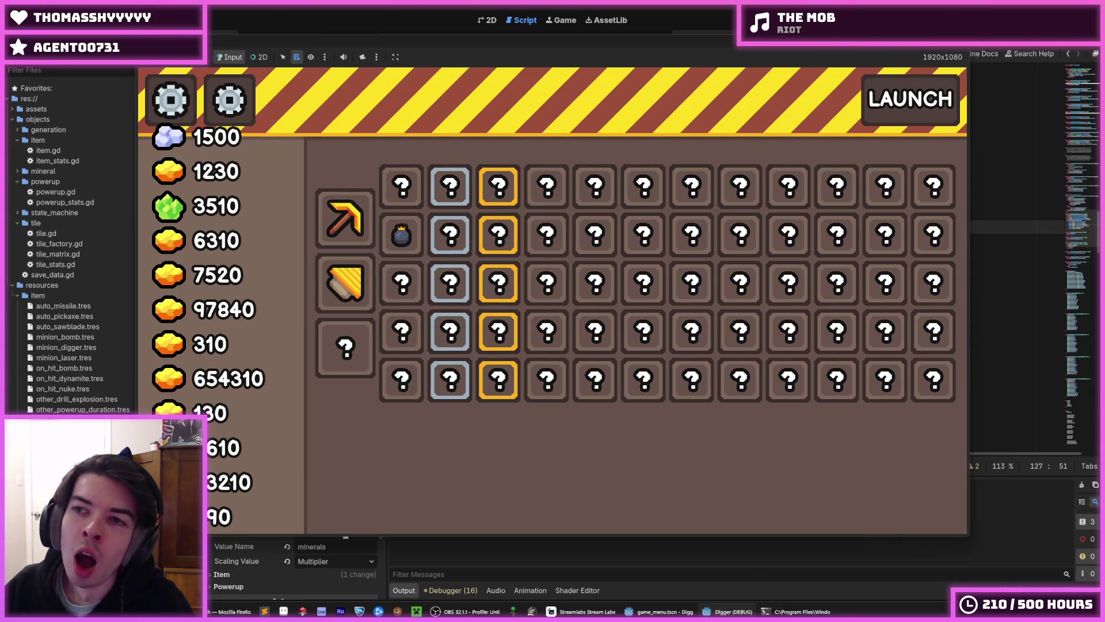
Stop the game, save the project, and relaunch Digger to see the 5% Critical Hit tooltip.
key(F8)
click(863, 170)
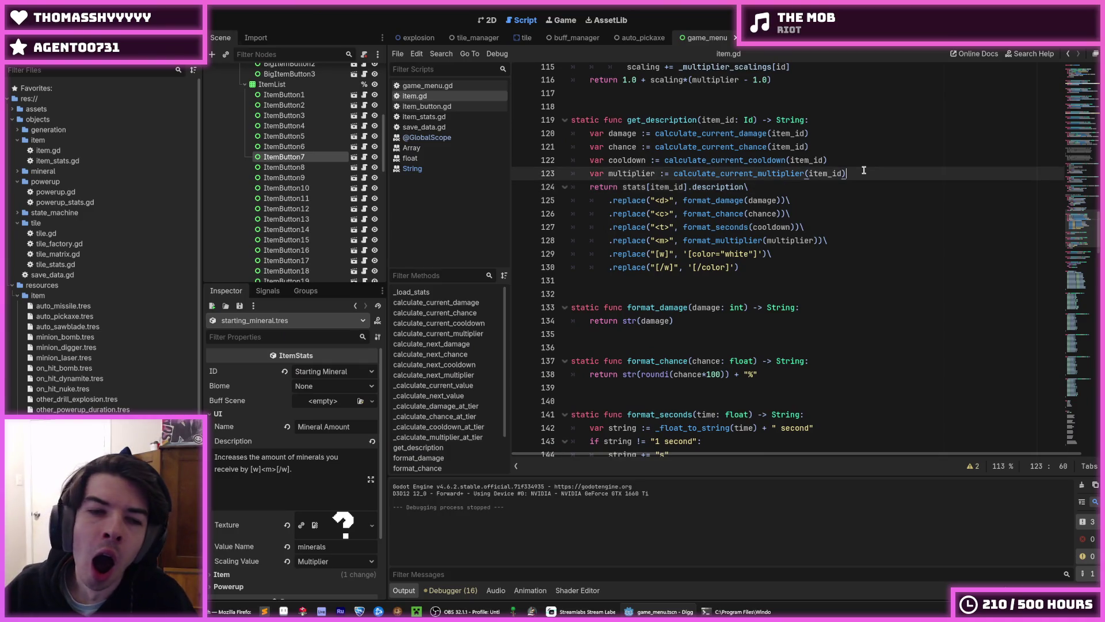
key(ctrl+s)
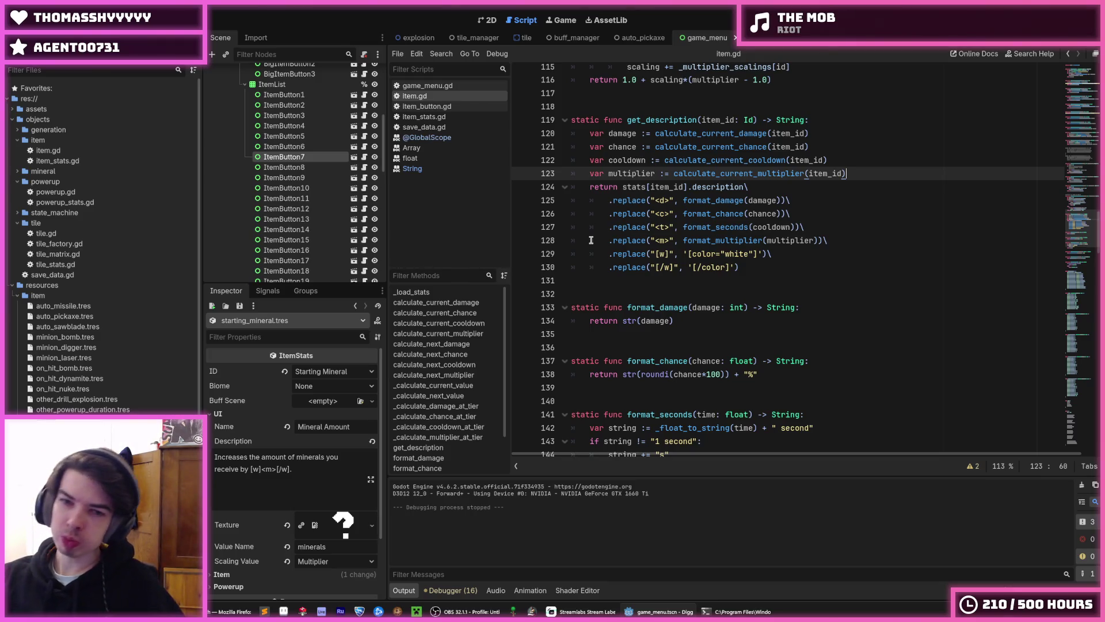
key(F5)
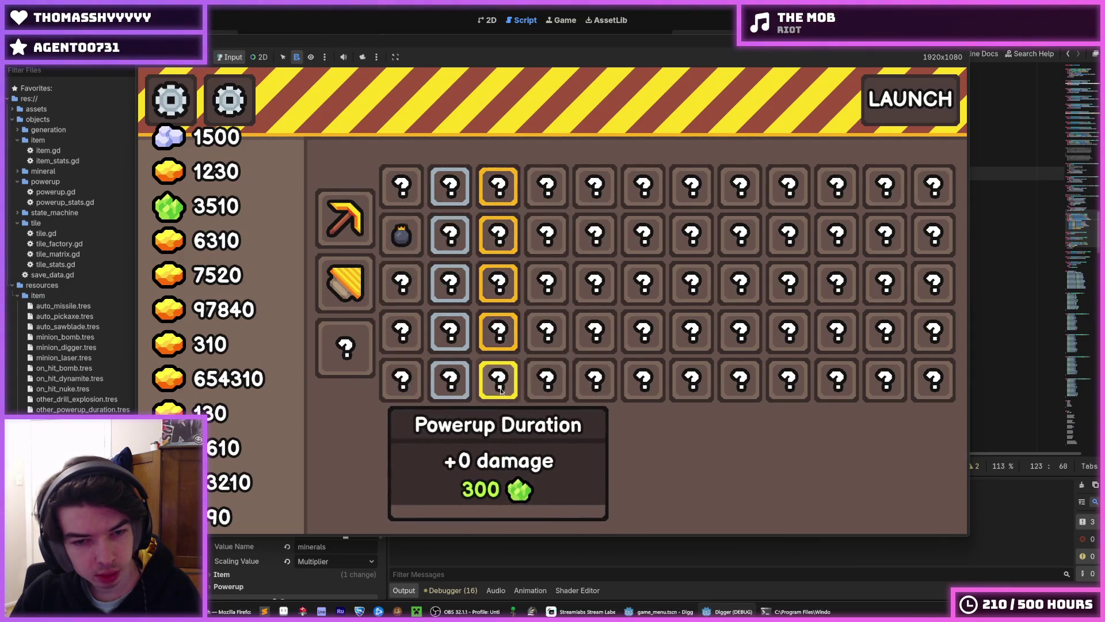
Buy five Critical Hit upgrades in the running game, then stop it.
click(395, 184)
click(395, 184)
click(395, 184)
click(396, 184)
click(396, 185)
click(396, 184)
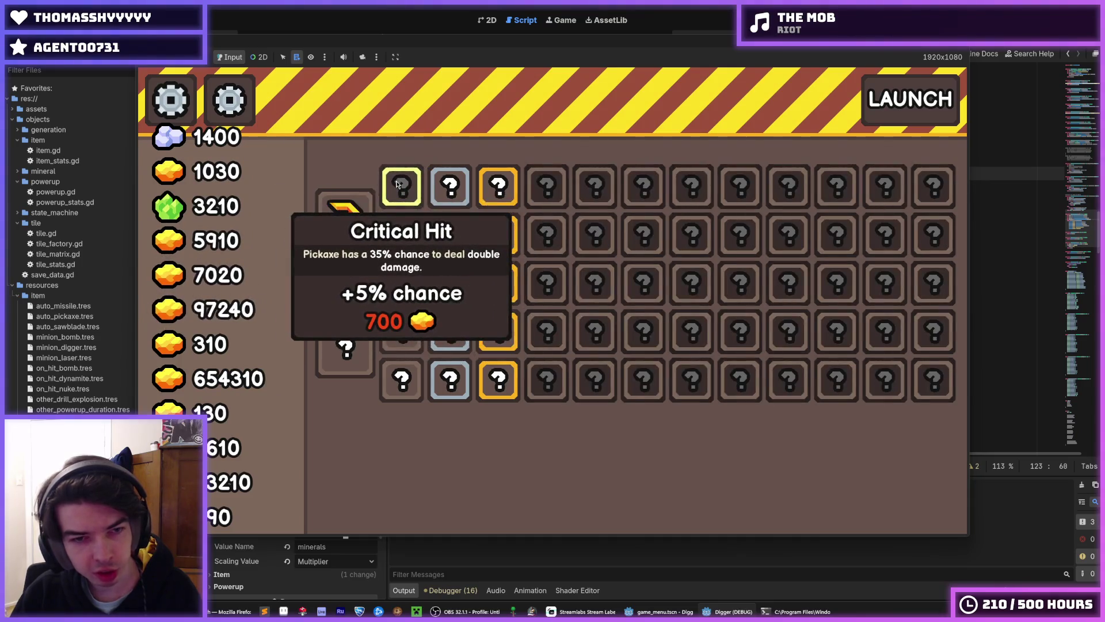
key(F8)
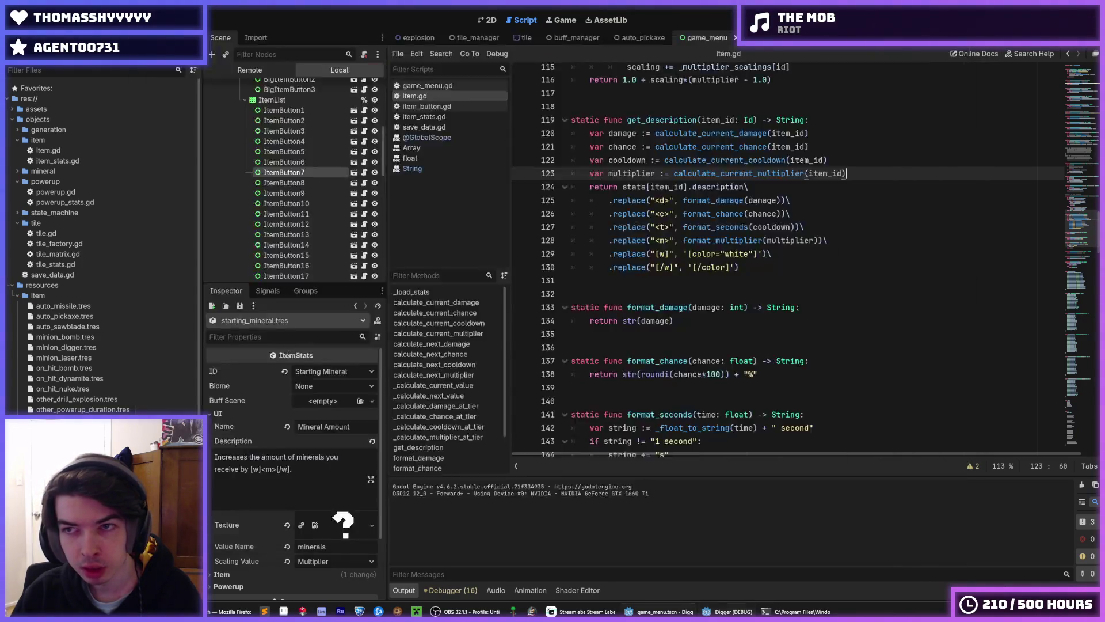
Relaunch the game, upgrade the Drill once and max out the Pickaxe with four upgrades.
key(F5)
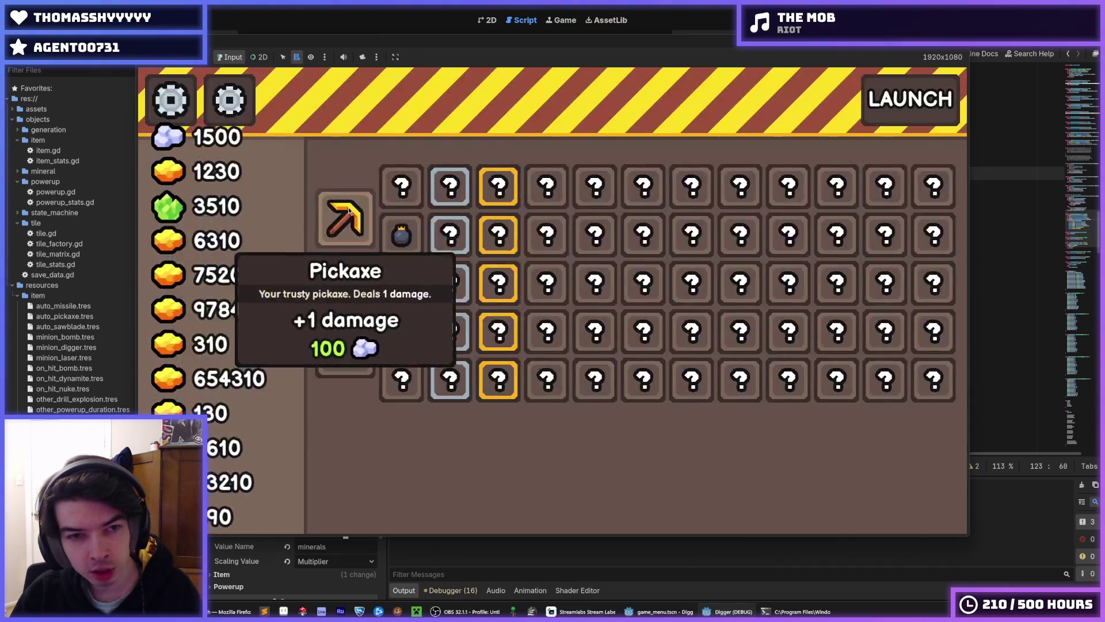
click(341, 289)
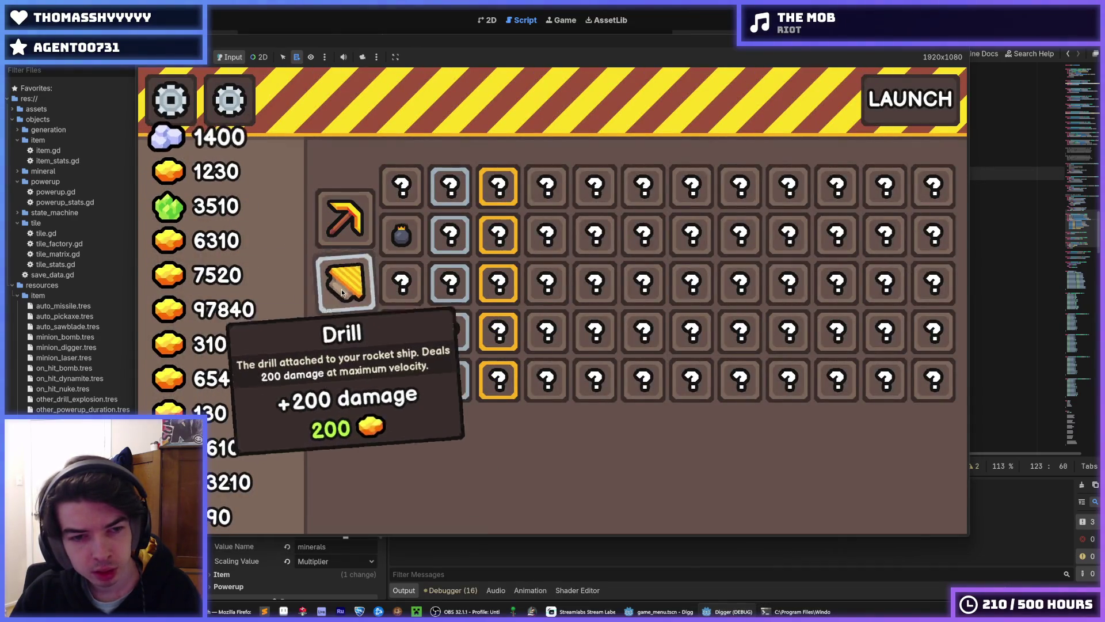
click(344, 227)
click(343, 226)
click(344, 226)
click(344, 226)
click(344, 226)
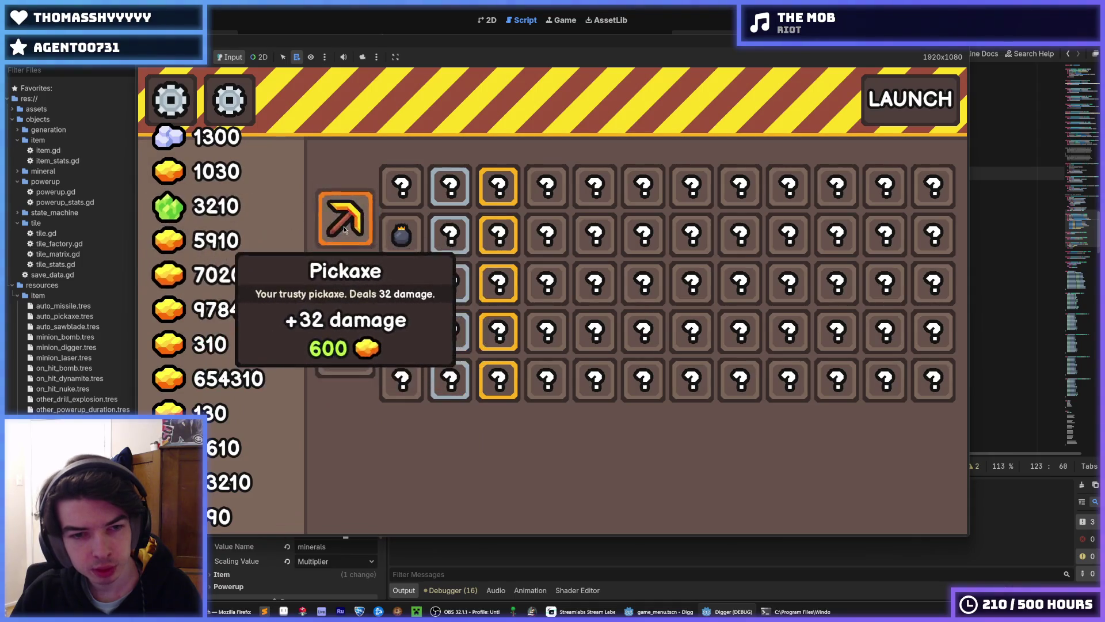
click(343, 226)
Raise Critical Hit chance to 35%, buy four AOE upgrades, and close the game.
click(417, 180)
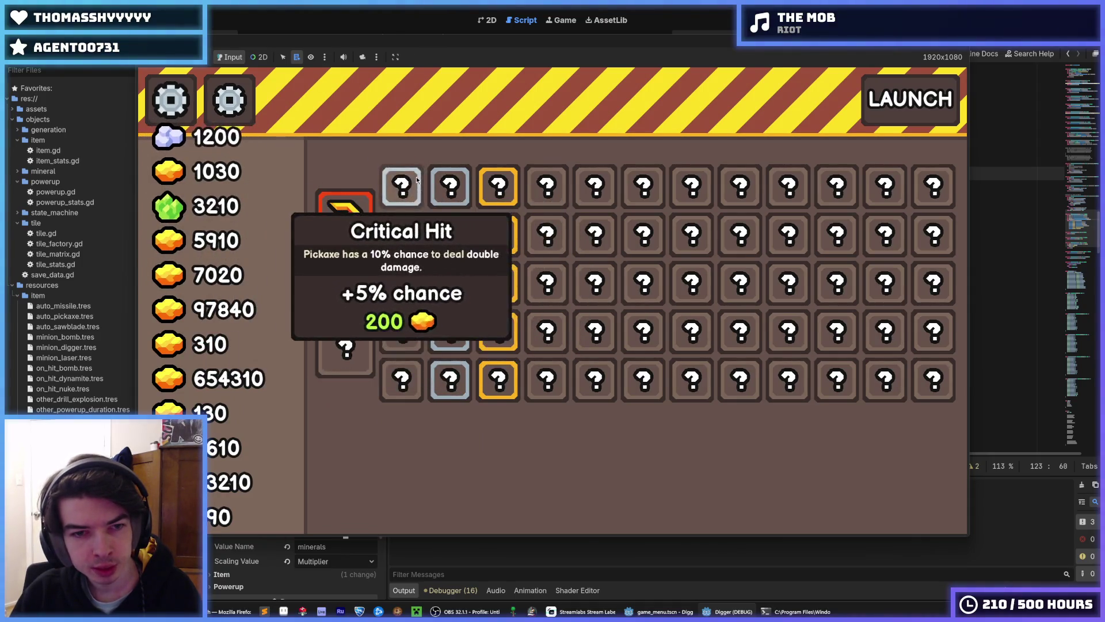
click(418, 180)
click(417, 180)
click(417, 180)
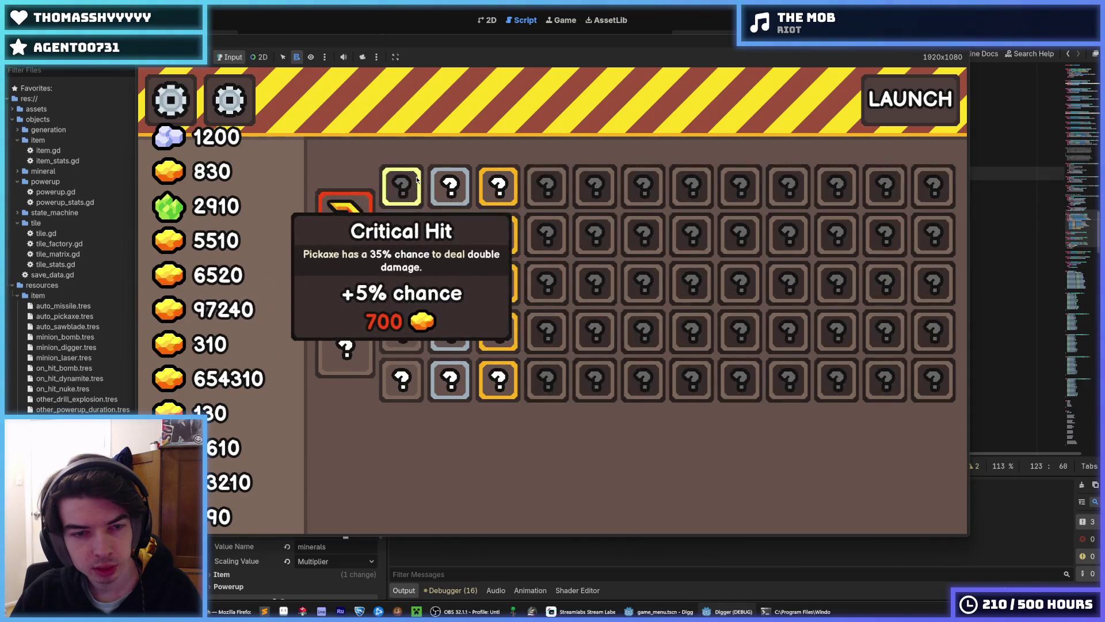
click(454, 188)
click(454, 187)
click(453, 188)
click(454, 188)
click(454, 188)
click(454, 189)
key(F8)
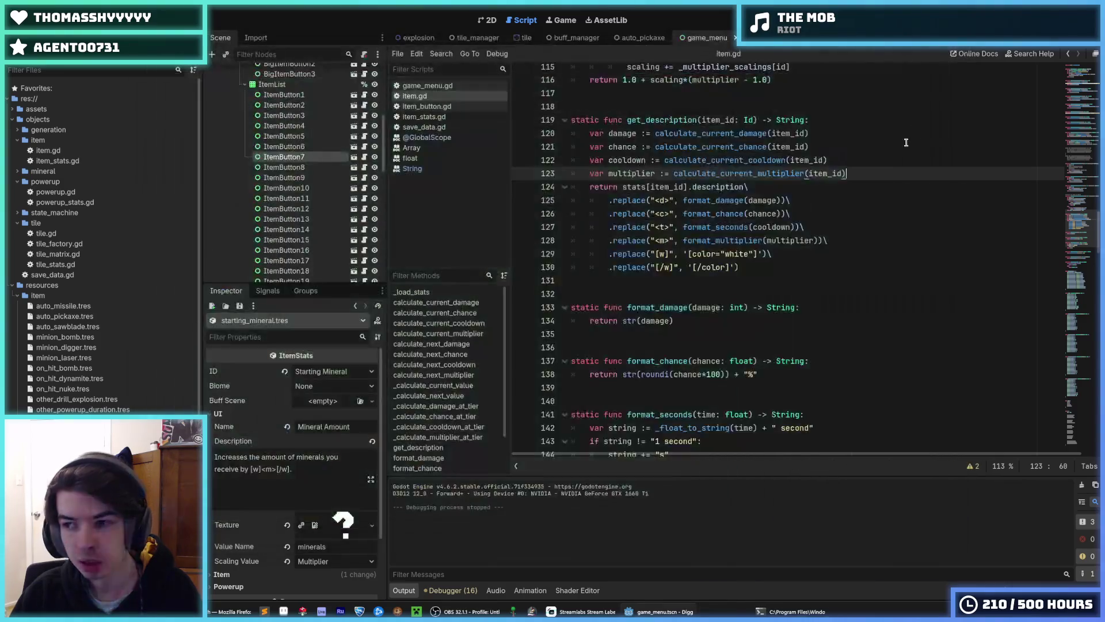
Save the get_description changes in item.gd.
click(872, 173)
click(860, 183)
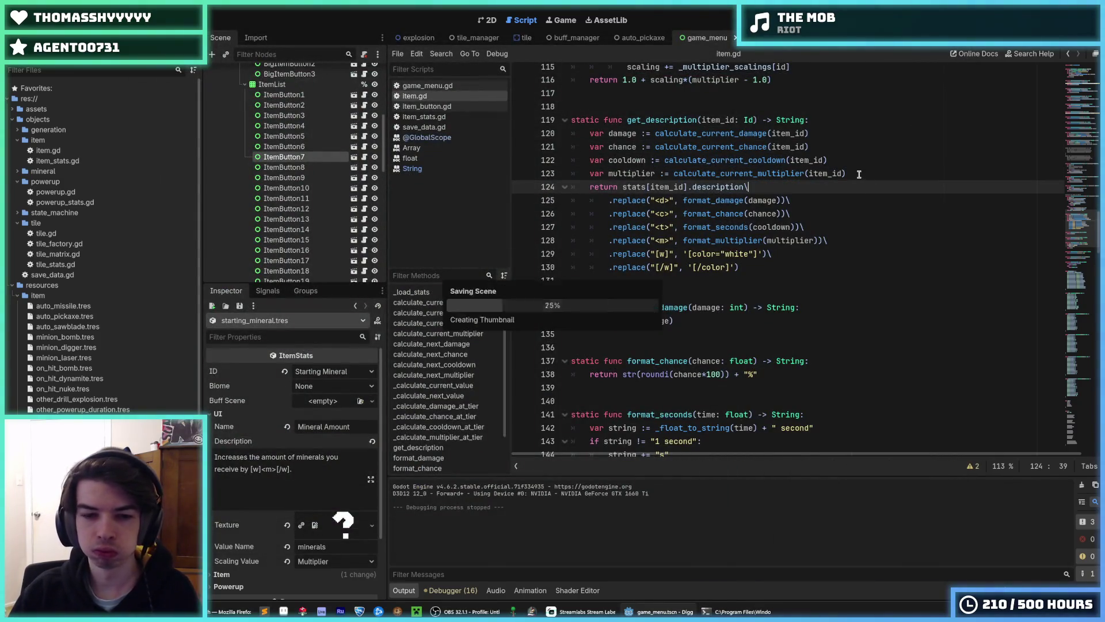
key(ctrl+s)
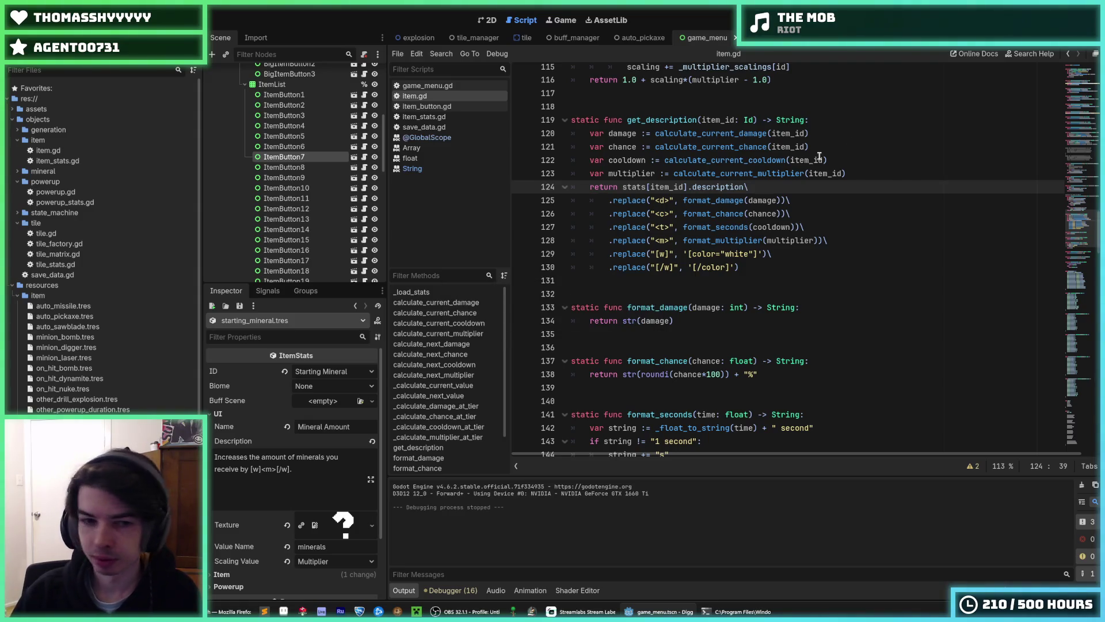
scroll(153, 297, down, 5)
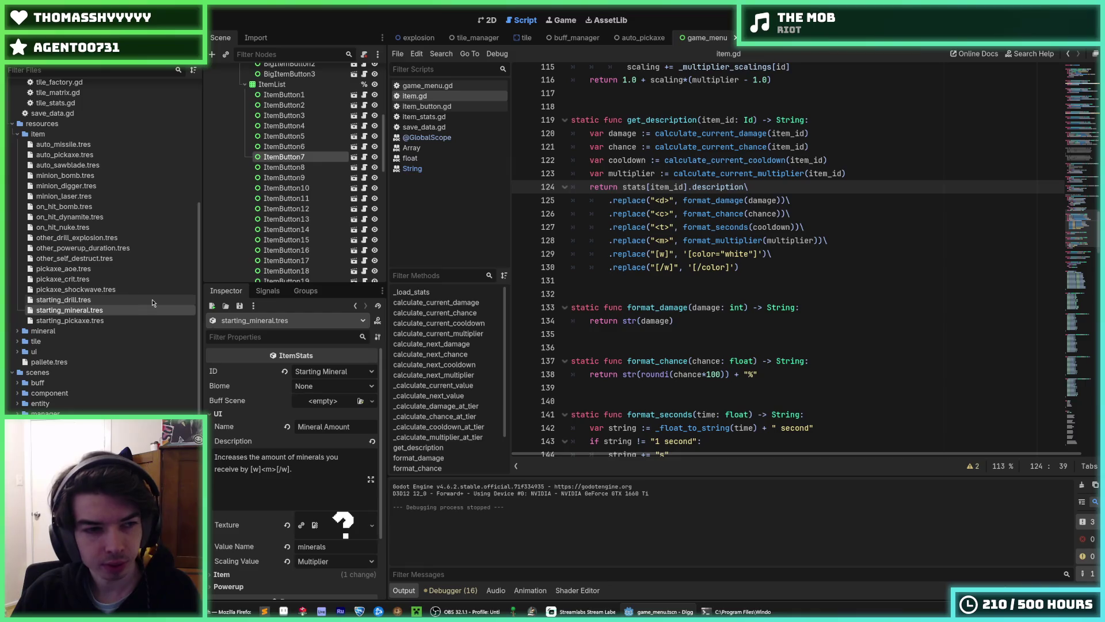
scroll(154, 292, up, 5)
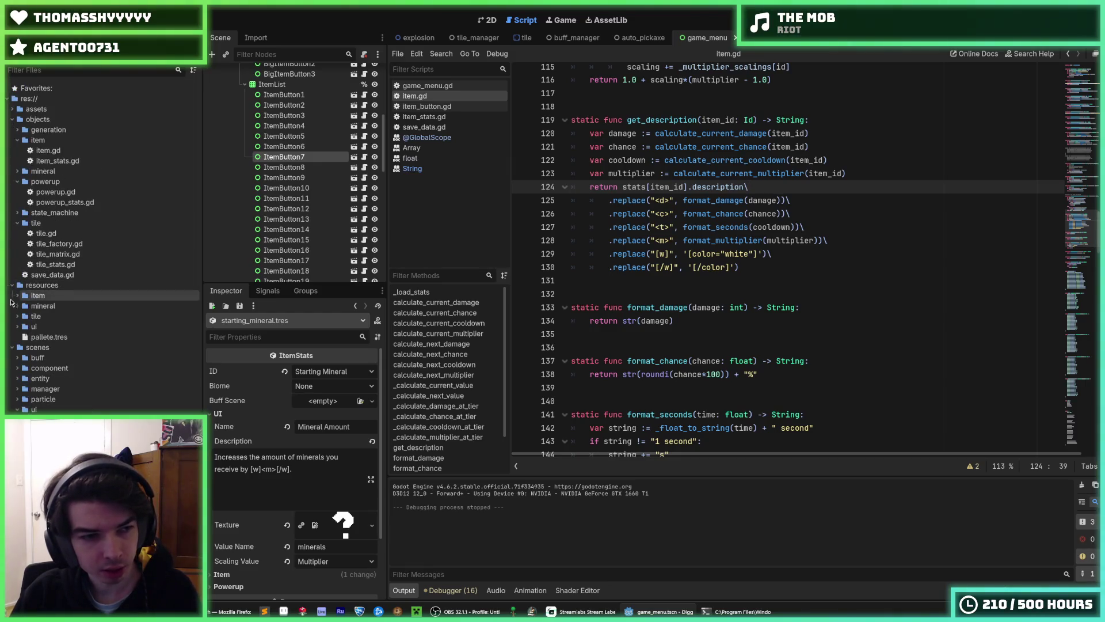
Collapse the item, resources, game_menu and ui folders and expand scenes/buff.
click(14, 296)
click(12, 286)
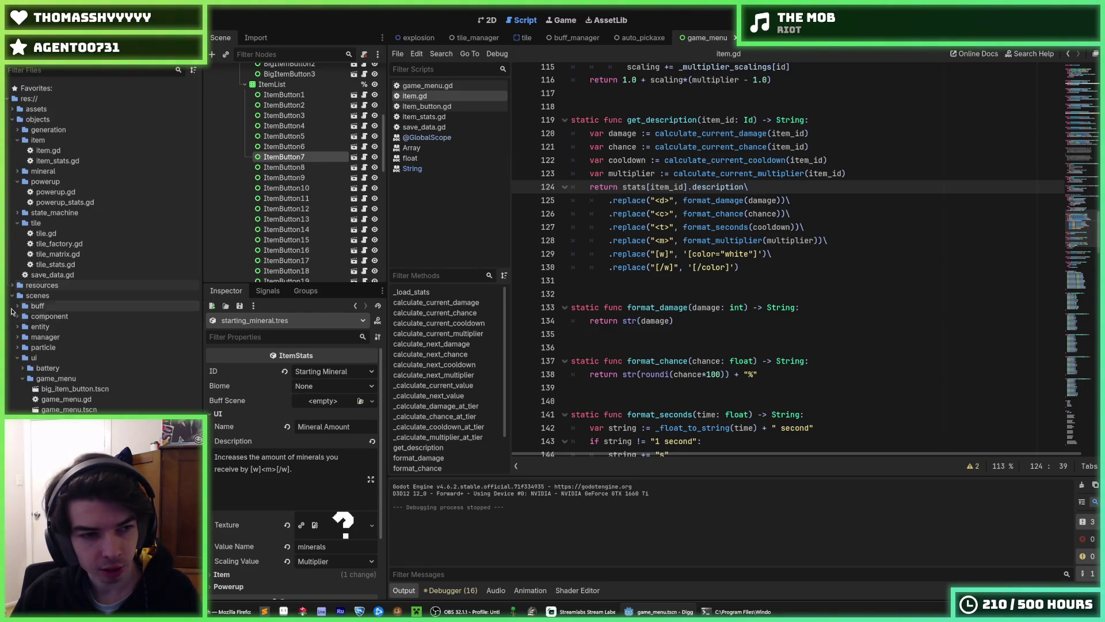
click(22, 378)
click(18, 358)
click(18, 306)
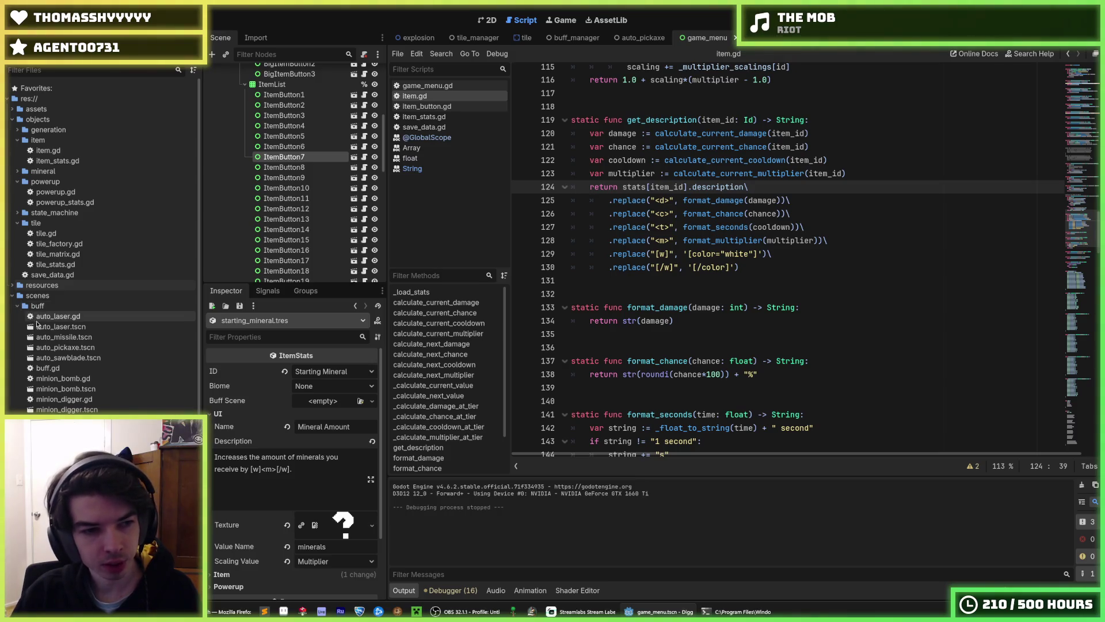
Open auto_pickaxe.tscn and browse through its buff.gd script.
double_click(71, 349)
scroll(656, 239, down, 5)
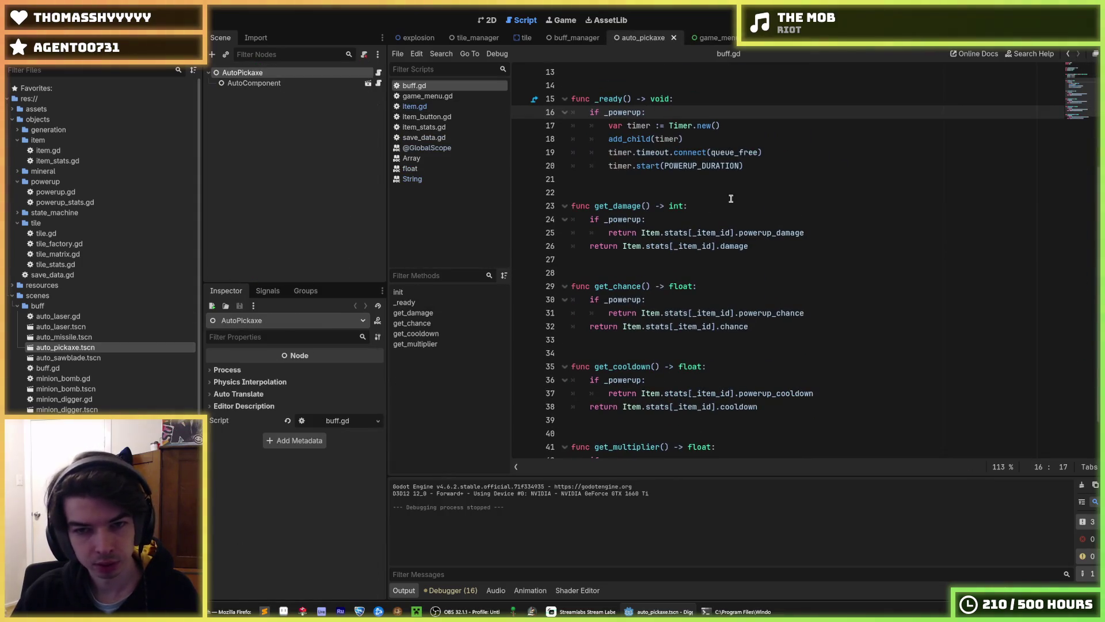
click(725, 208)
key(Up)
key(Up)
key(Up)
scroll(714, 222, up, 5)
scroll(691, 231, down, 5)
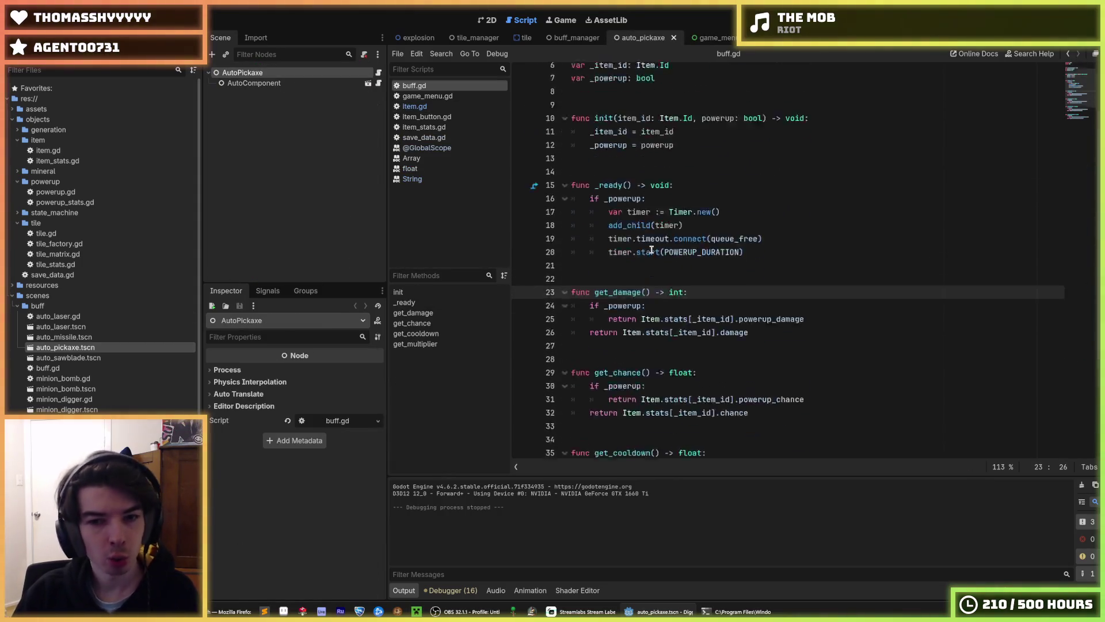
scroll(642, 226, up, 3)
scroll(642, 226, up, 2)
scroll(669, 228, down, 2)
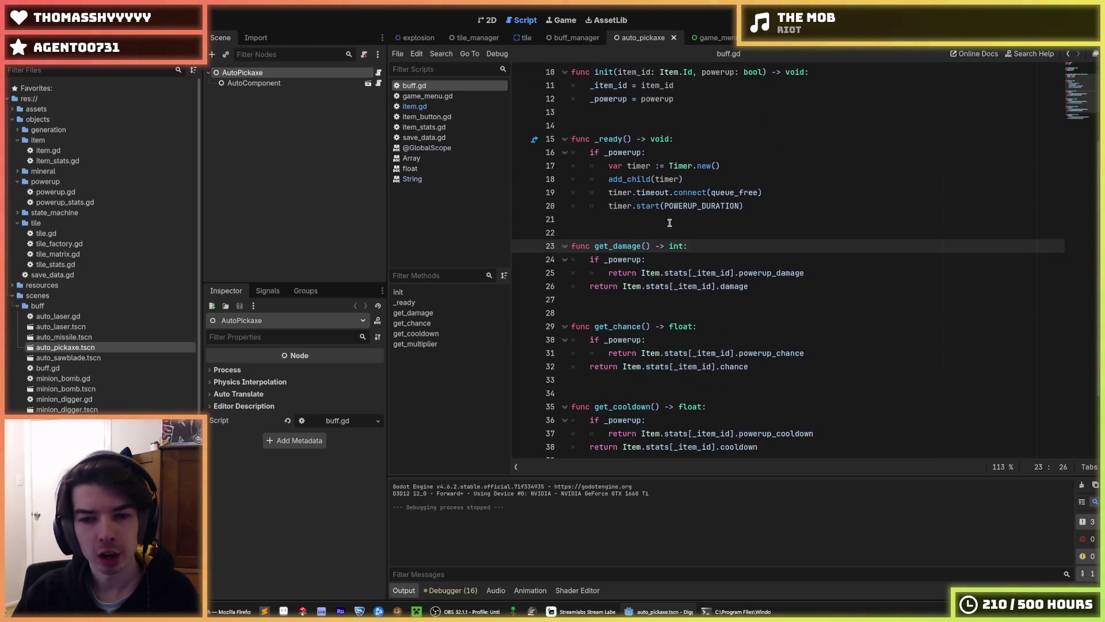
scroll(676, 183, down, 1)
scroll(675, 180, up, 3)
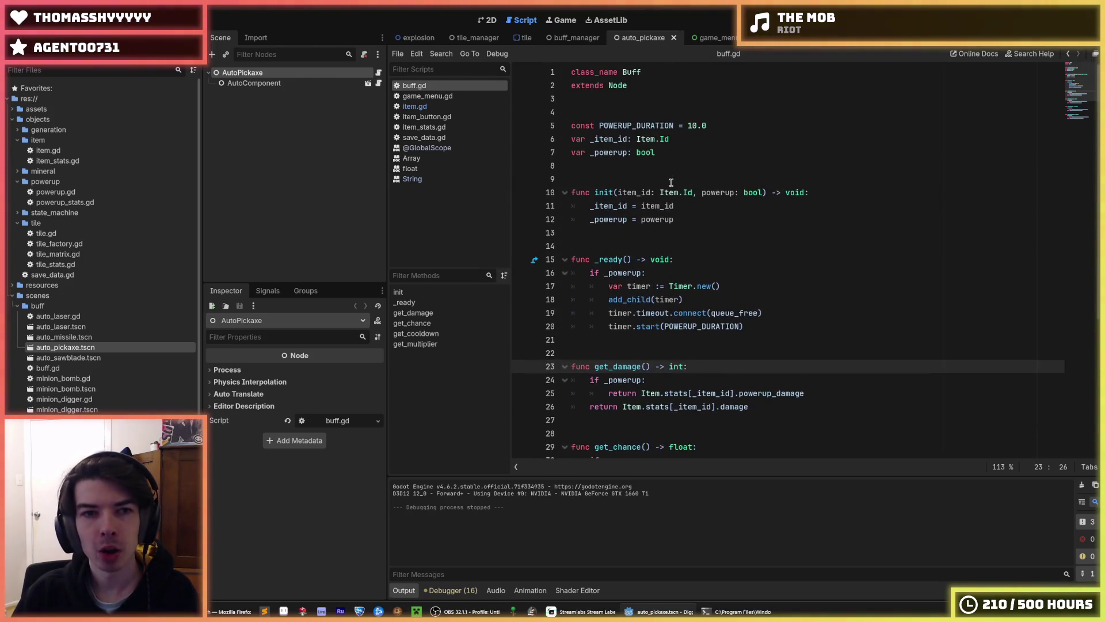
scroll(672, 174, down, 5)
scroll(706, 219, up, 2)
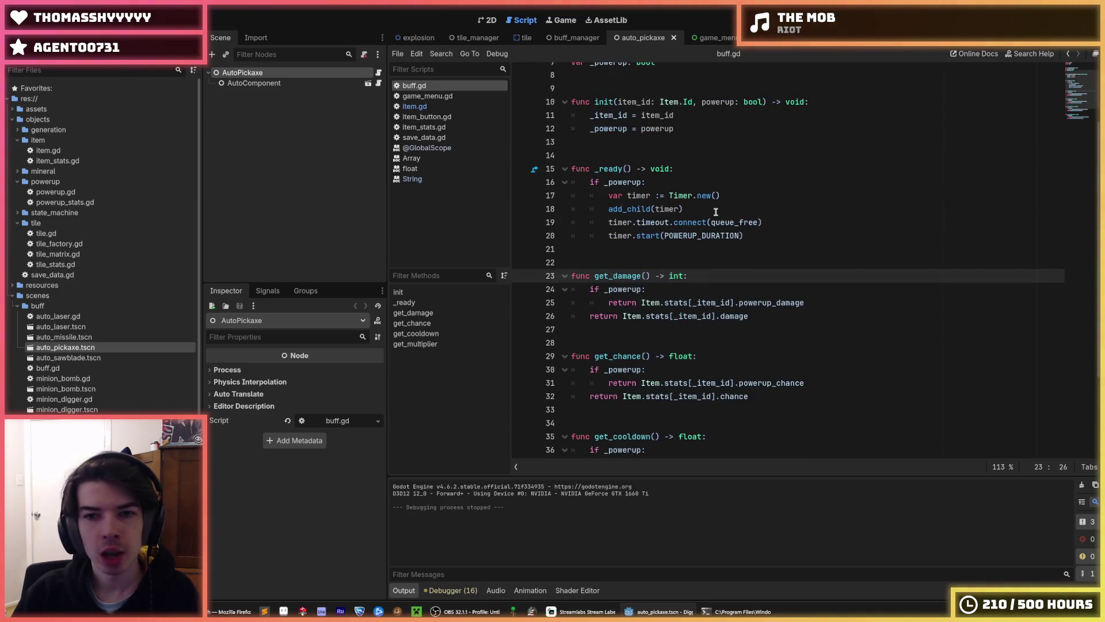
Examine the powerup timer setup, selecting queue_free in its timeout connection.
click(674, 209)
double_click(725, 222)
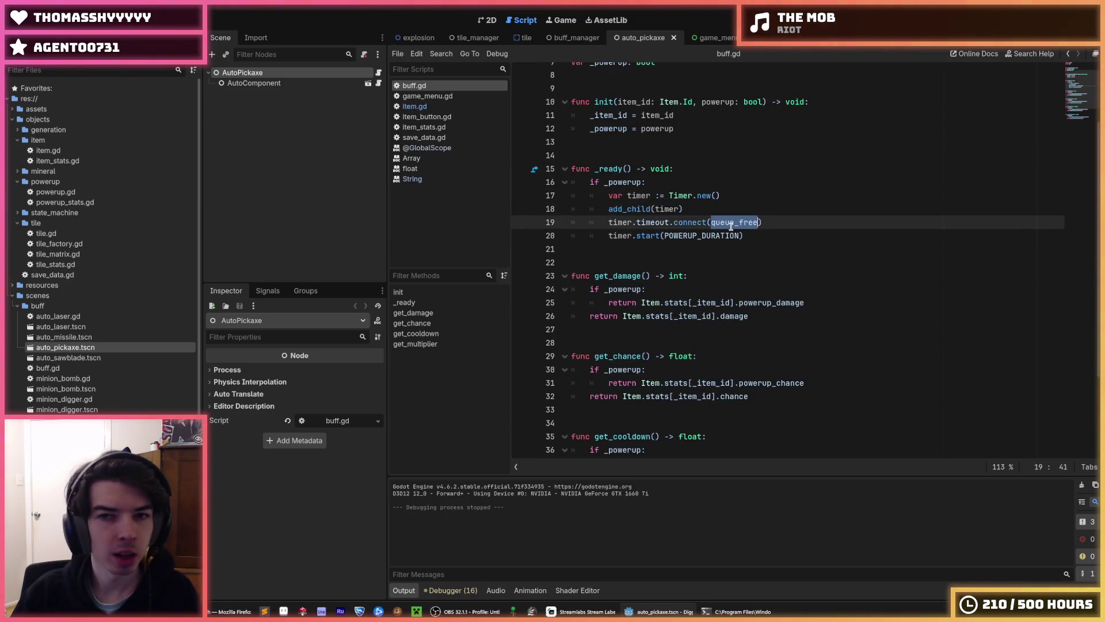
scroll(728, 224, up, 2)
scroll(737, 233, down, 5)
scroll(737, 232, down, 1)
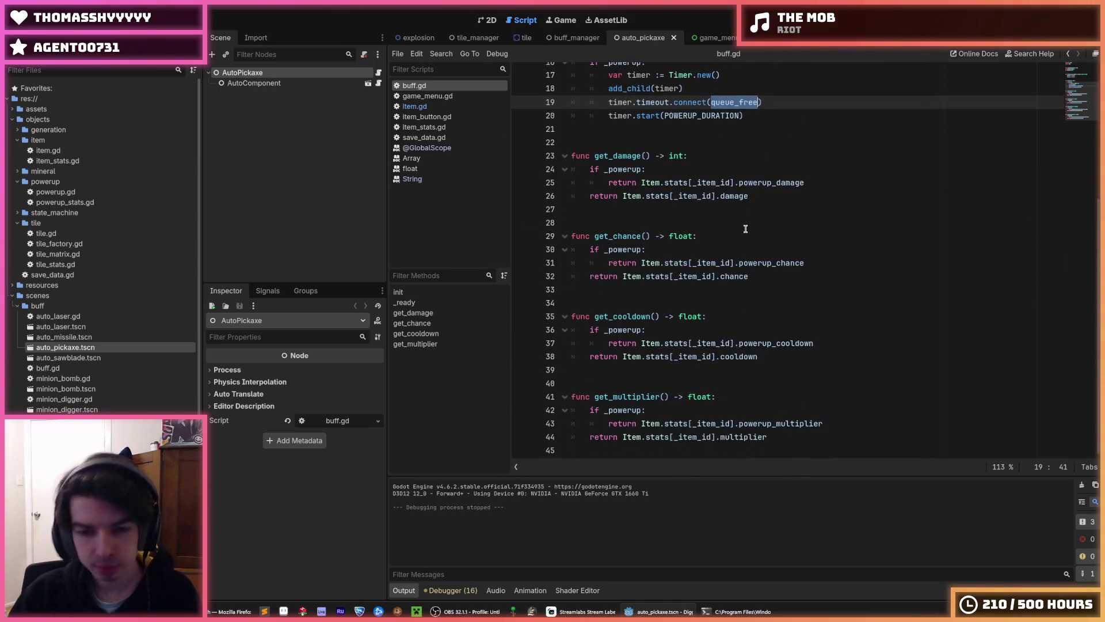
Inspect the powerup check in the get_damage getter around lines 23–24.
click(768, 161)
click(749, 175)
click(754, 162)
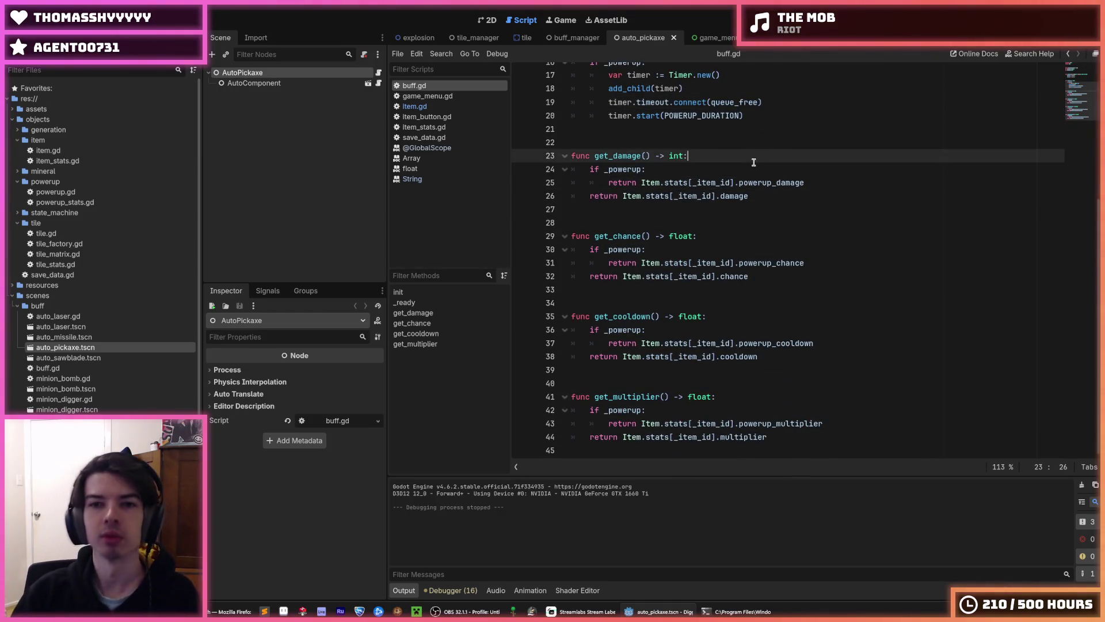
click(698, 168)
click(707, 159)
click(715, 171)
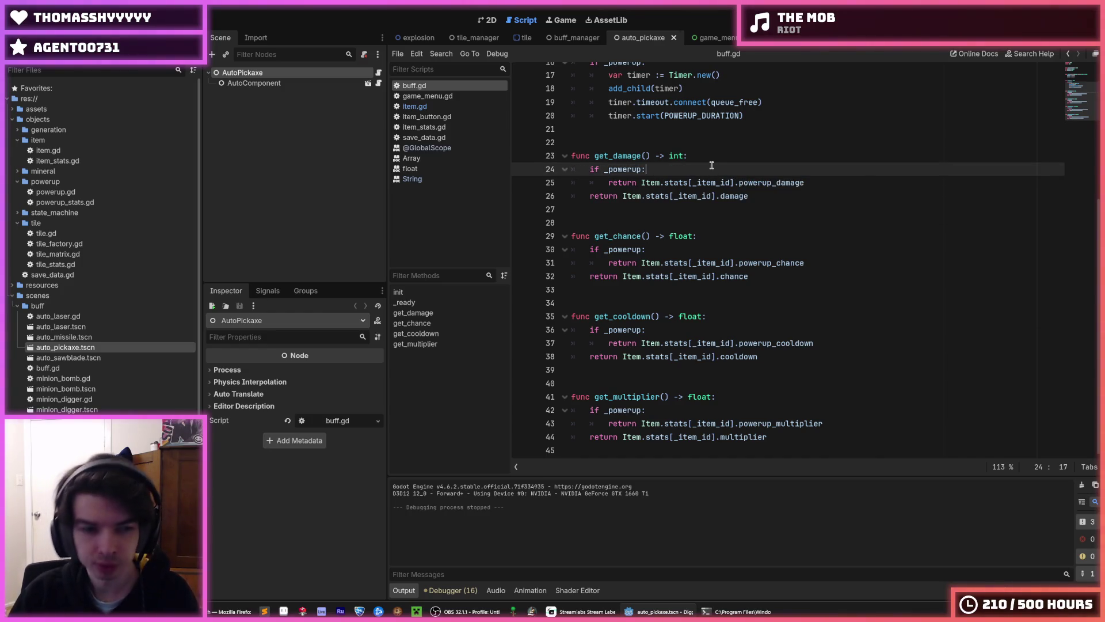
click(709, 159)
click(703, 172)
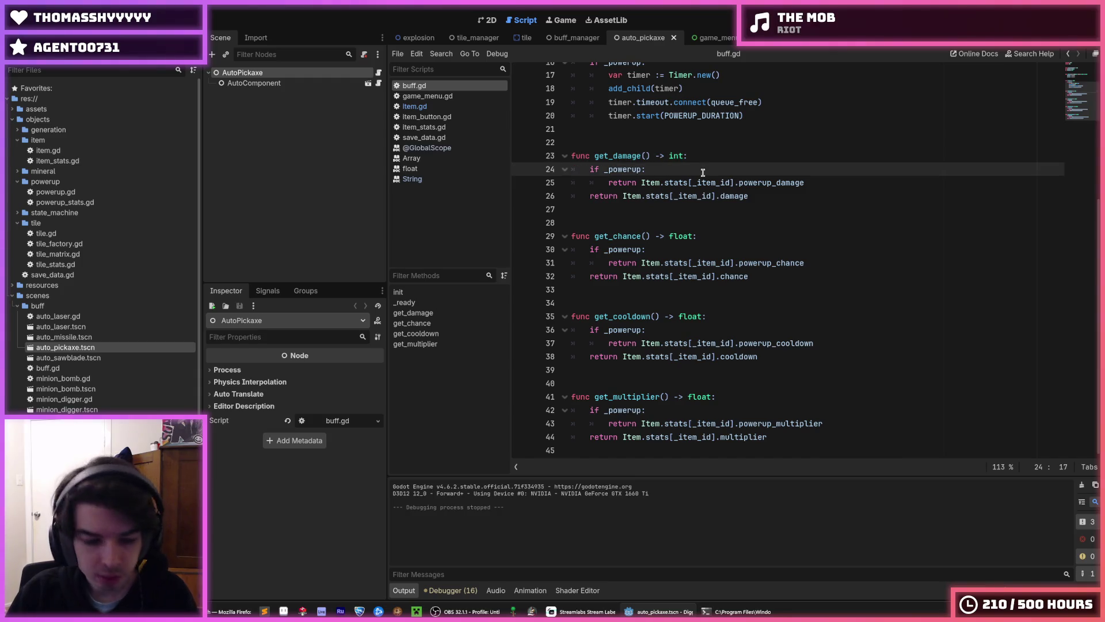
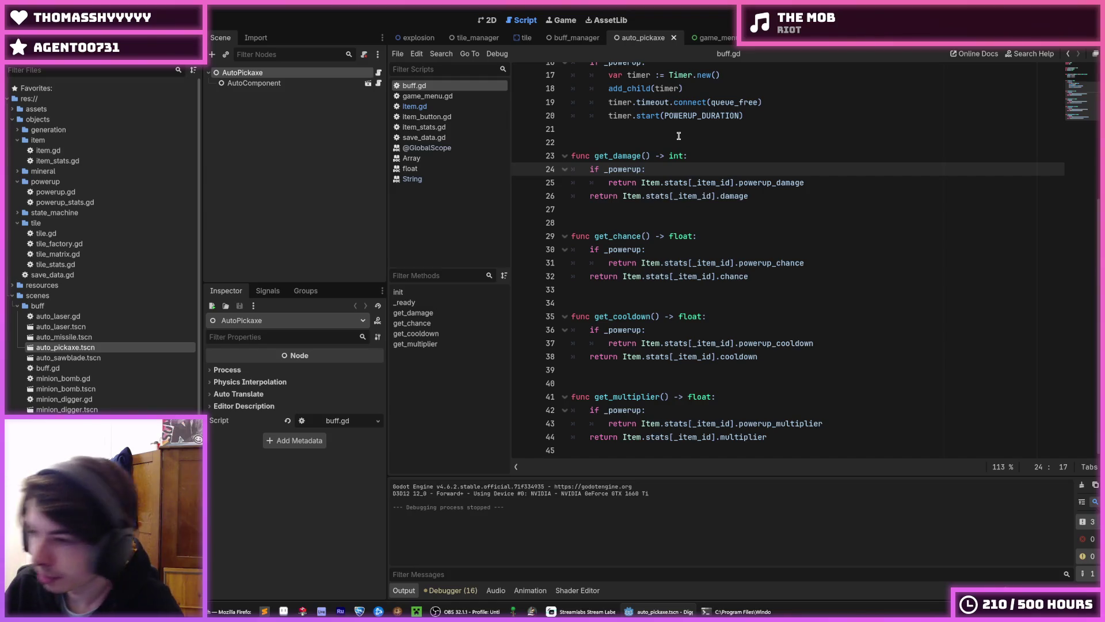
Review the buff script's get_damage powerup check, init item id assignment and _ready timer setup.
key(Down)
key(Down)
key(End)
key(Up)
key(Up)
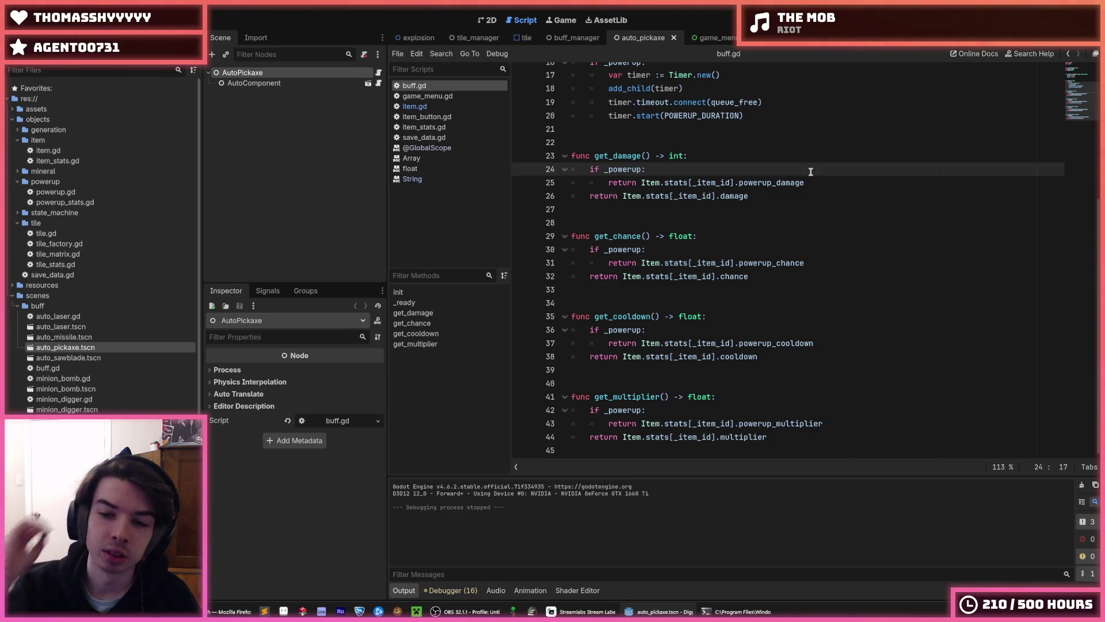
scroll(811, 173, up, 3)
click(762, 236)
click(764, 221)
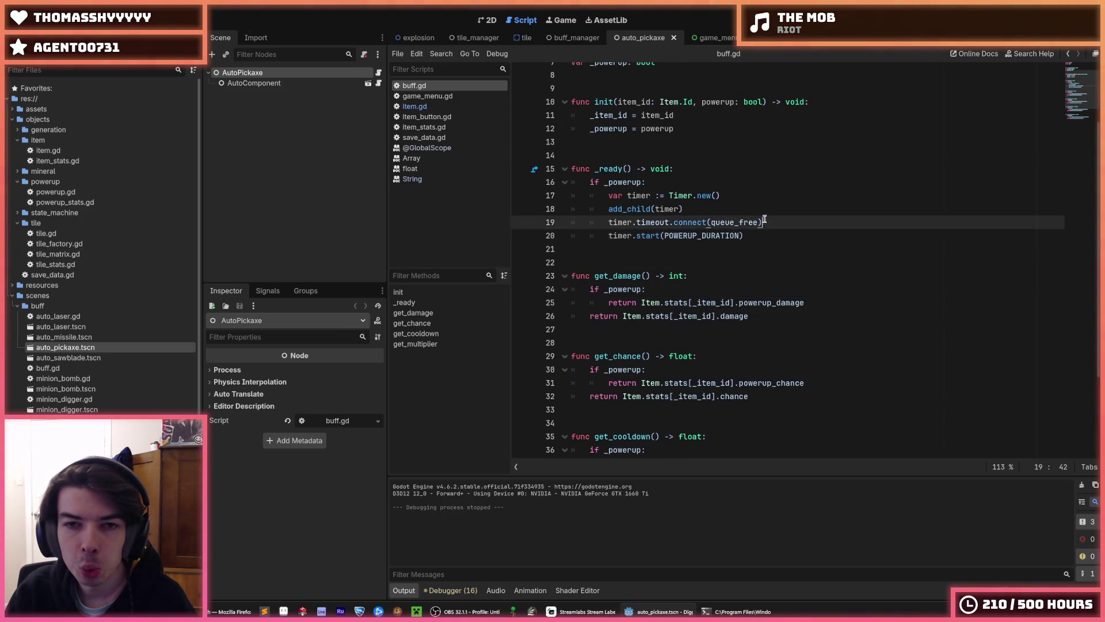
scroll(757, 225, up, 3)
click(706, 219)
key(Up)
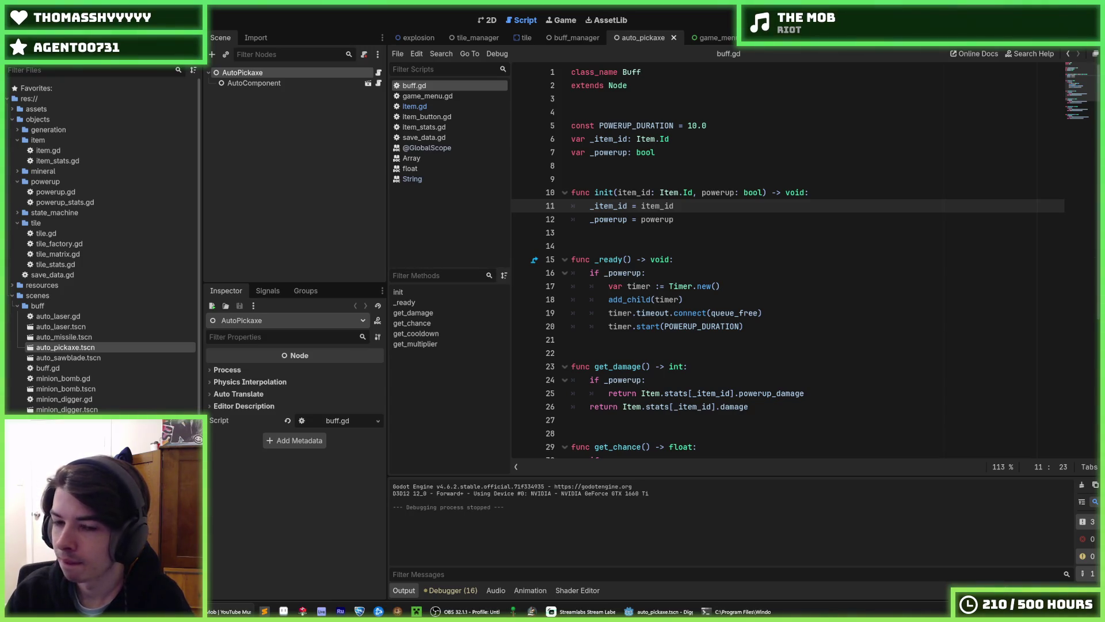
click(754, 275)
click(755, 287)
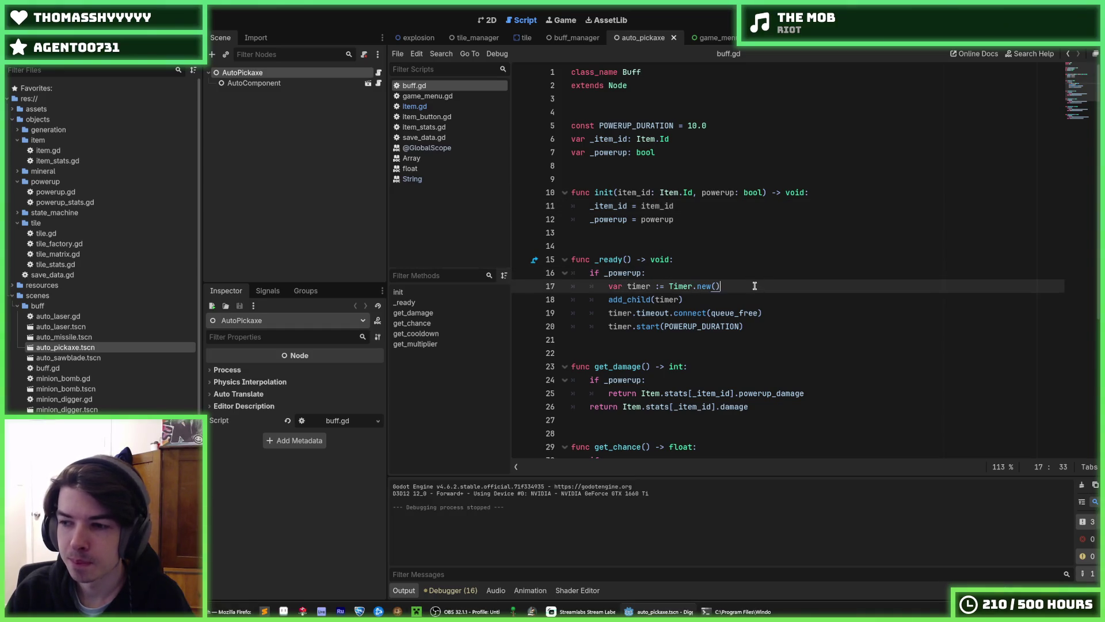
click(779, 277)
click(760, 288)
click(730, 277)
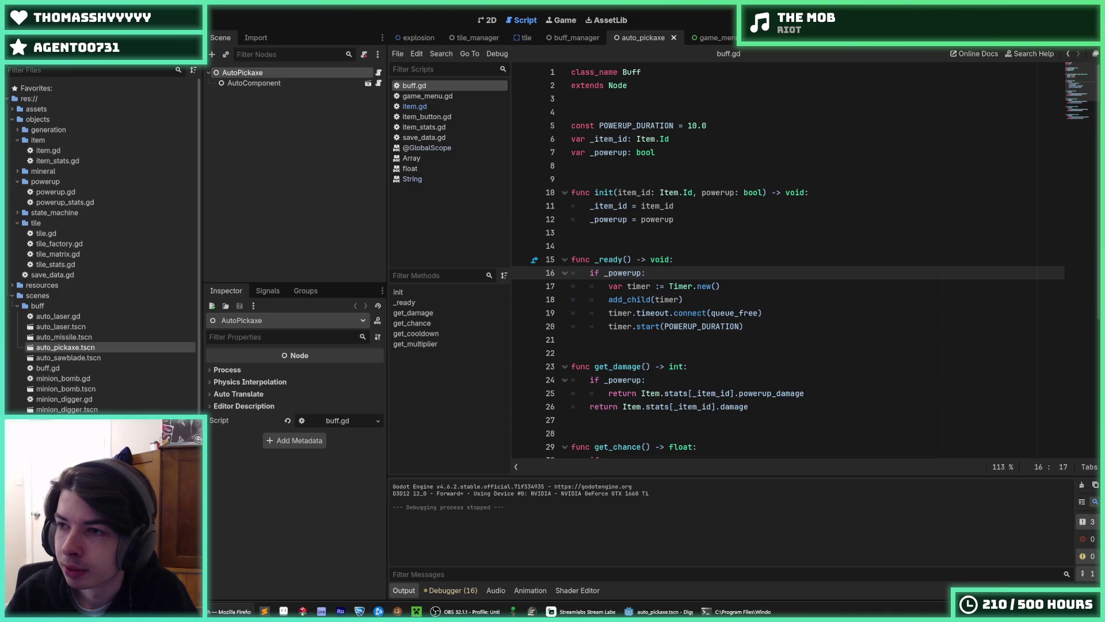
Inspect the init function, the _powerup variable and the add_child documentation.
click(849, 163)
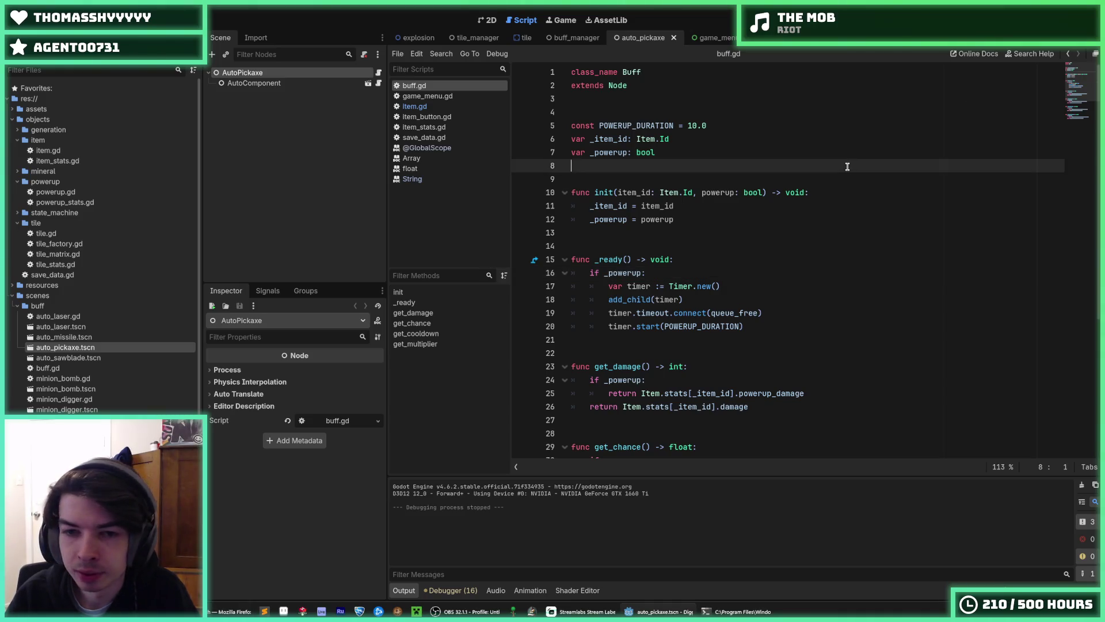
click(771, 207)
scroll(765, 220, down, 1)
scroll(765, 221, down, 4)
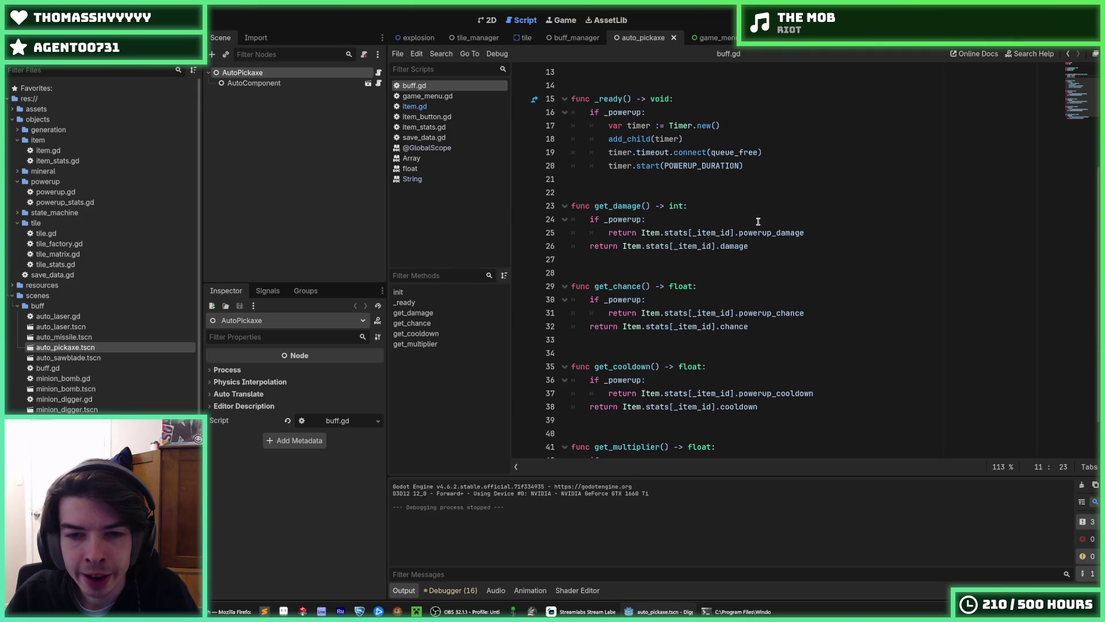
double_click(628, 218)
scroll(629, 213, up, 2)
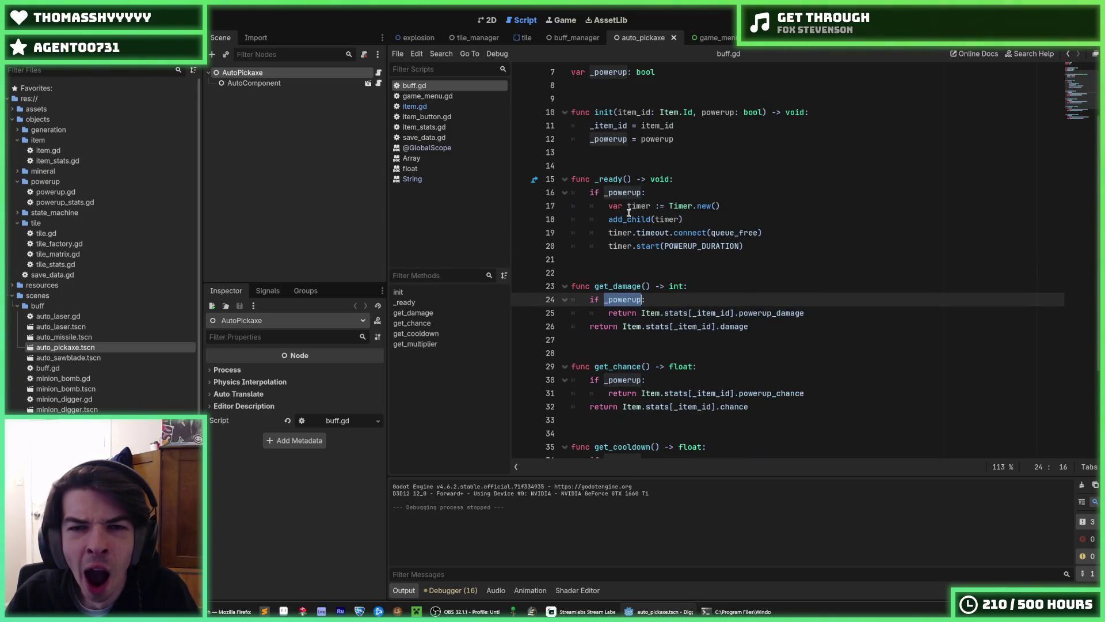
click(685, 220)
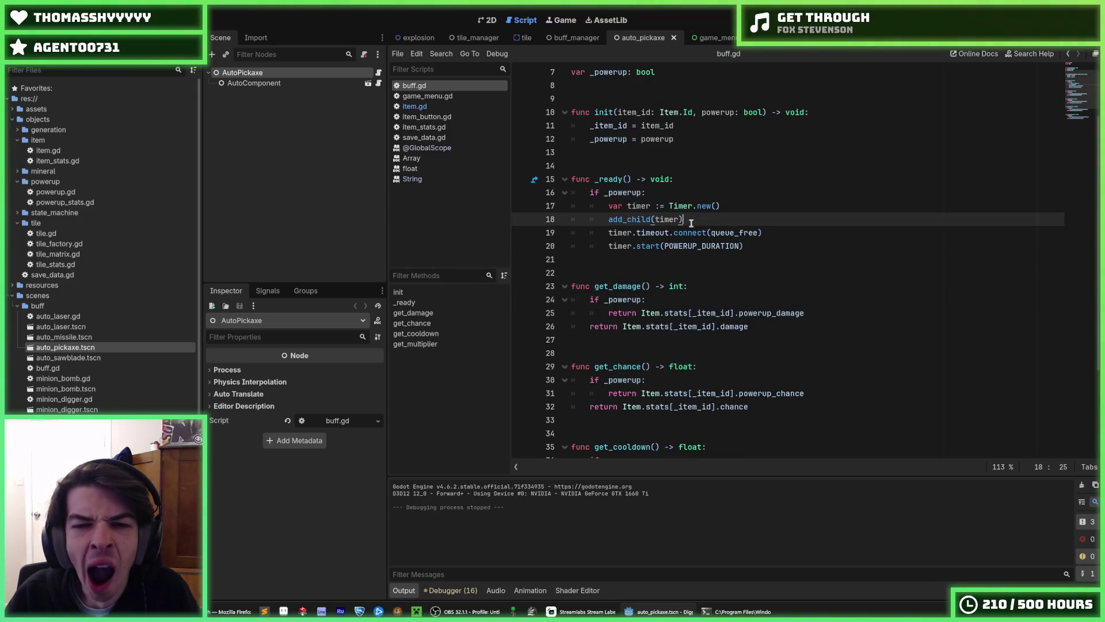
double_click(635, 219)
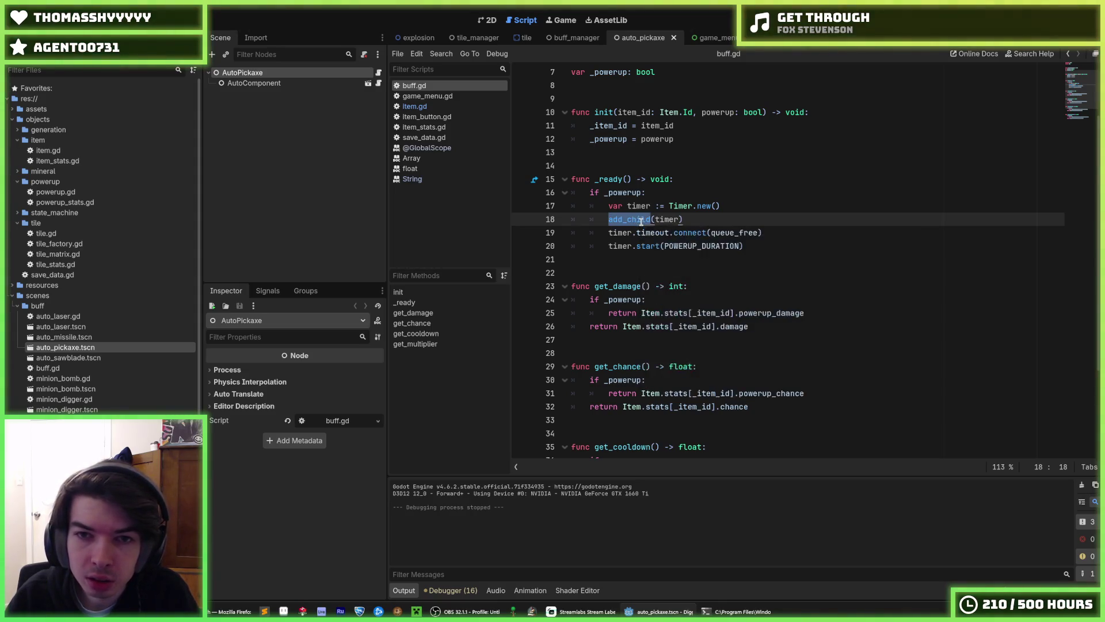
click(642, 220)
scroll(633, 225, down, 3)
scroll(613, 204, up, 5)
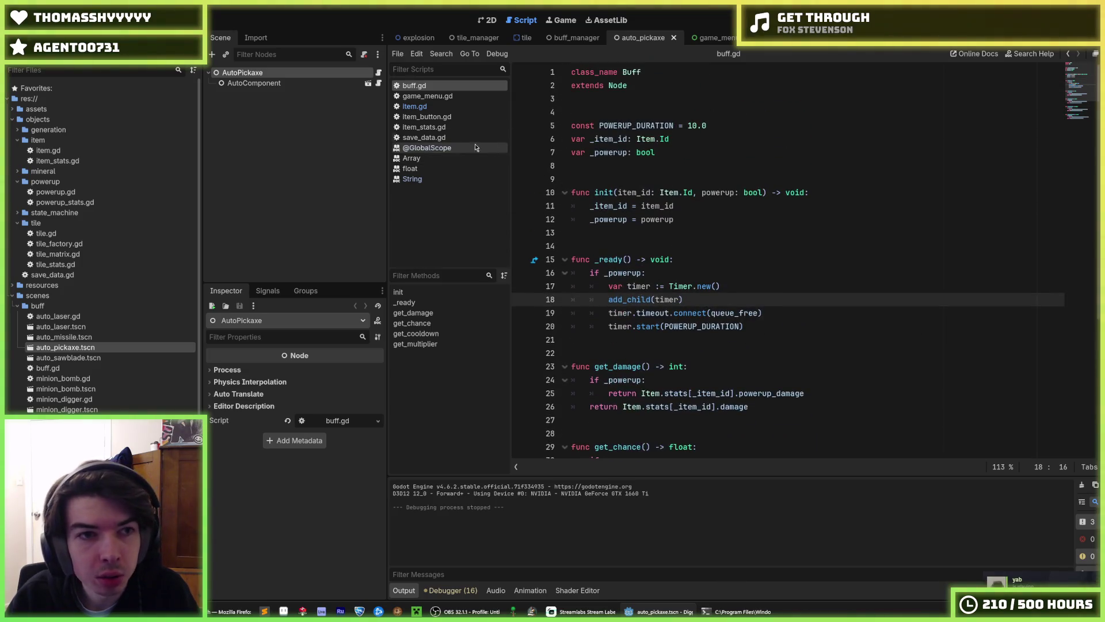
Open auto_component.gd, check its commented-out init call, then select bomb.gd in projectile.
click(362, 83)
click(369, 84)
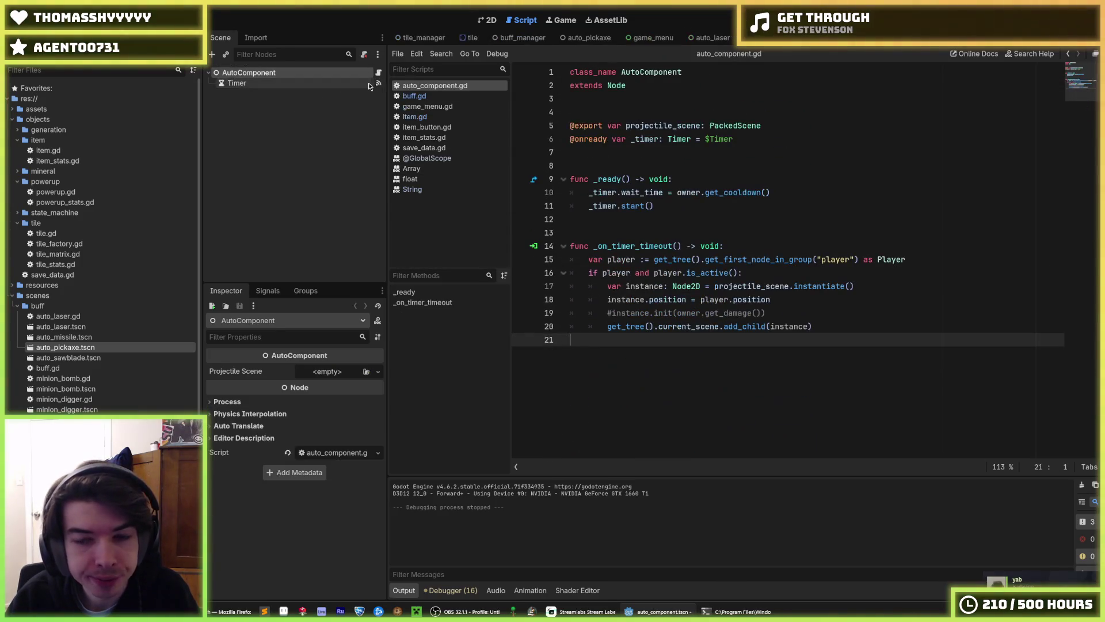
click(796, 311)
click(796, 305)
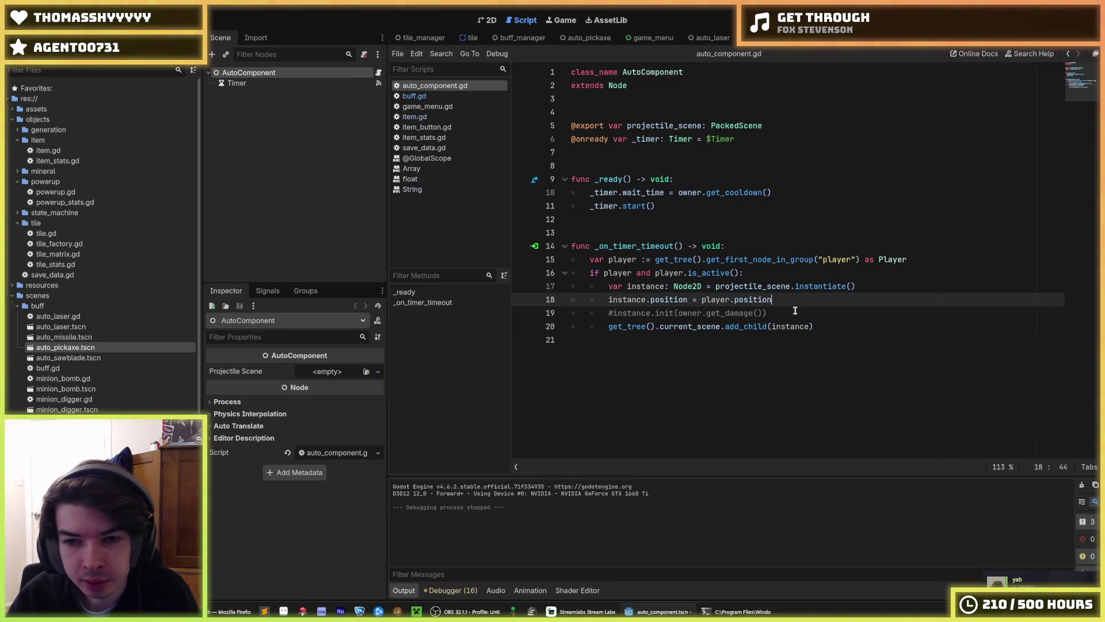
click(787, 311)
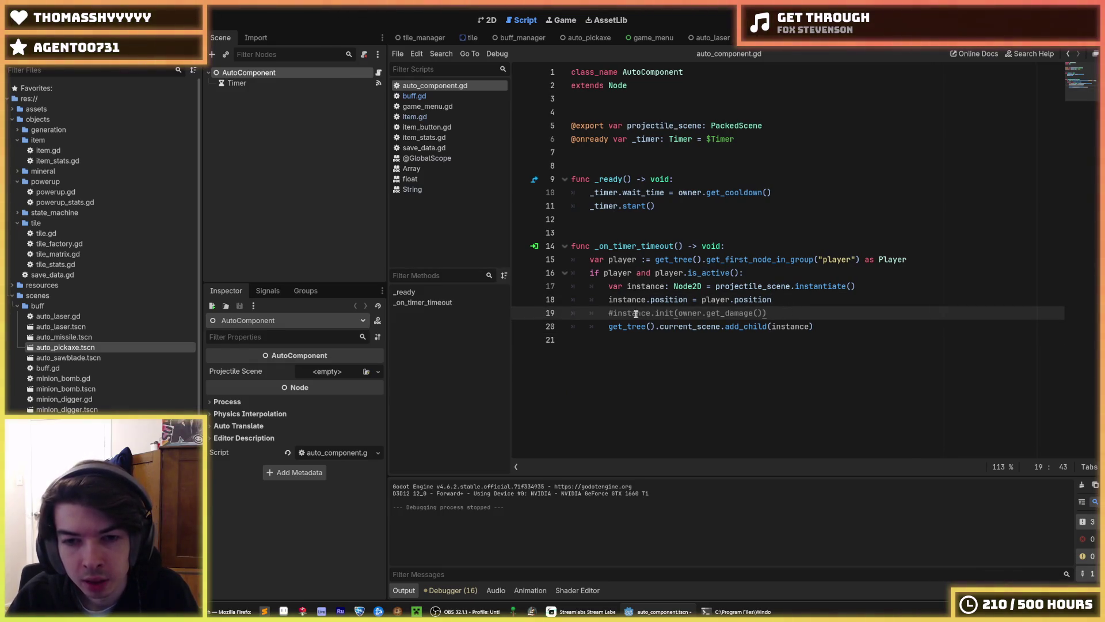
mouse_move(609, 313)
mouse_down()
mouse_move(769, 312)
mouse_move(609, 299)
mouse_move(608, 312)
mouse_up()
click(798, 313)
click(609, 313)
scroll(143, 392, down, 2)
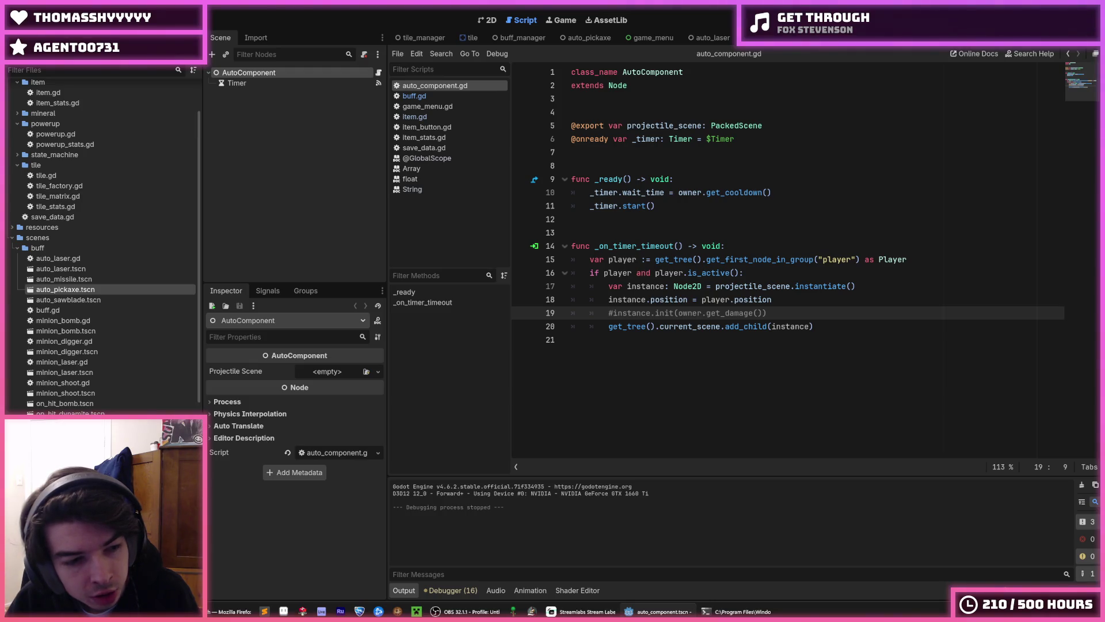
scroll(103, 345, down, 9)
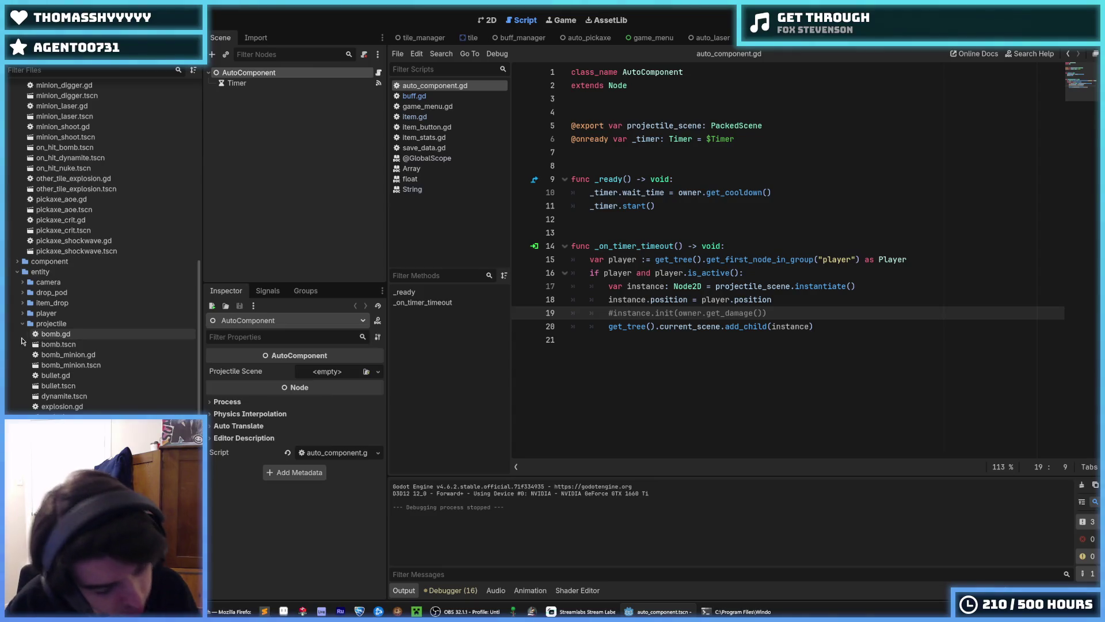
click(63, 333)
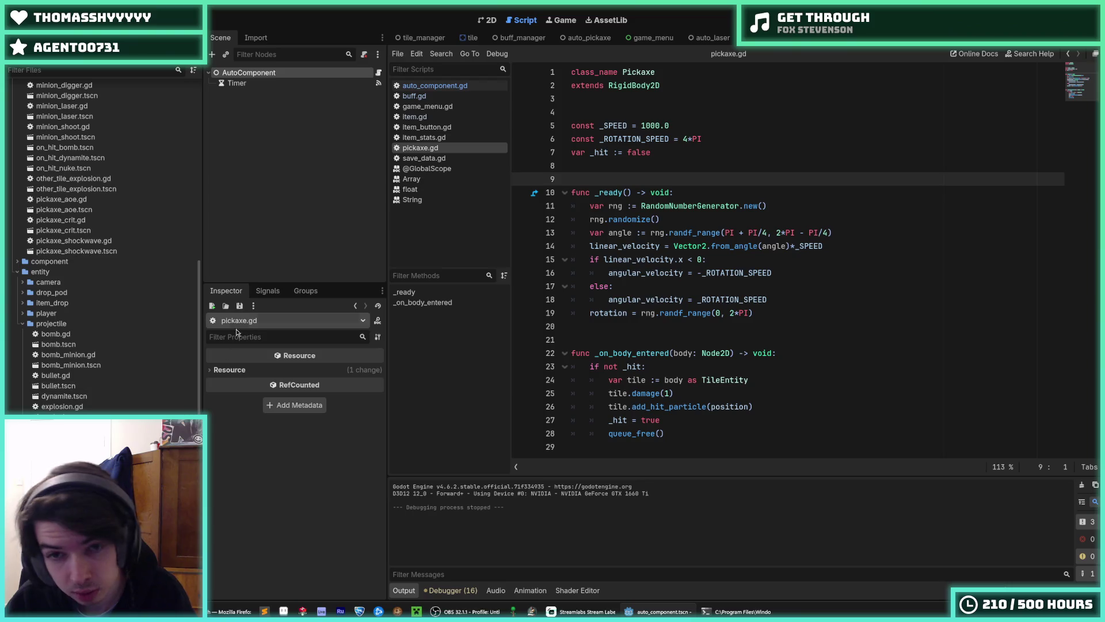
Move pickaxe.gd up the scripts list and copy buff.gd's init function.
drag(424, 148, 441, 103)
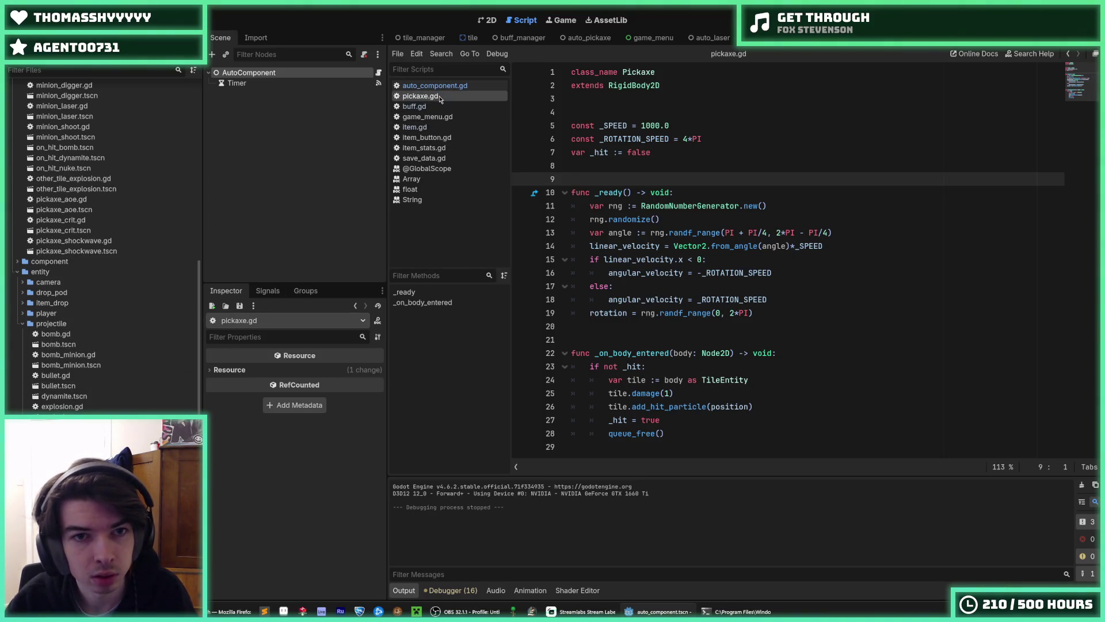
click(437, 97)
mouse_move(705, 224)
mouse_down()
mouse_move(576, 193)
mouse_move(576, 167)
mouse_up()
right_click(625, 199)
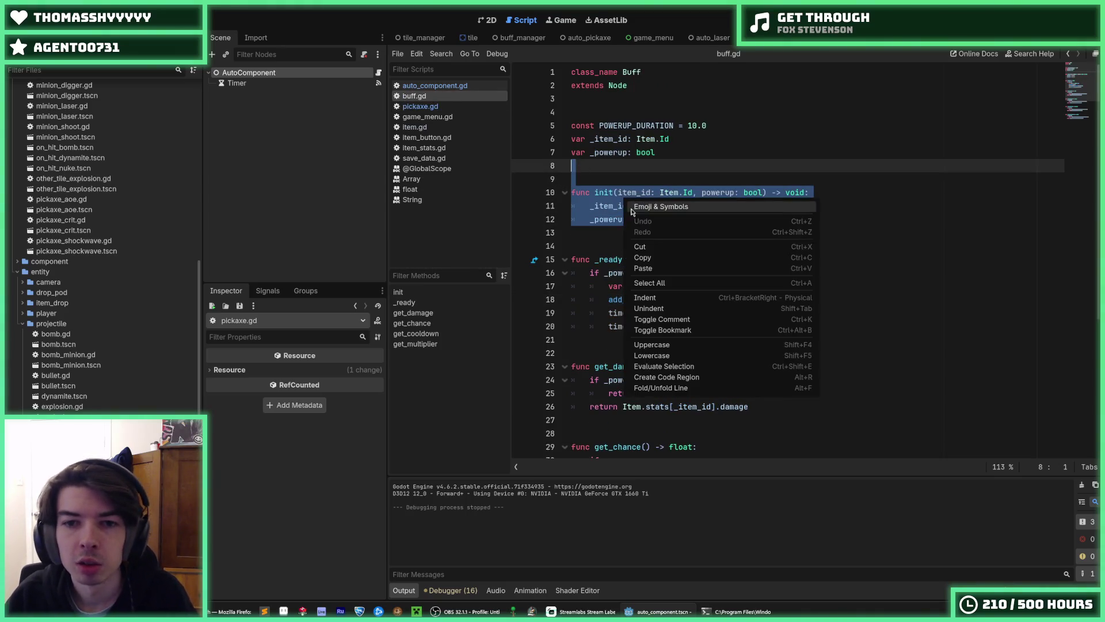
click(656, 261)
click(686, 208)
click(682, 218)
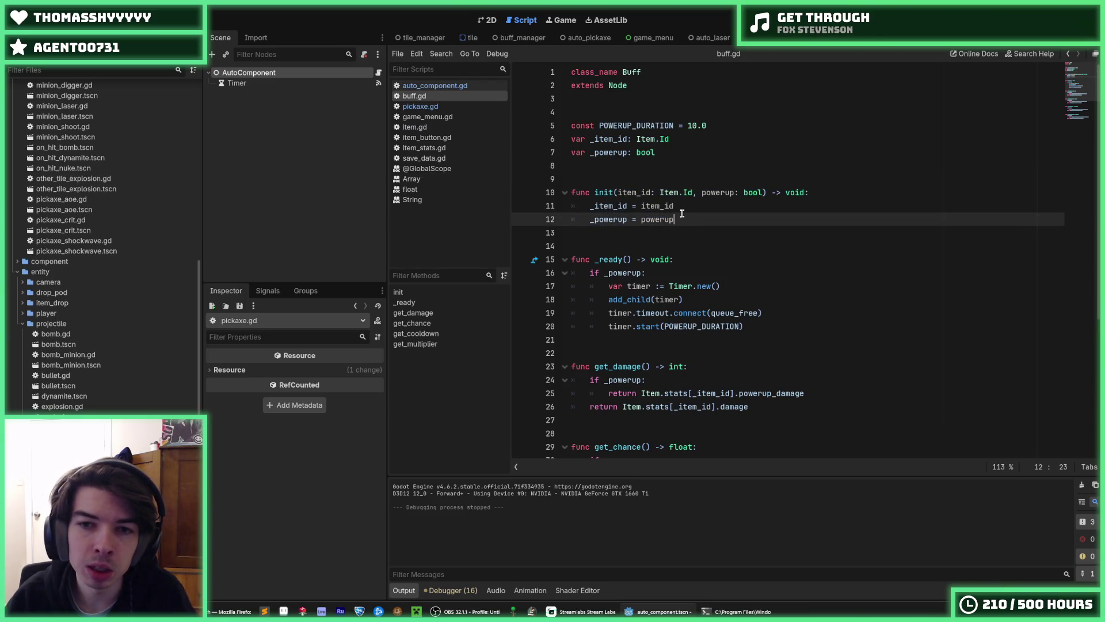
Look over buff.gd's get_damage return line, then return to auto_component.gd.
scroll(683, 219, down, 5)
scroll(683, 225, up, 2)
click(795, 277)
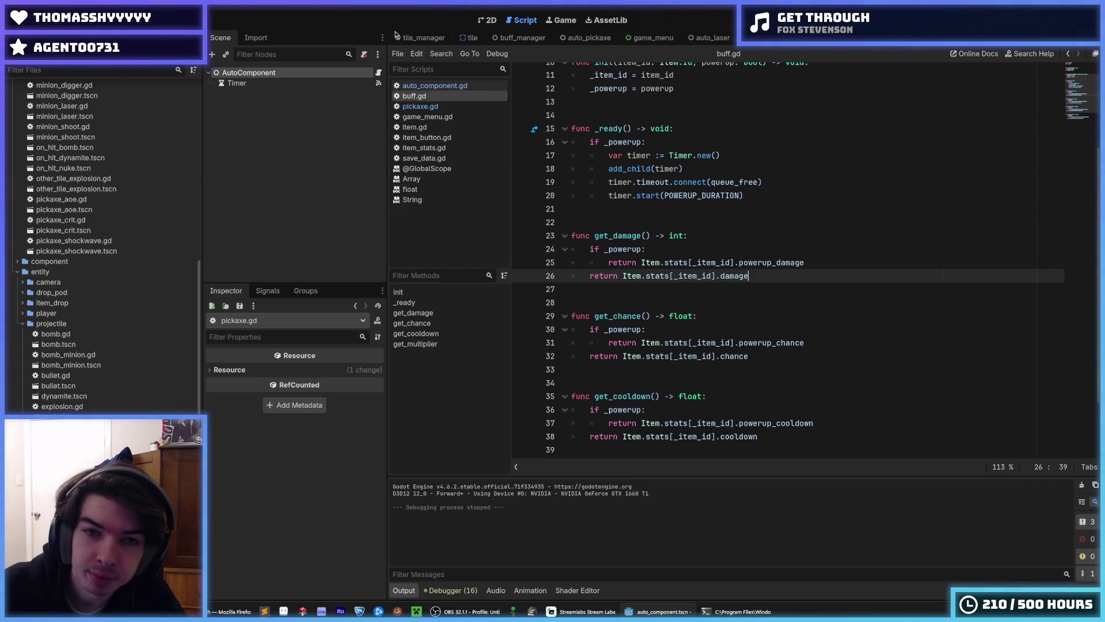
click(425, 86)
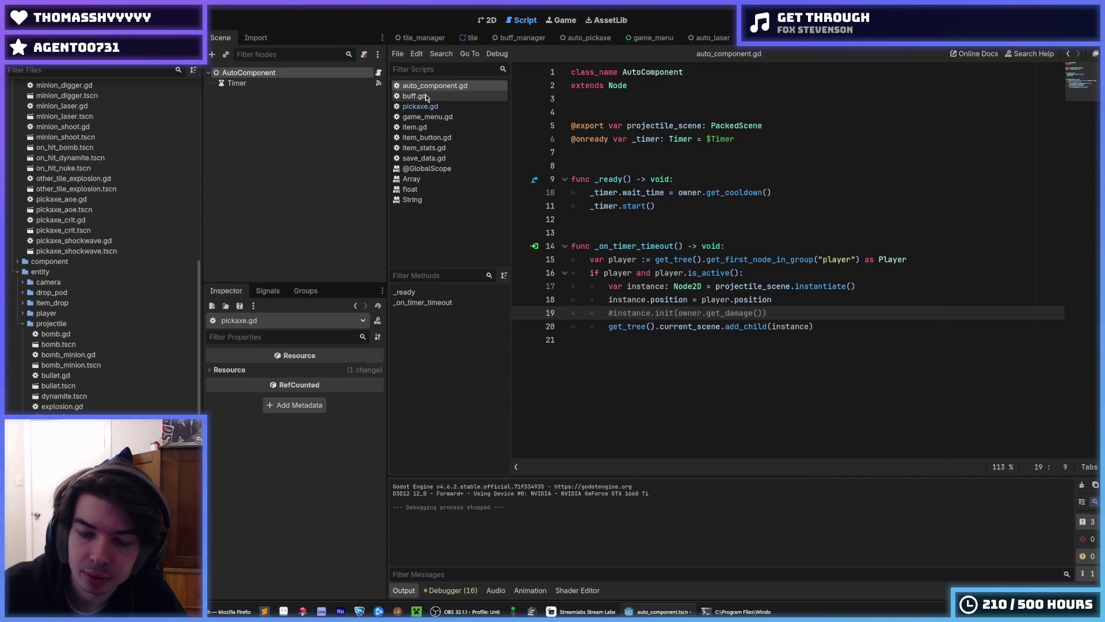
Paste init(item_id, powerup) into pickaxe.gd below var _hit, removing the extra blank lines.
click(429, 95)
click(430, 107)
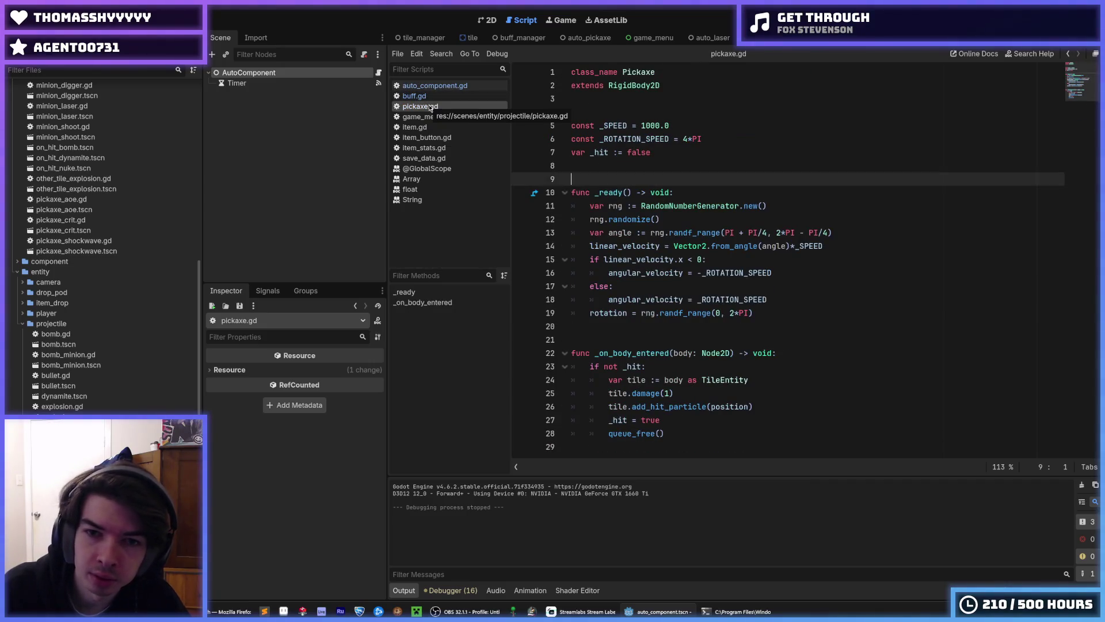
click(633, 168)
key(Return)
key(Return)
key(Return)
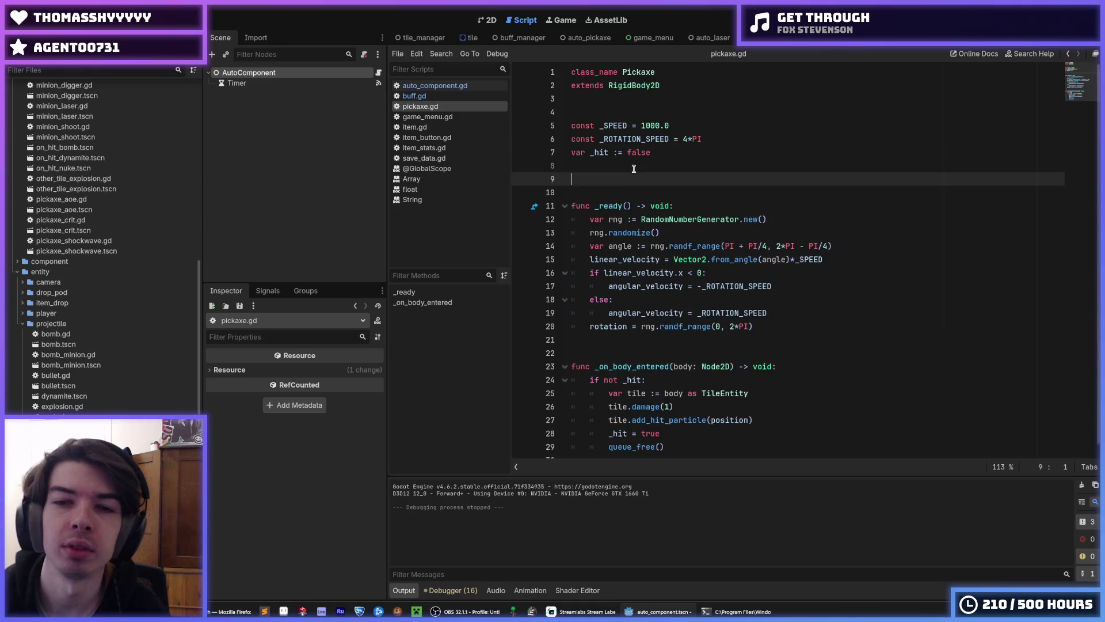
key(ctrl+v)
key(Up)
key(Up)
key(Up)
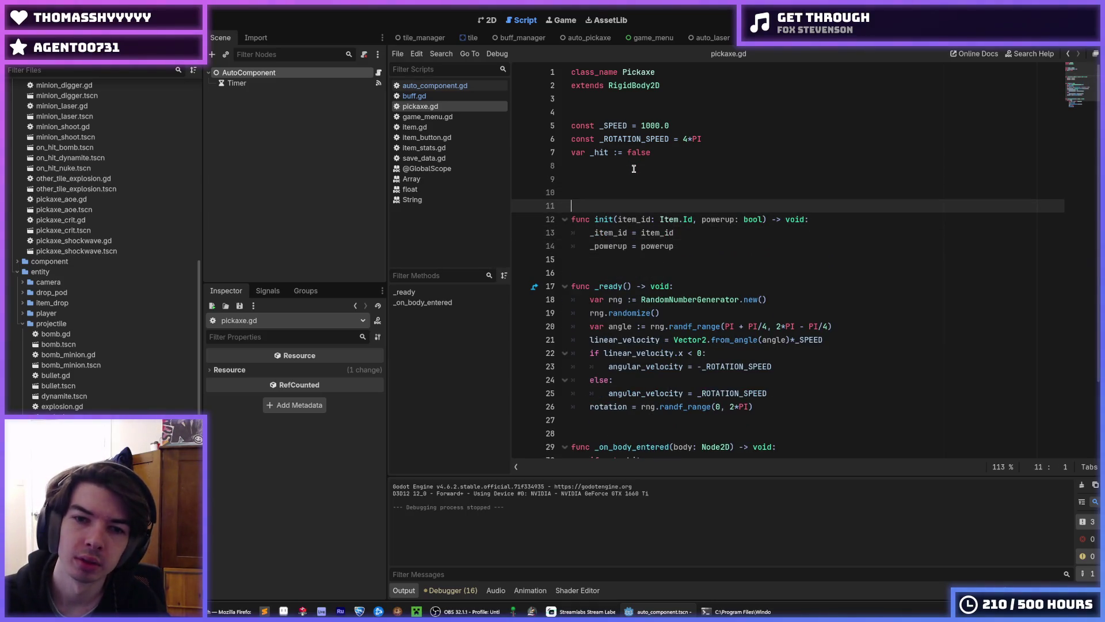
key(BackSpace)
key(BackSpace)
key(Down)
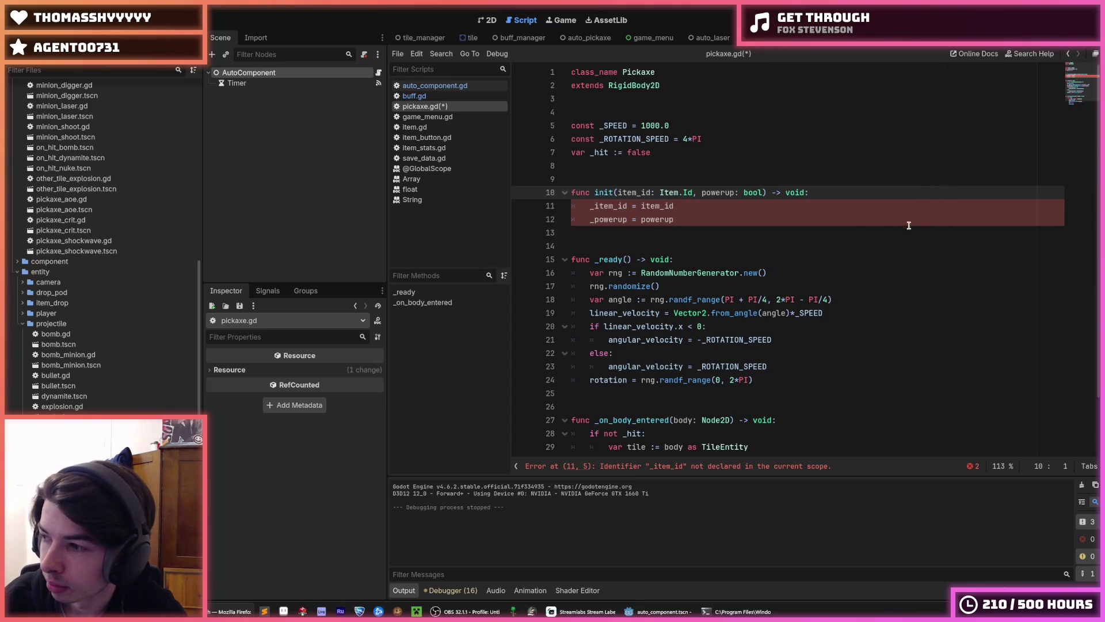
click(807, 281)
click(700, 219)
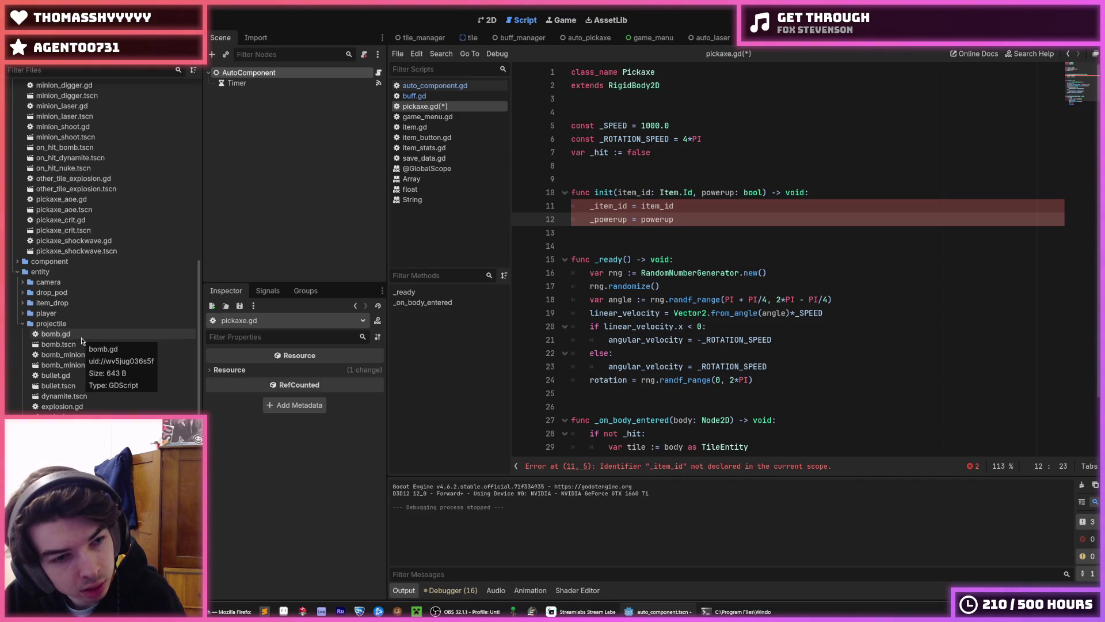
Open bomb, bomb_minion, bullet, explosion, laser, missile, nuke, pickaxe and sawblade scripts, then return to pickaxe.gd.
double_click(81, 339)
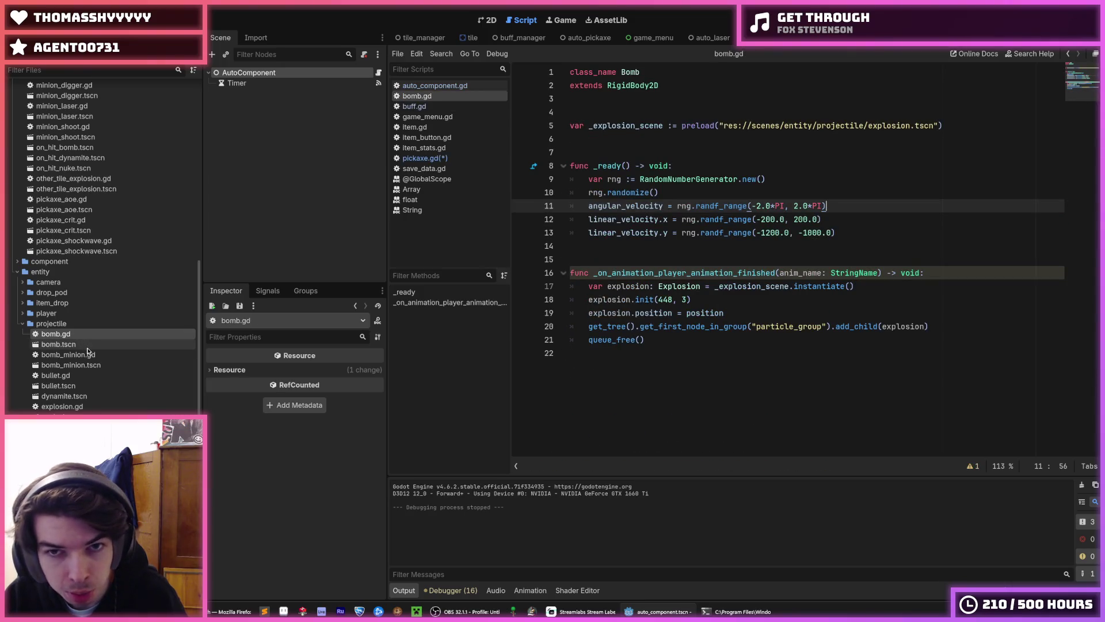
click(81, 357)
double_click(81, 355)
double_click(64, 375)
double_click(63, 407)
double_click(64, 427)
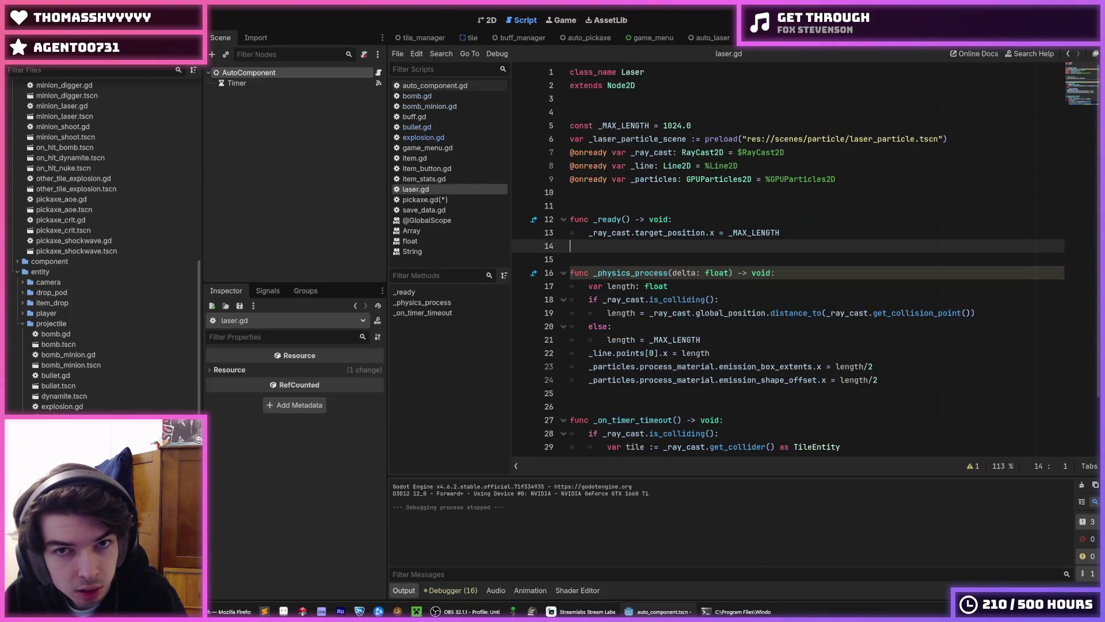
double_click(63, 448)
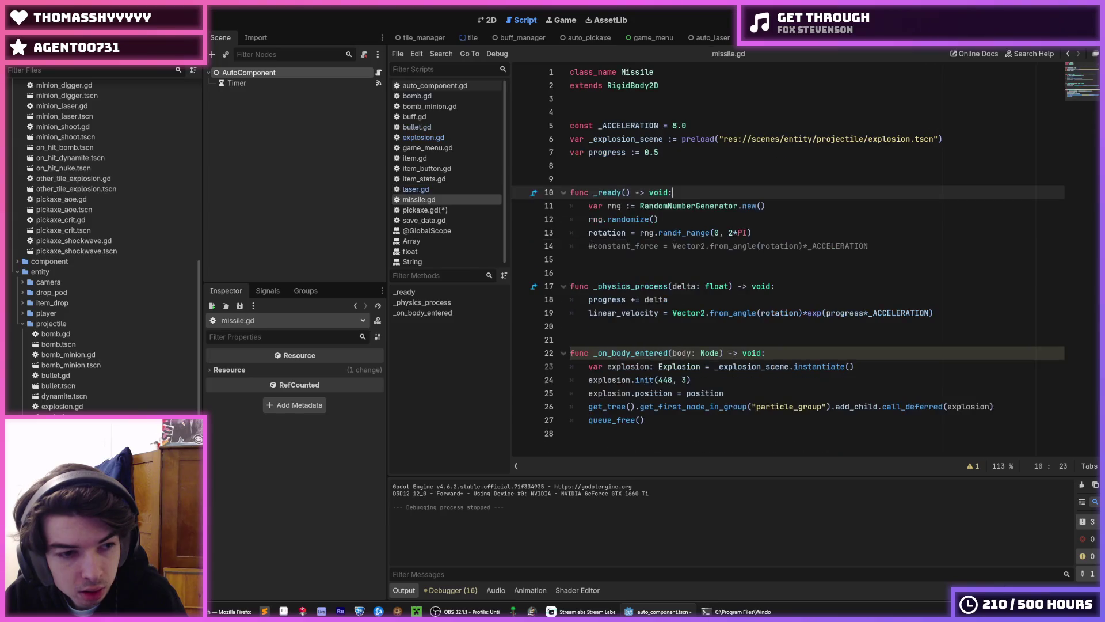
double_click(64, 468)
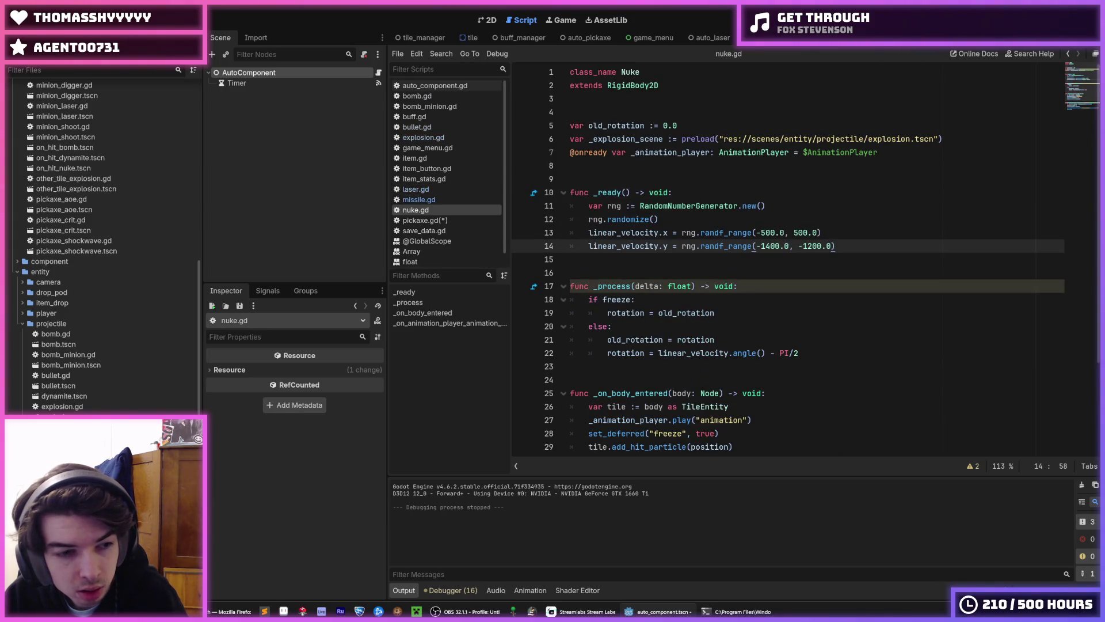
double_click(63, 489)
double_click(63, 510)
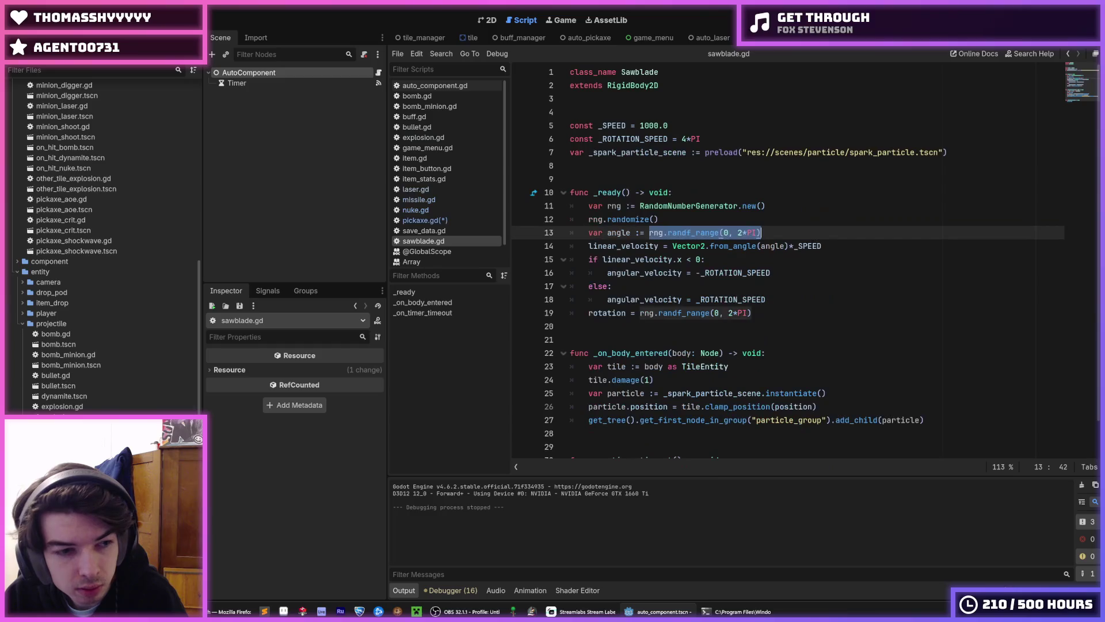
double_click(55, 334)
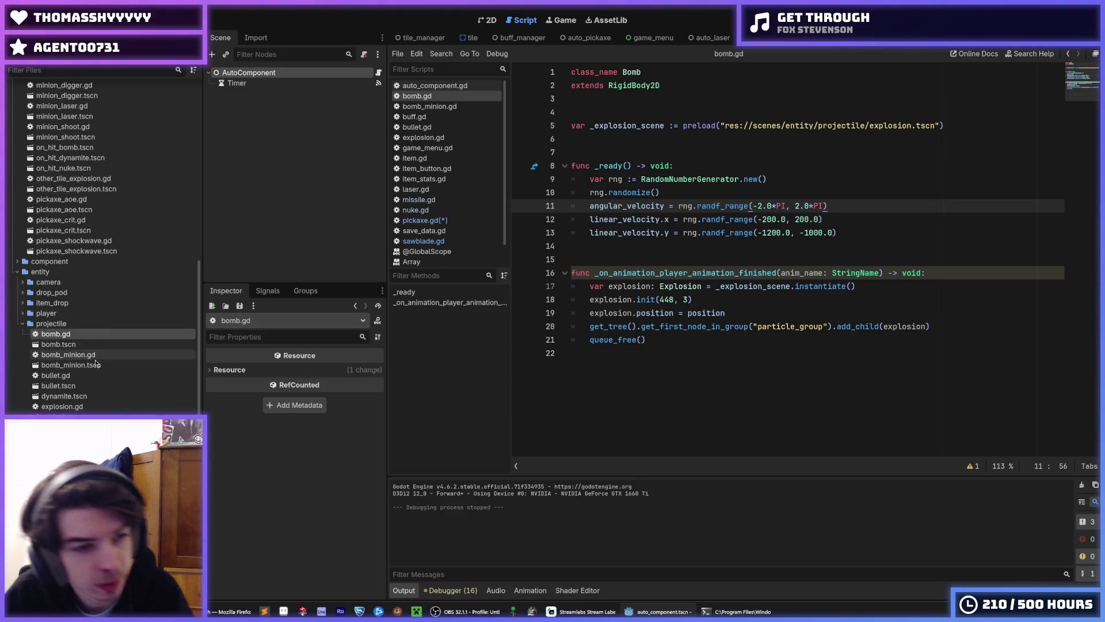
click(425, 220)
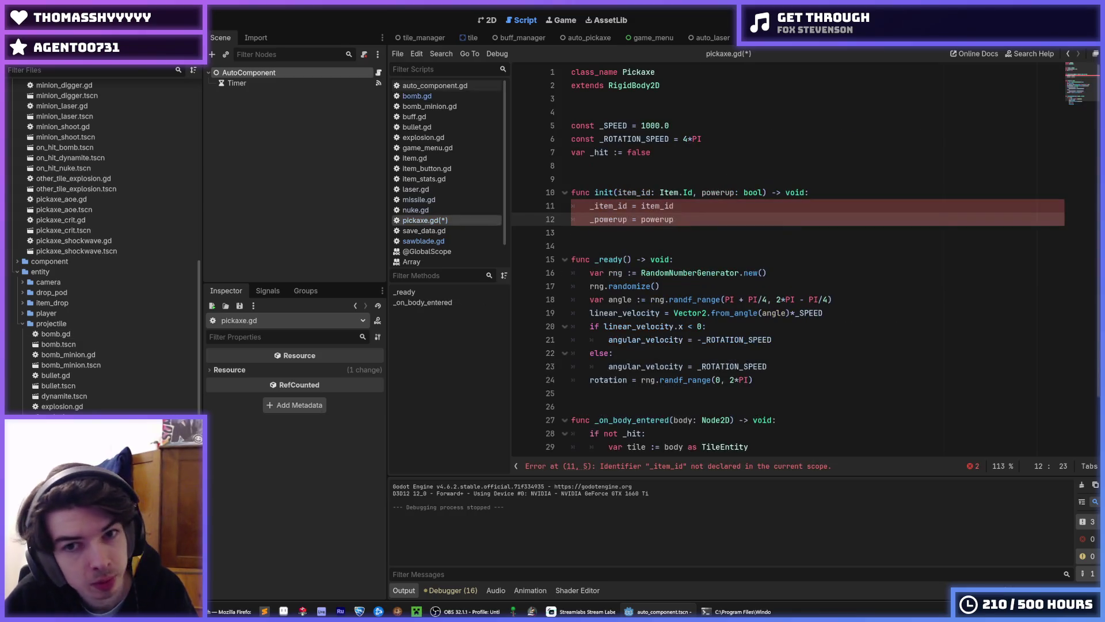
Reduce init's parameters to a single damage: int.
double_click(636, 194)
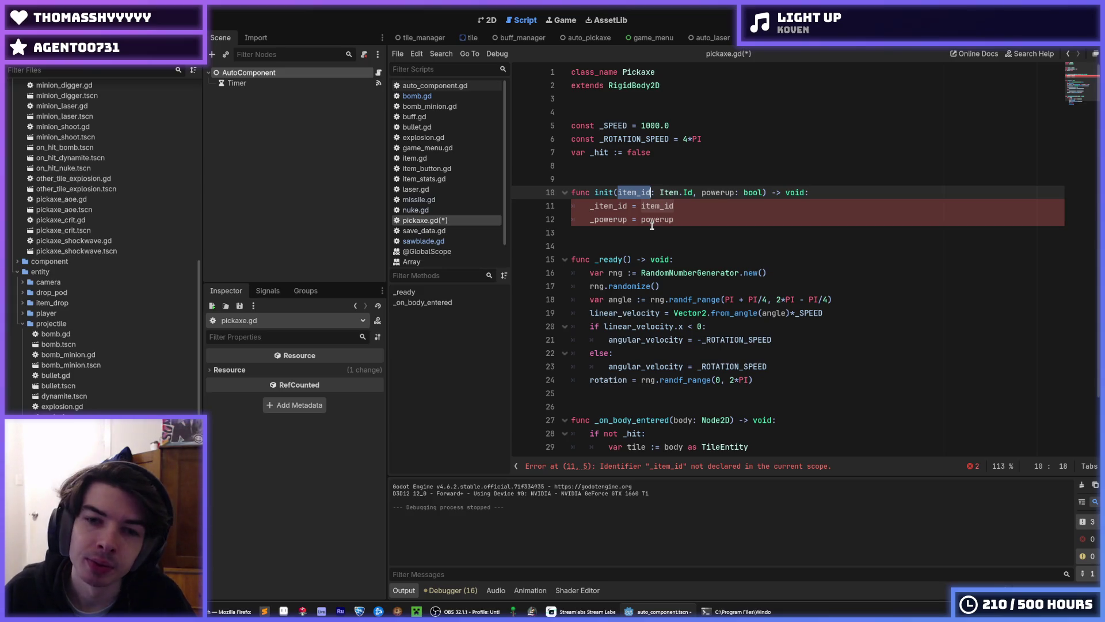
text(damage)
key(Right)
key(Right)
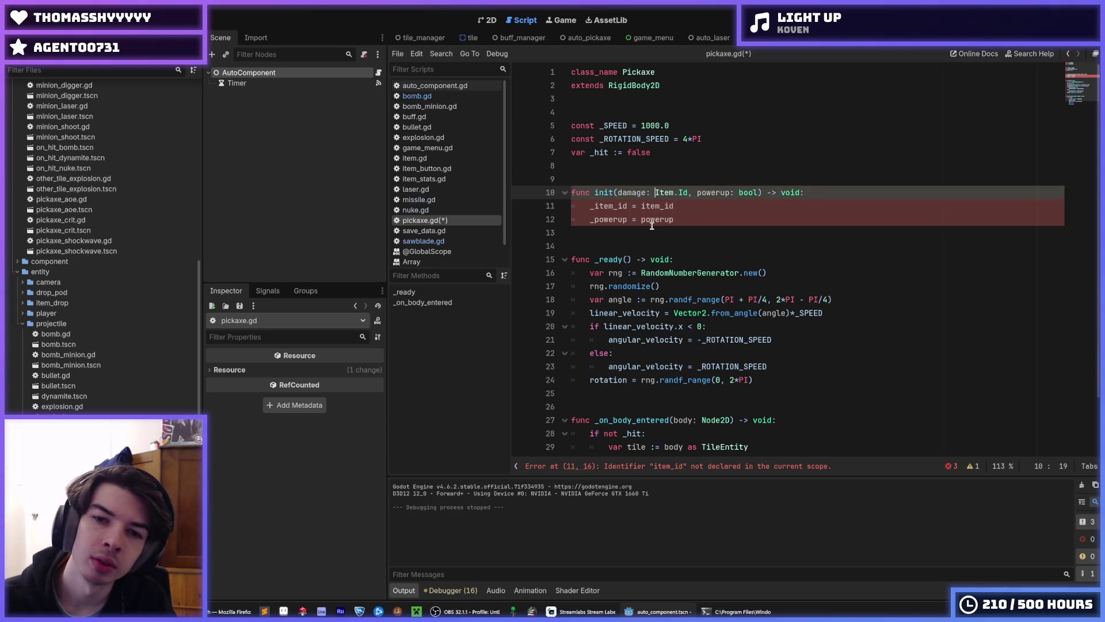
key(ctrl+shift+Right)
key(ctrl+shift+Right)
key(ctrl+shift+Right)
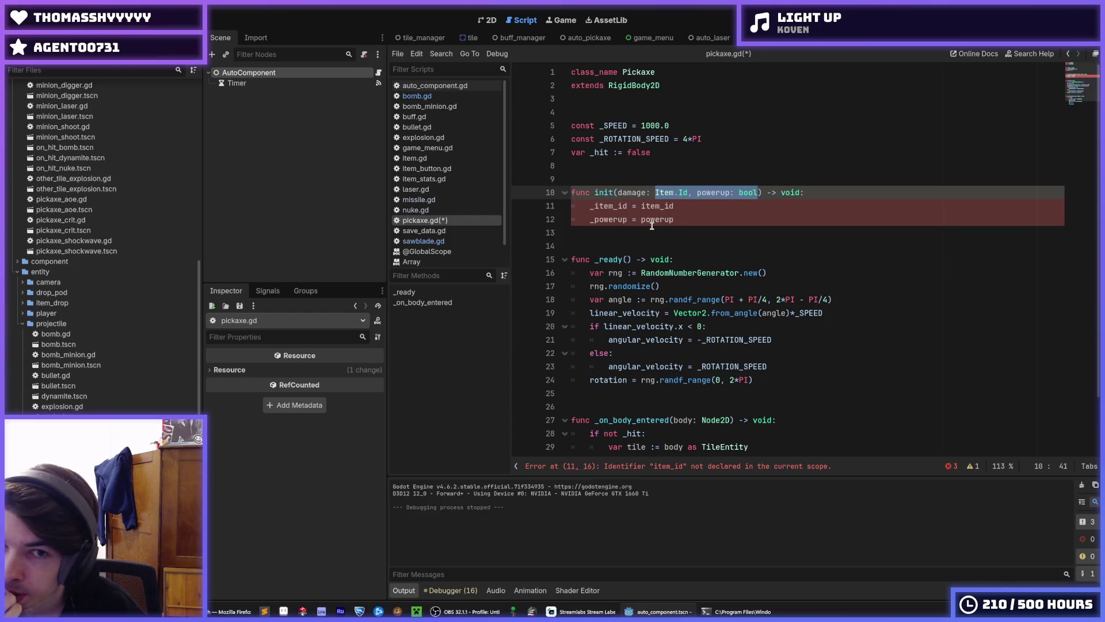
key(BackSpace)
key(BackSpace)
key(BackSpace)
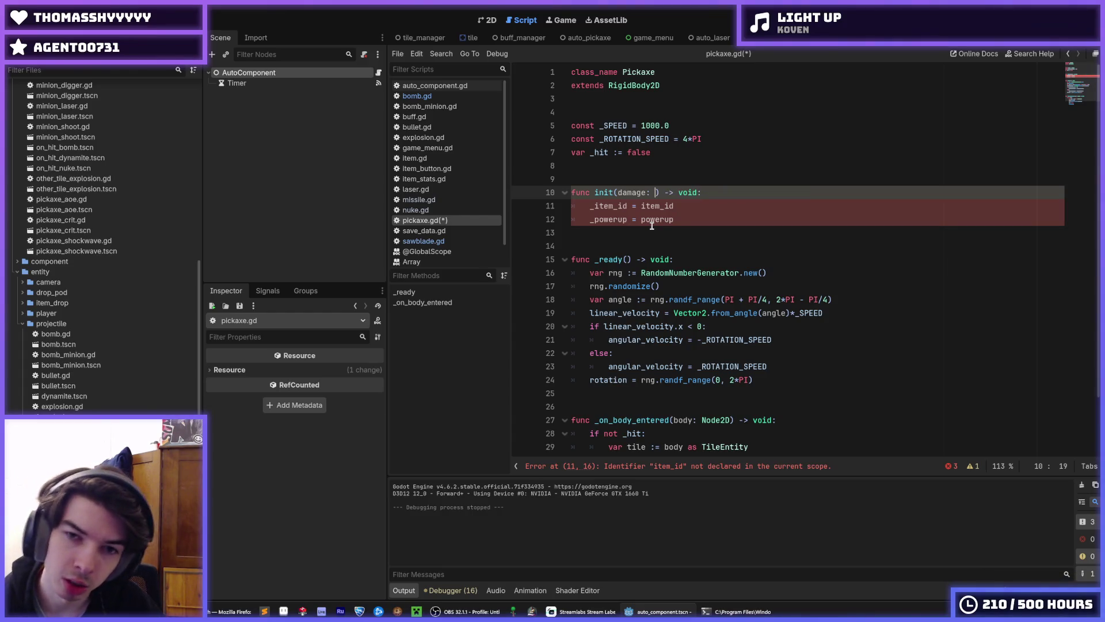
key(BackSpace)
text(: int)
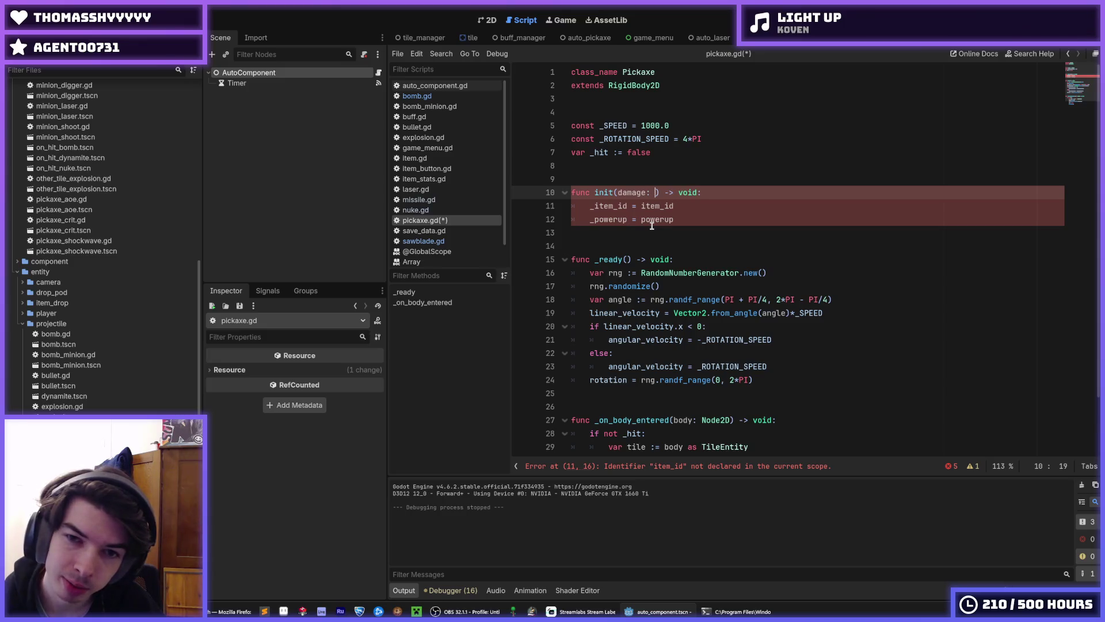
Rename the parameter to projectile_damage and replace both assignment lines with a damage assignment.
key(Down)
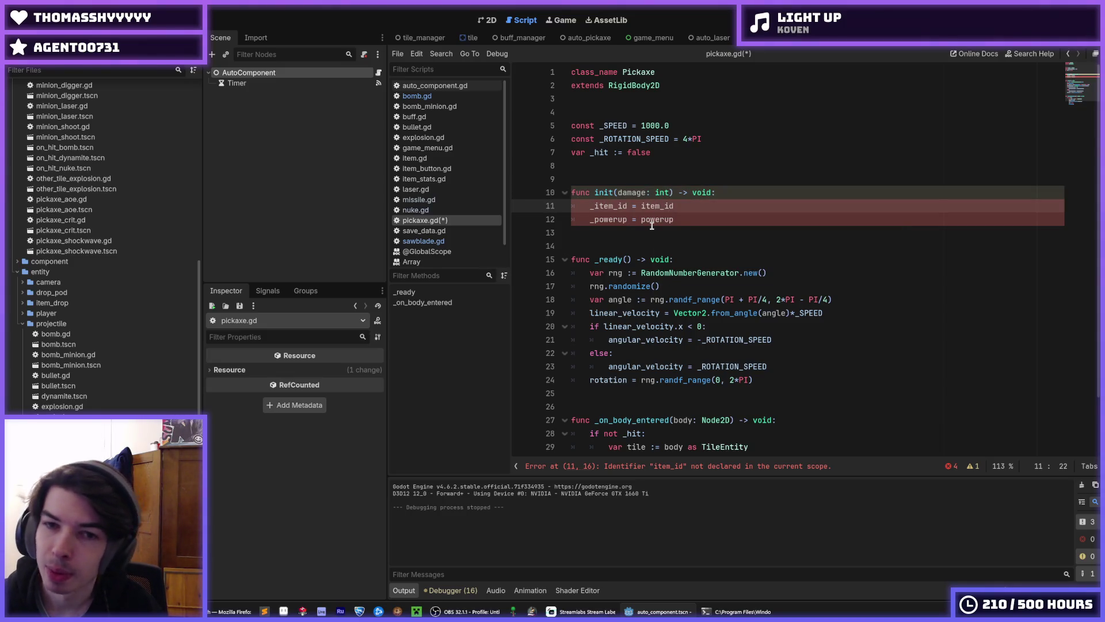
key(Down)
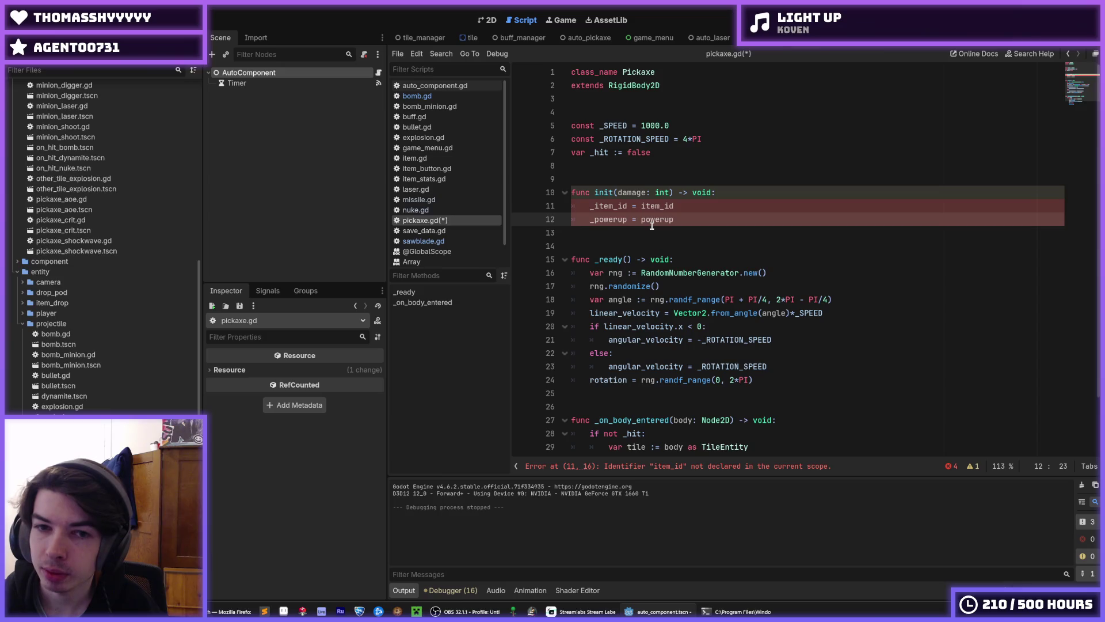
key(shift+Up)
key(shift+Left)
key(shift+Left)
key(shift+Left)
text(_damage)
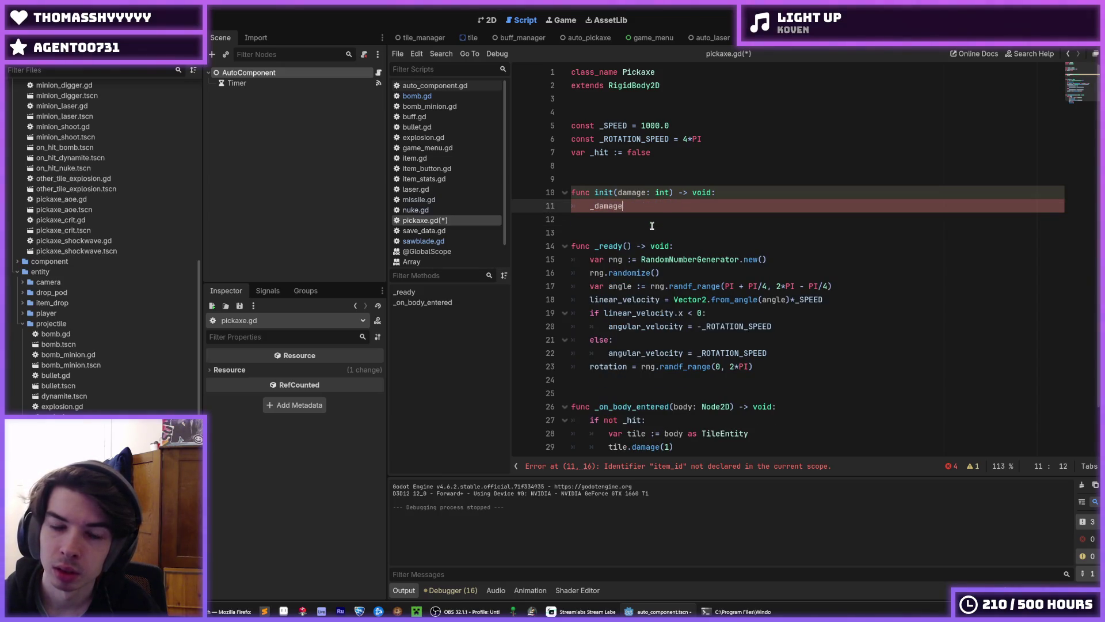
key(Up)
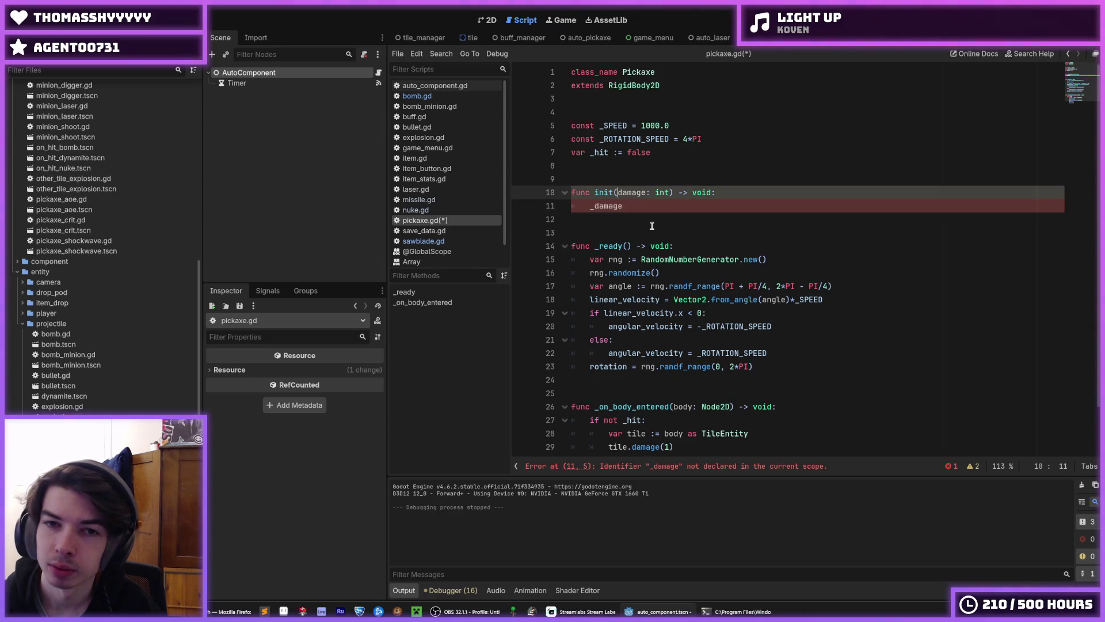
text(projectile_)
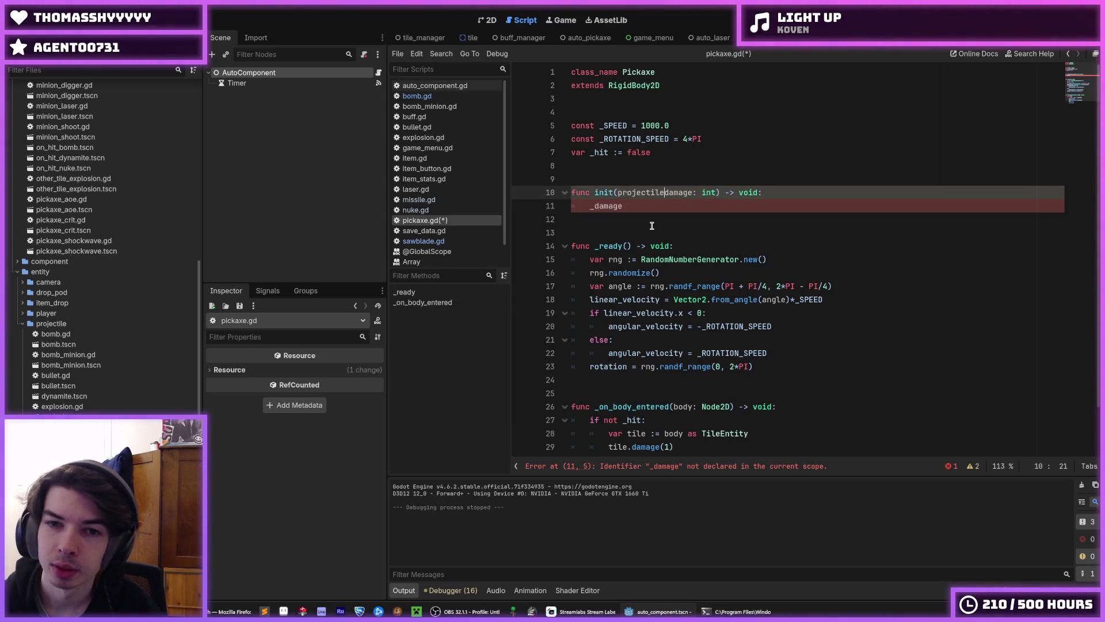
key(Down)
key(BackSpace)
key(BackSpace)
key(BackSpace)
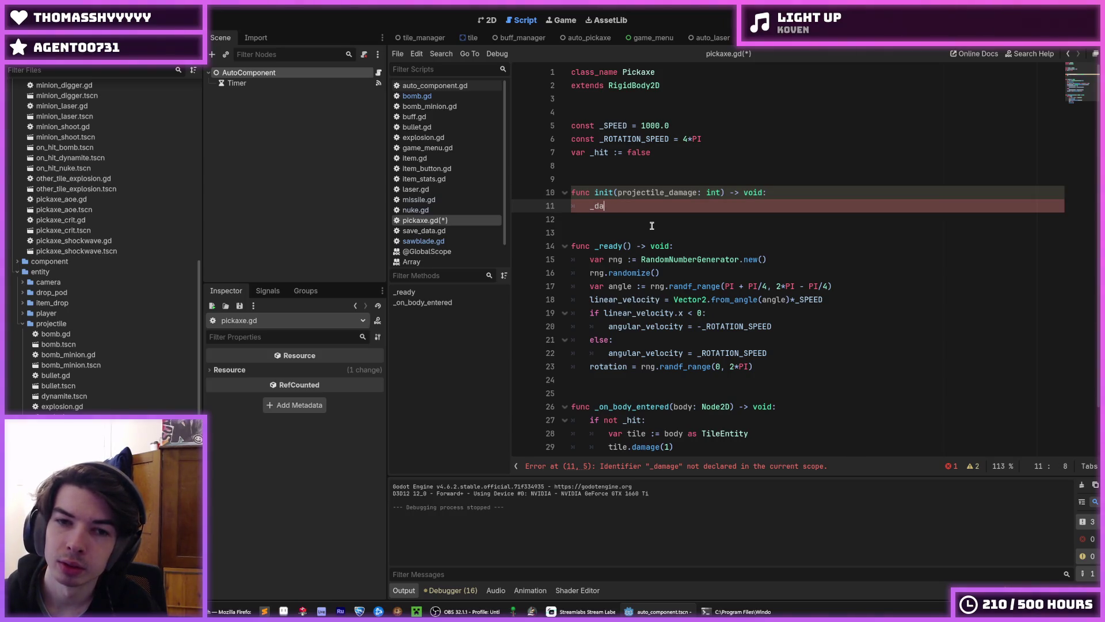
text(p)
key(BackSpace)
text(damage)
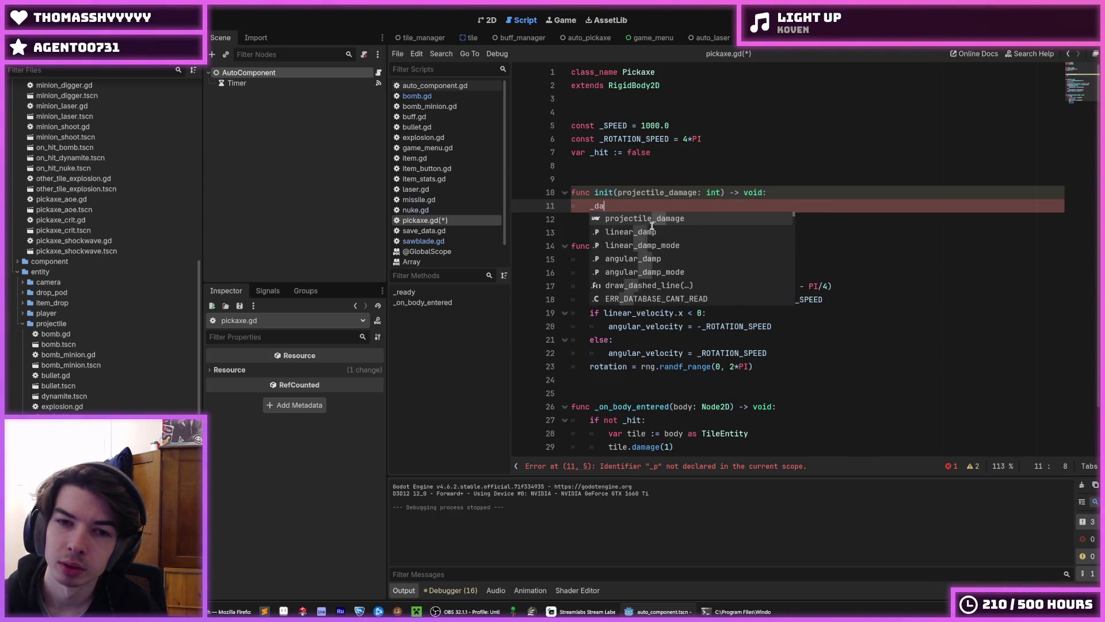
key(ctrl+BackSpace)
text(damage =)
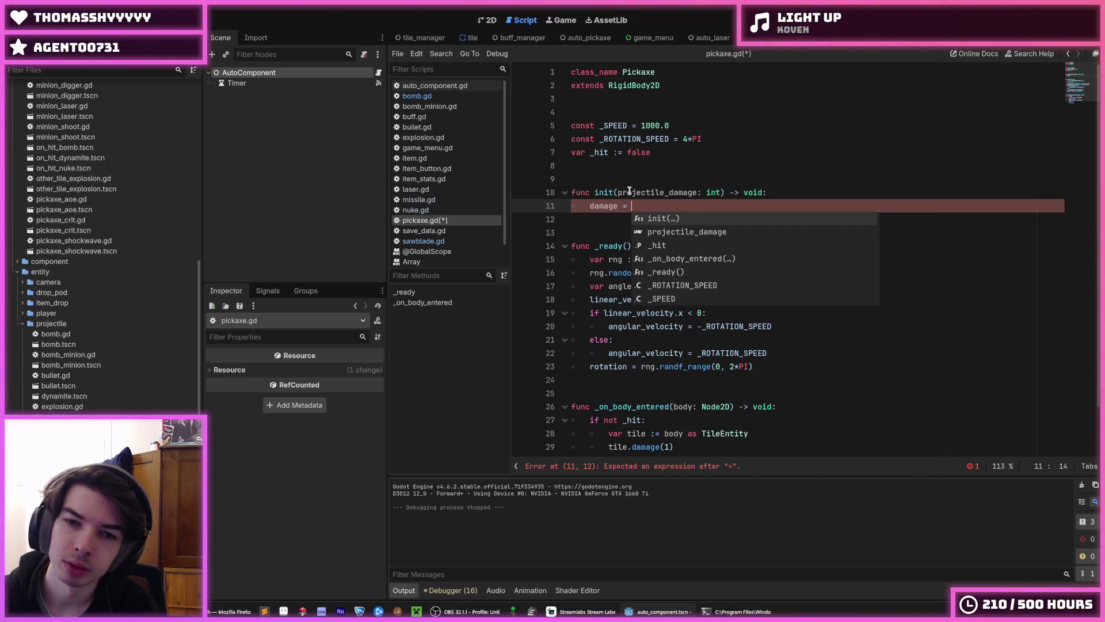
Complete the line as damage = projectile_damage and save pickaxe.gd.
double_click(628, 191)
key(ctrl+c)
click(642, 206)
key(ctrl+v)
key(ctrl+s)
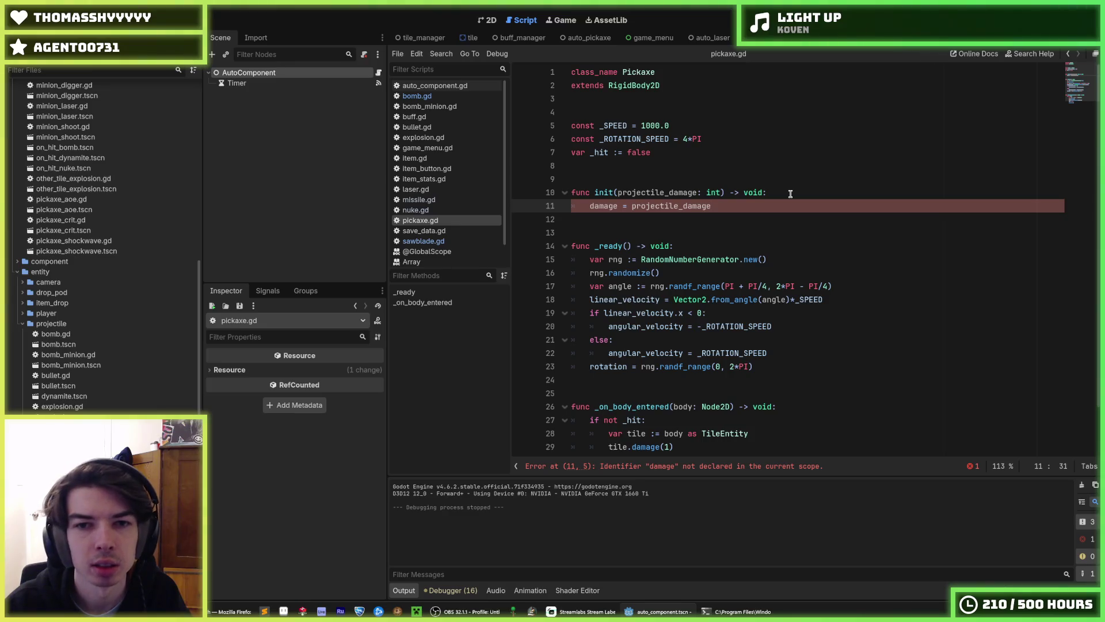
key(Home)
key(Home)
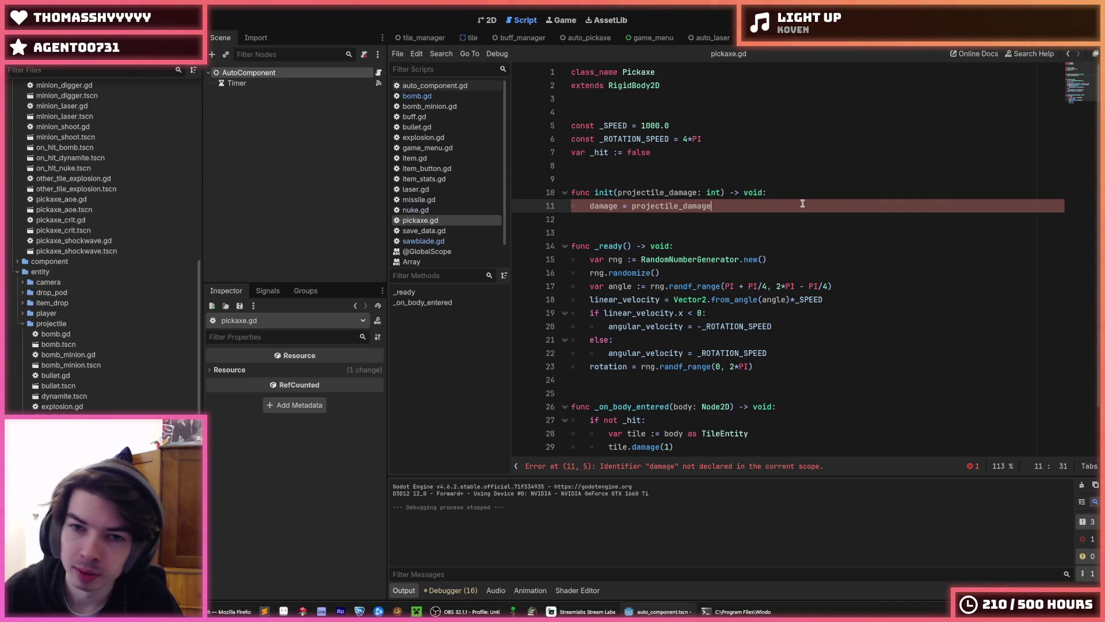
key(shift+Up)
key(shift+Up)
key(shift+Up)
right_click(627, 204)
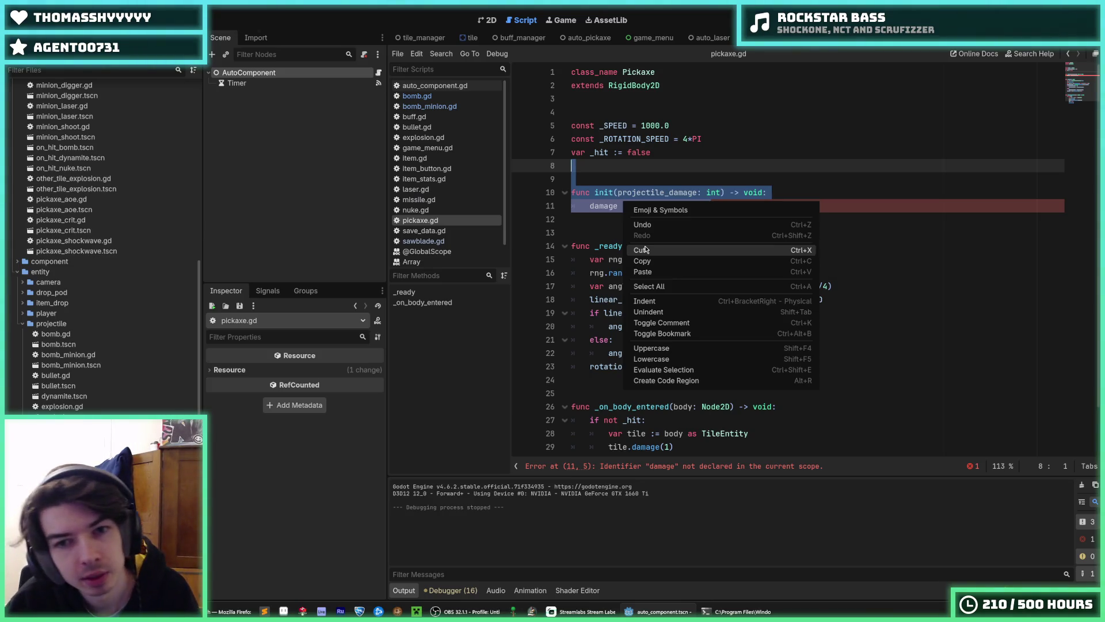
Create a script named projectile in the projectile folder inheriting RigidBody2D.
click(52, 324)
right_click(76, 325)
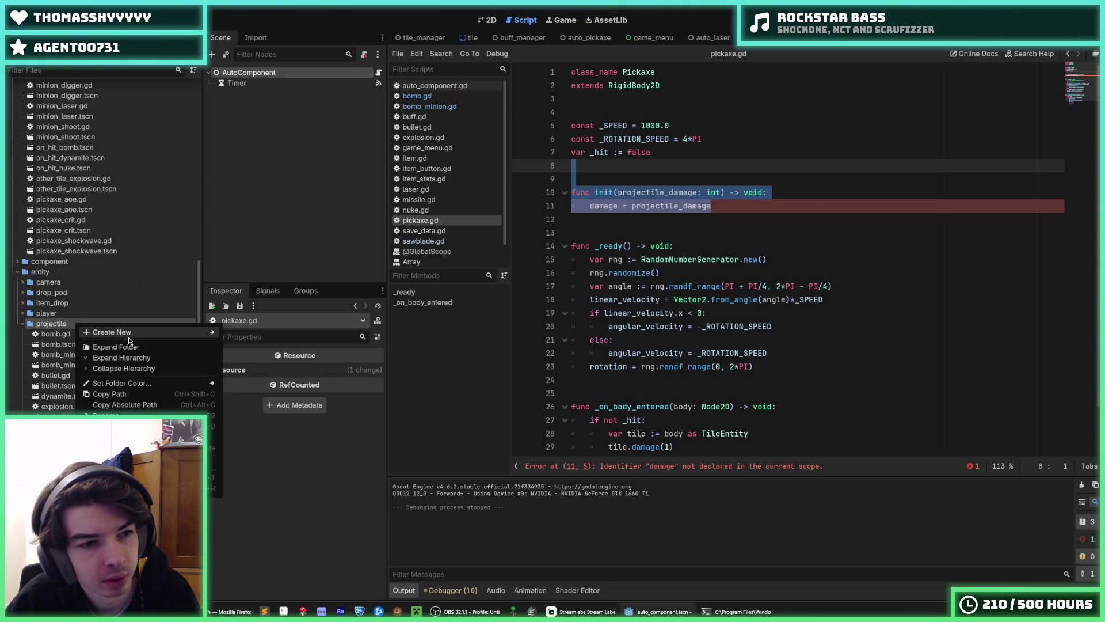
mouse_move(190, 332)
click(249, 353)
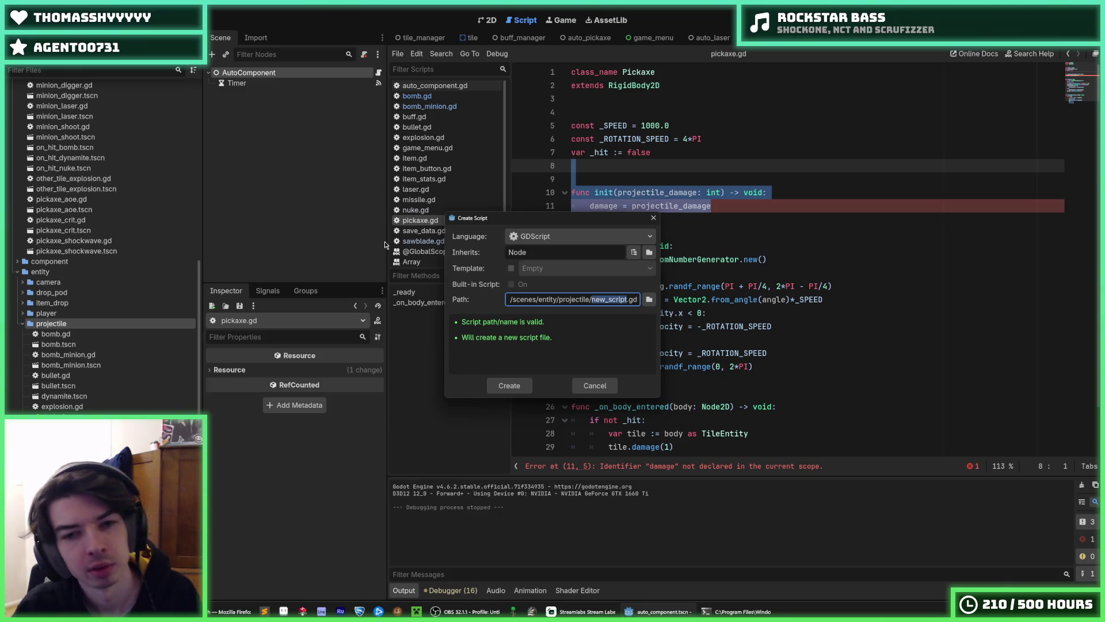
text(projectile)
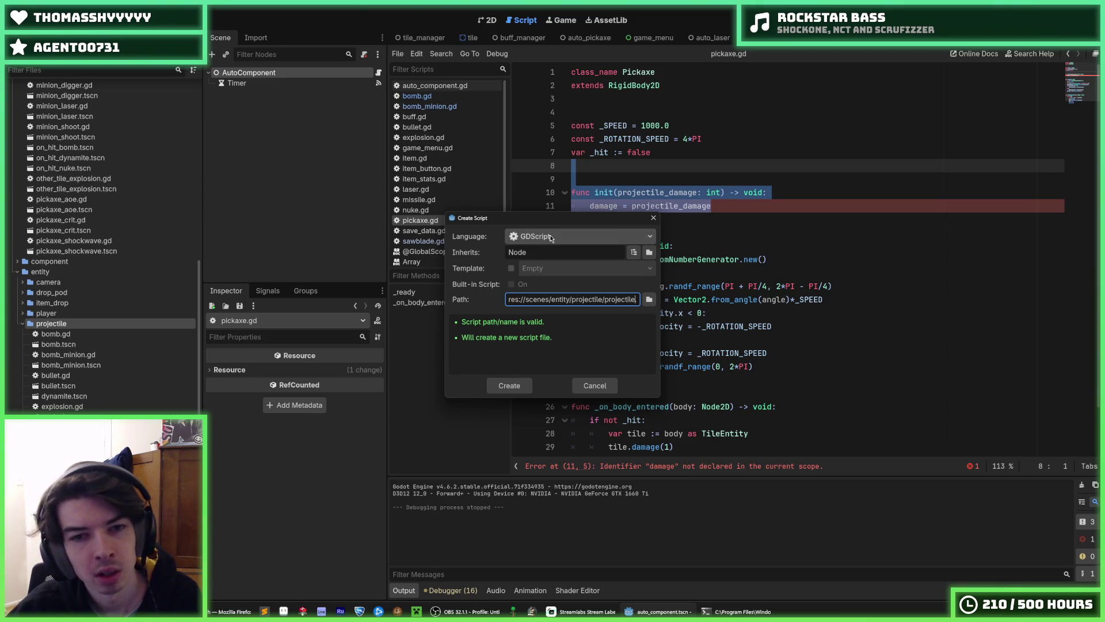
double_click(551, 252)
text(Rigid)
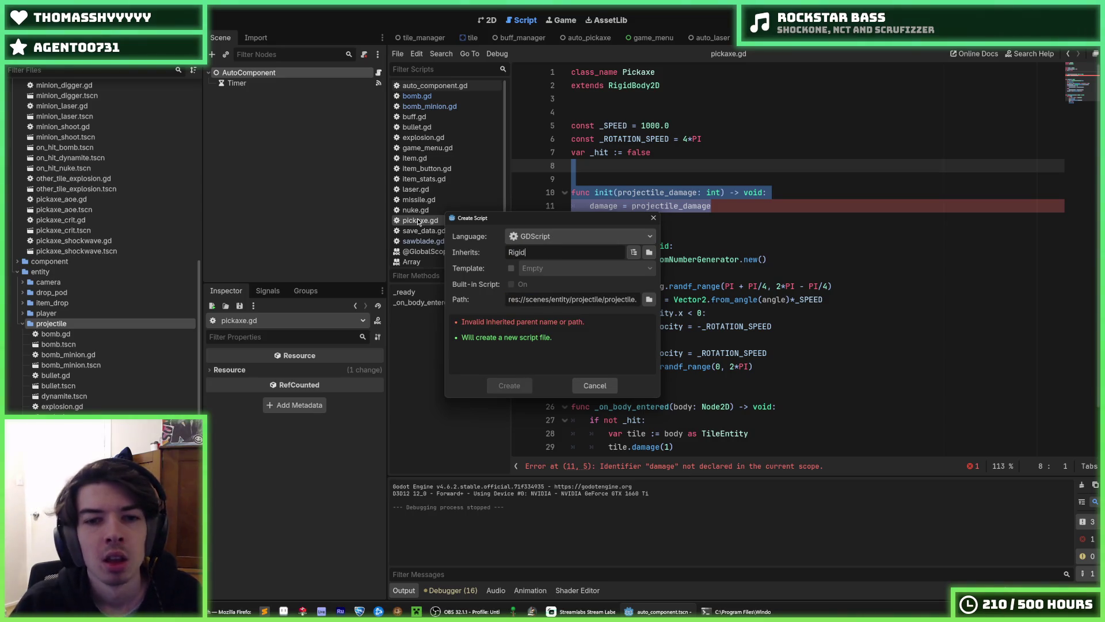
text(Body2D)
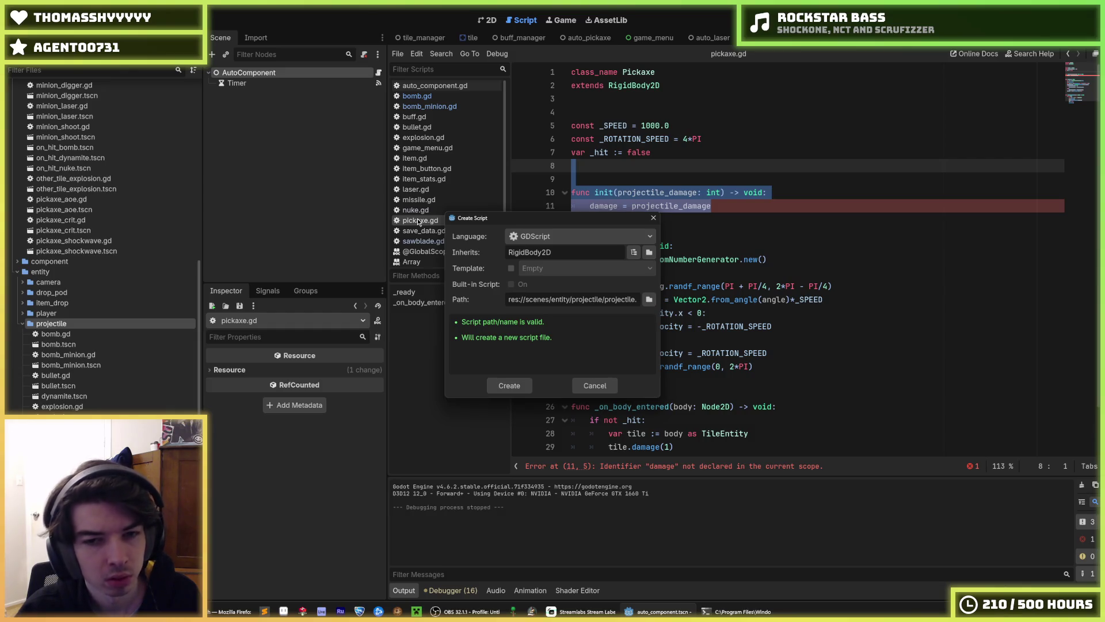
key(Return)
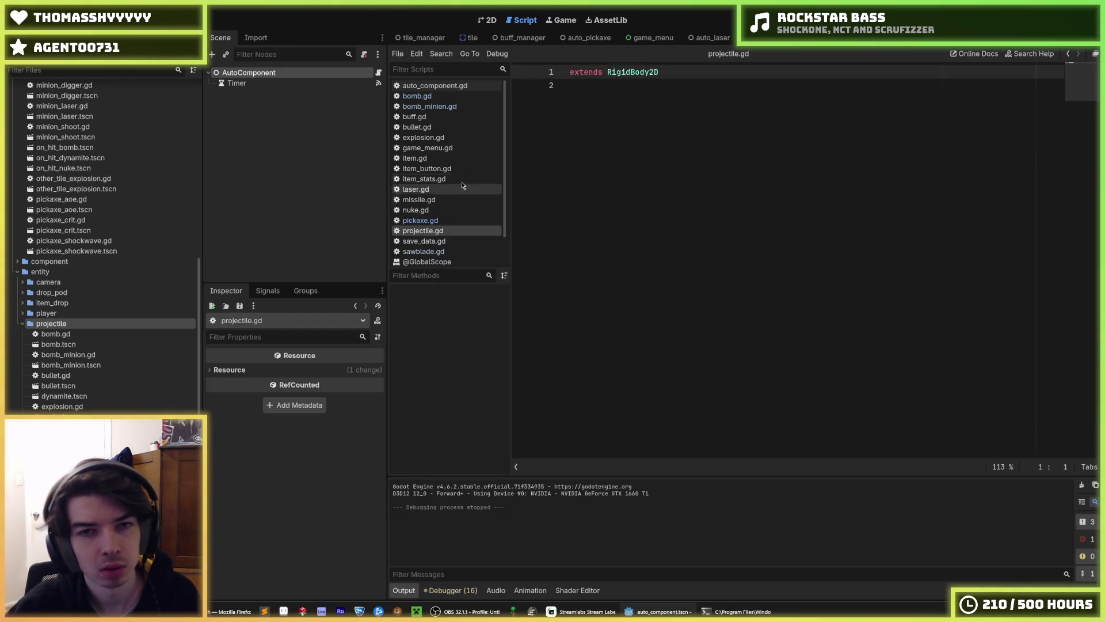
Cut the init(projectile_damage: int) function out of pickaxe.gd and save.
key(Return)
key(Return)
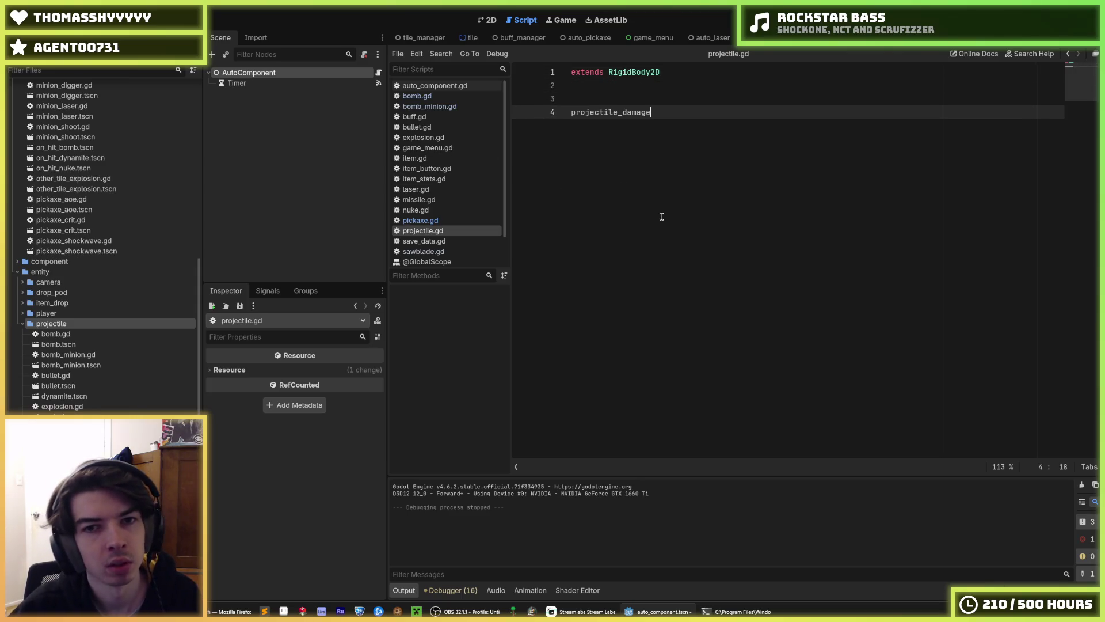
click(420, 220)
mouse_move(711, 205)
mouse_down()
mouse_move(572, 193)
mouse_move(570, 167)
mouse_up()
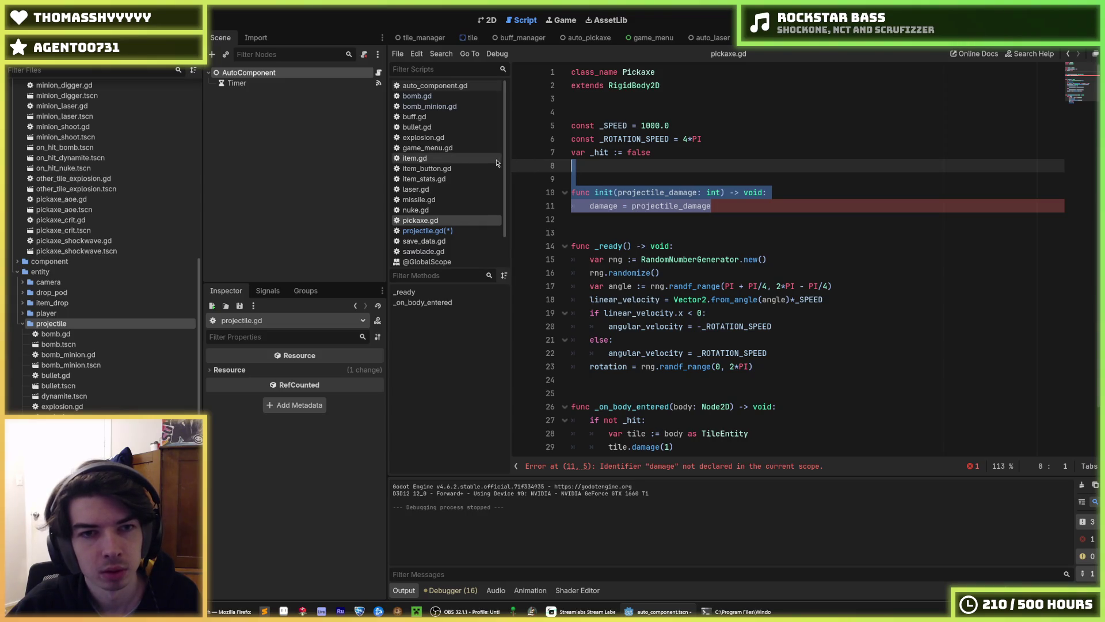
key(ctrl+x)
key(BackSpace)
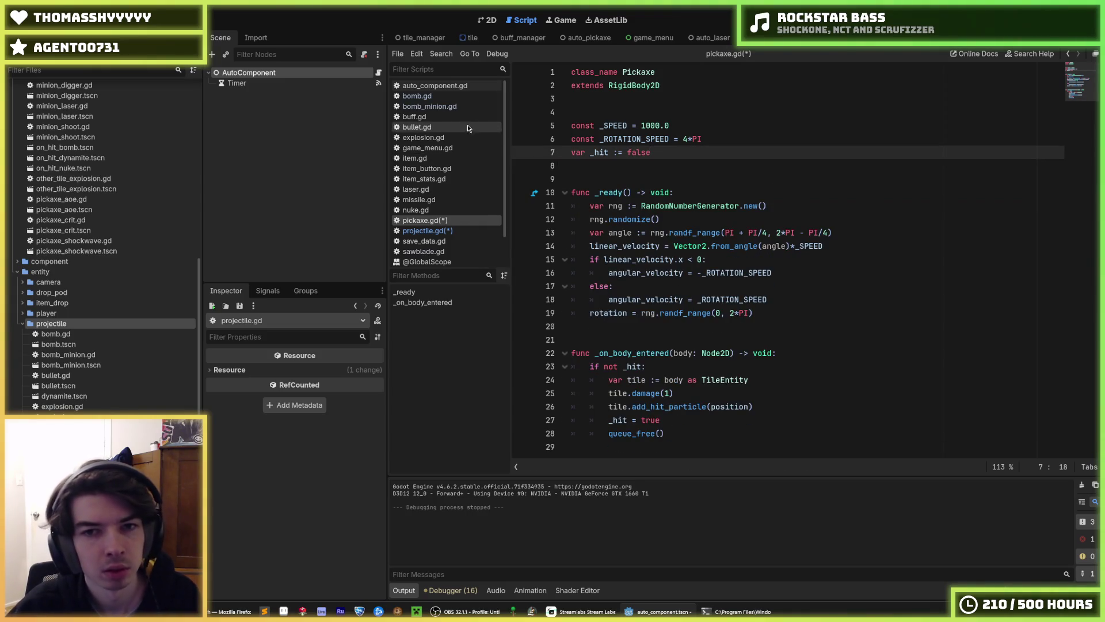
key(ctrl+s)
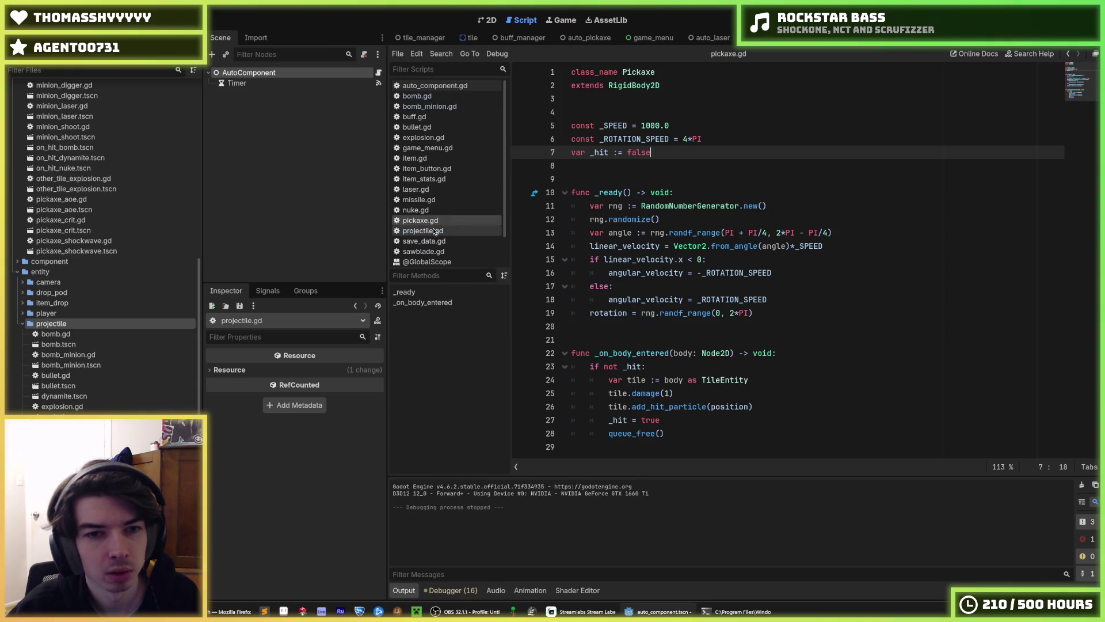
Paste init into projectile.gd, declare var damage: int above it, and save.
click(435, 231)
click(632, 163)
key(ctrl+v)
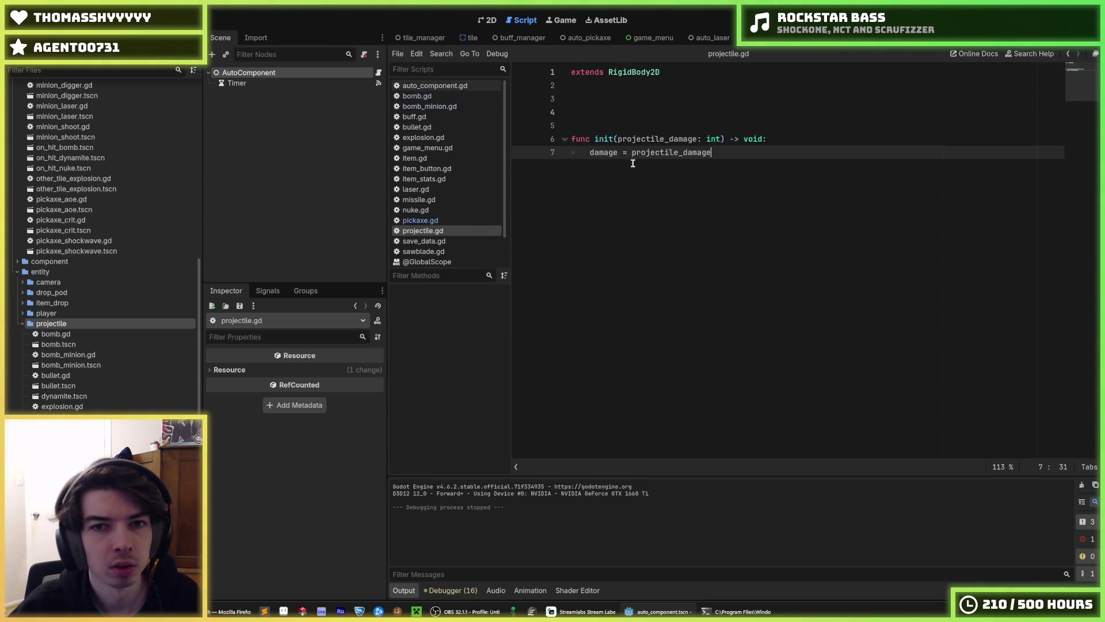
click(605, 120)
key(Up)
key(Up)
key(Return)
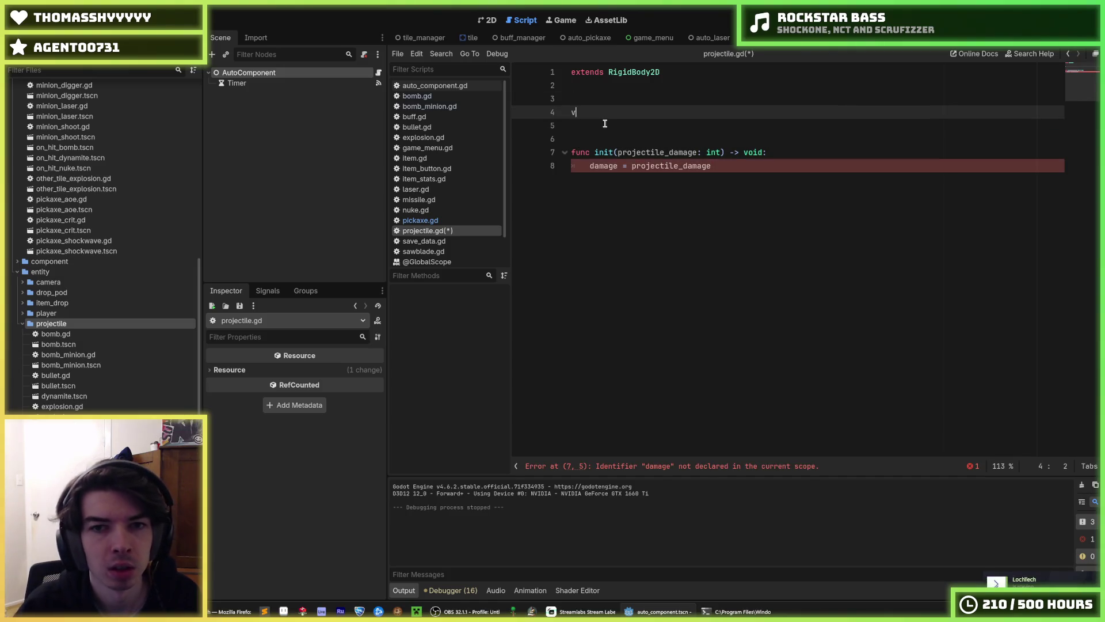
text(var _)
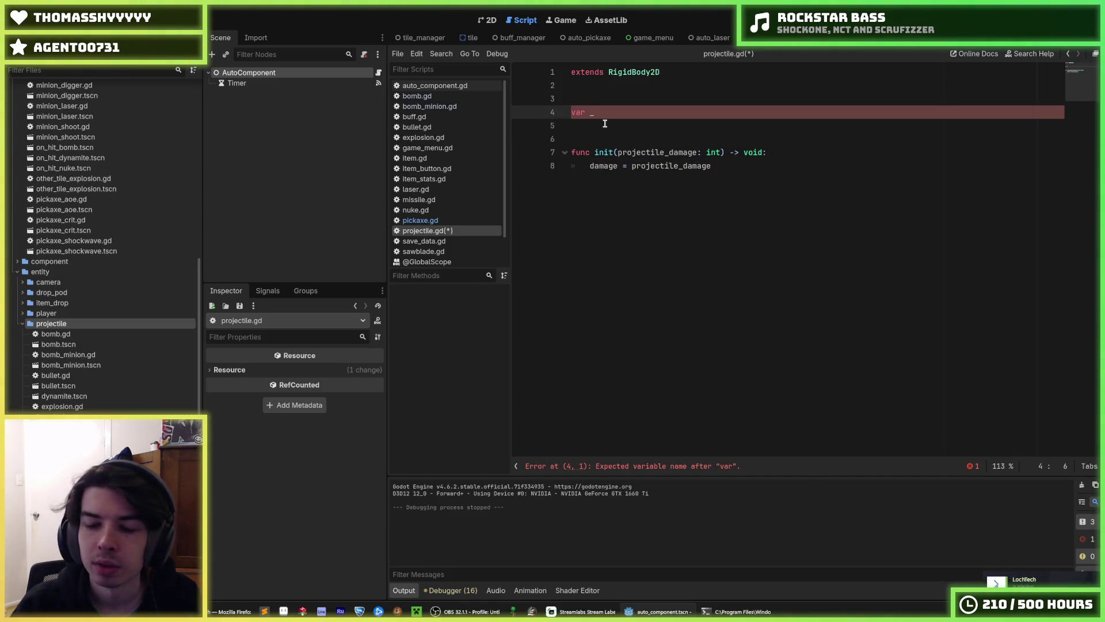
text(damage)
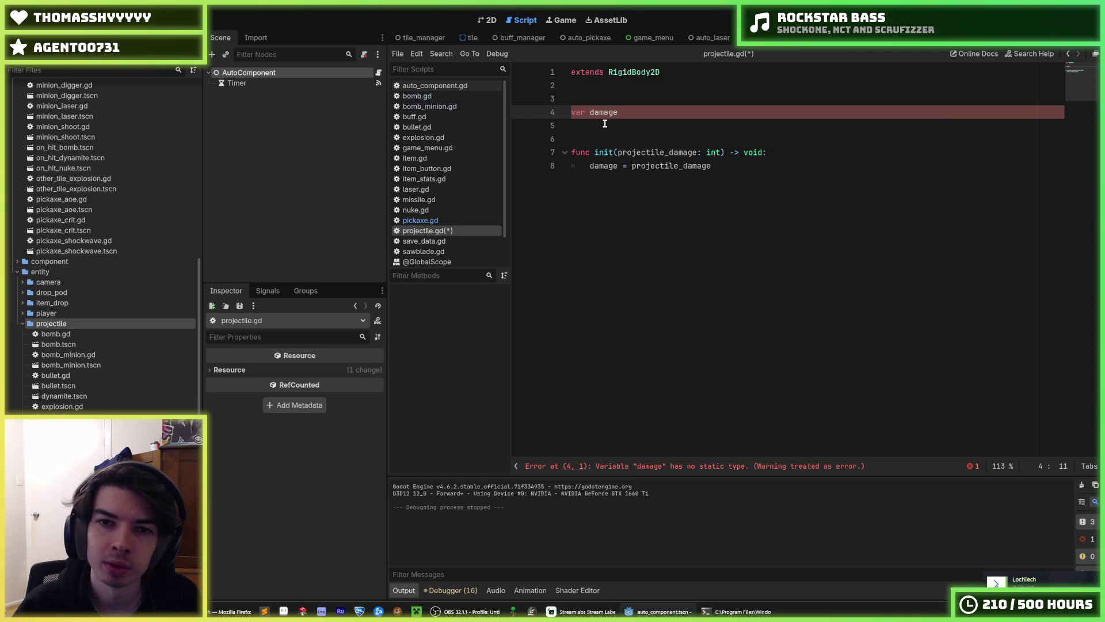
text(: int)
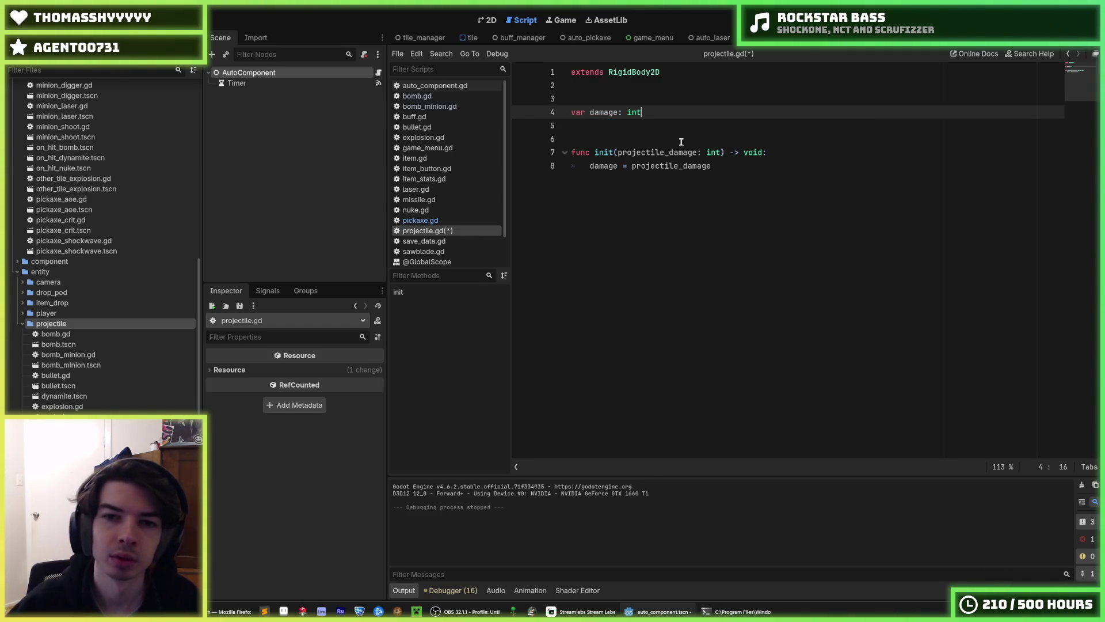
click(675, 127)
key(ctrl+s)
click(427, 220)
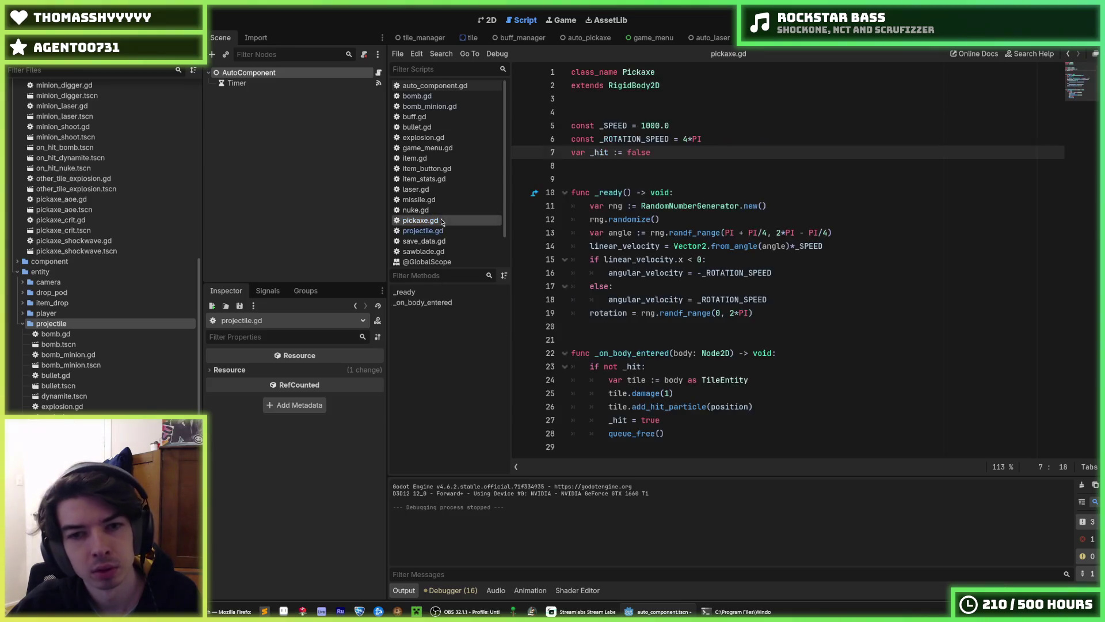
In pickaxe.gd, pass damage to tile.damage() instead of 1 and extend Projectile instead of RigidBody2D.
click(666, 194)
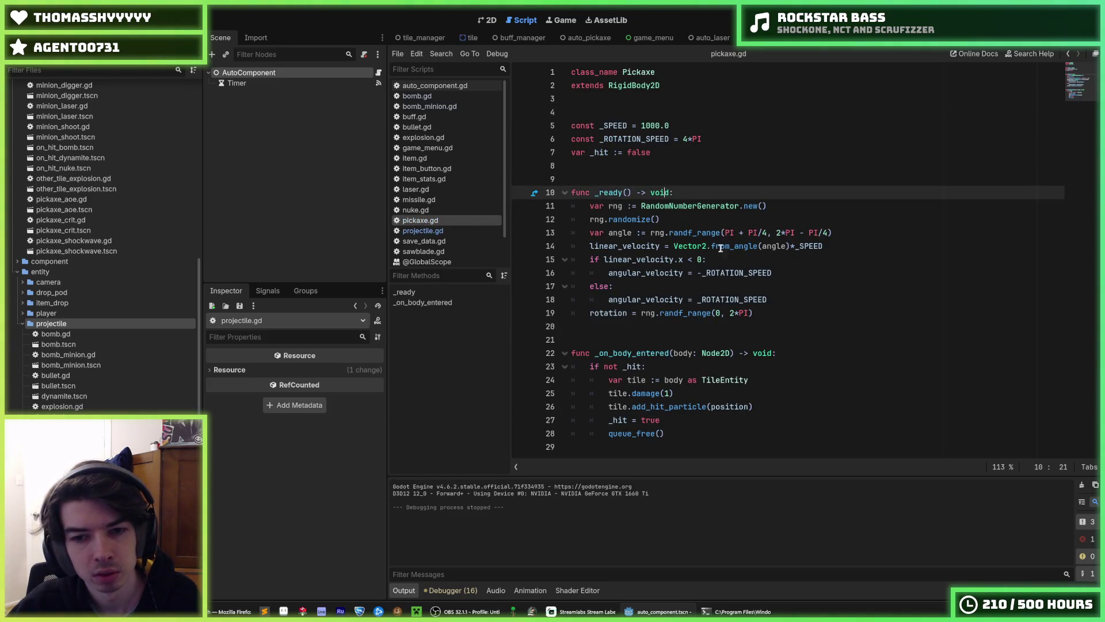
double_click(667, 394)
text(da)
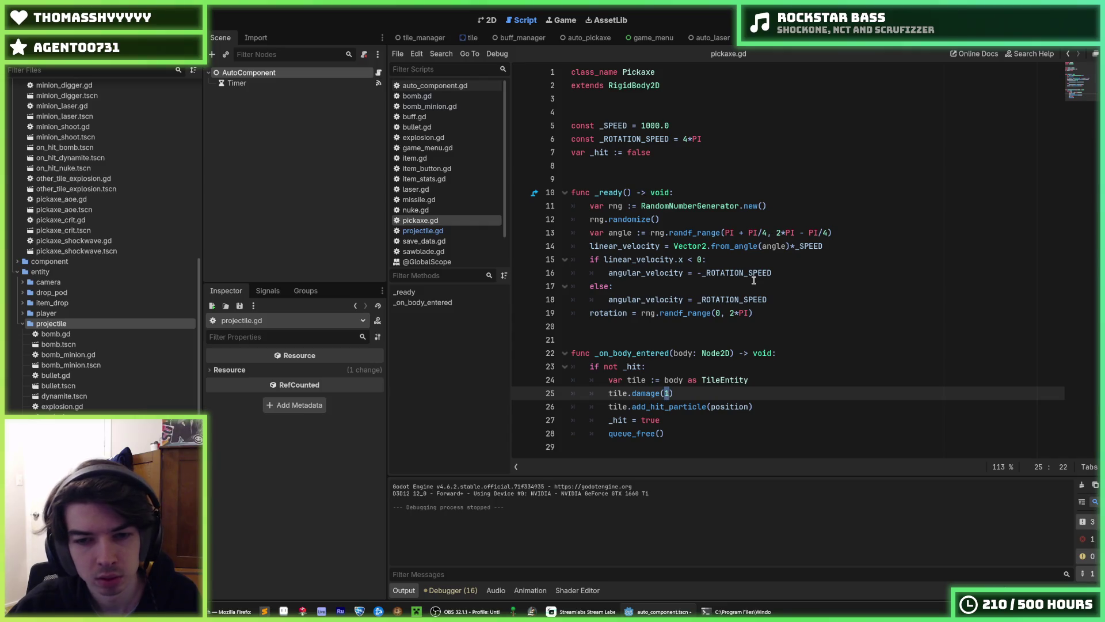
text(mage)
click(758, 380)
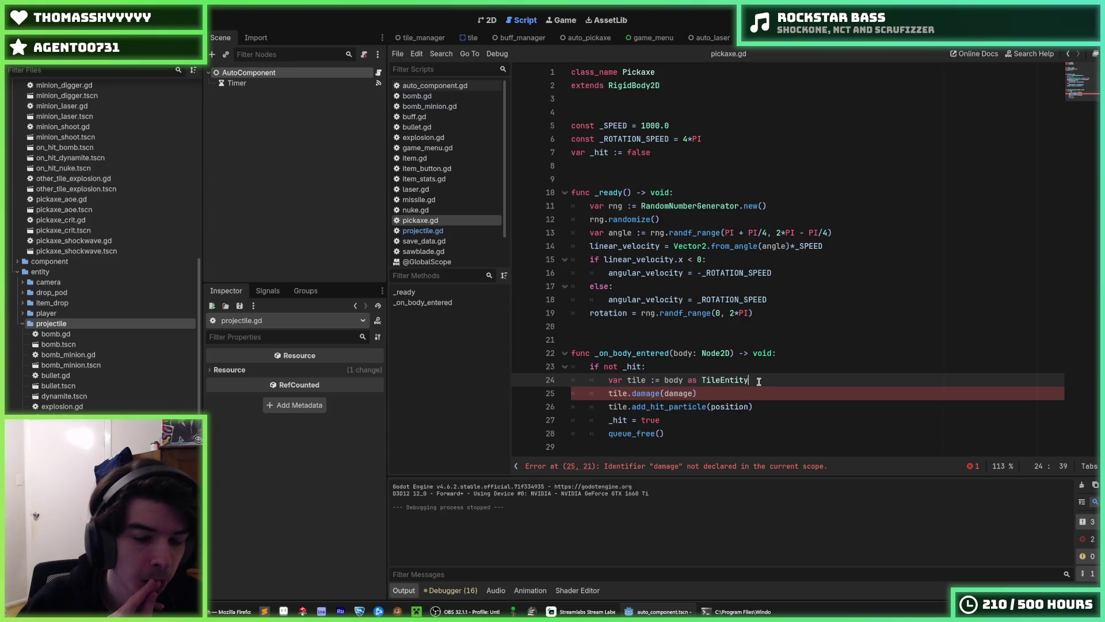
double_click(681, 394)
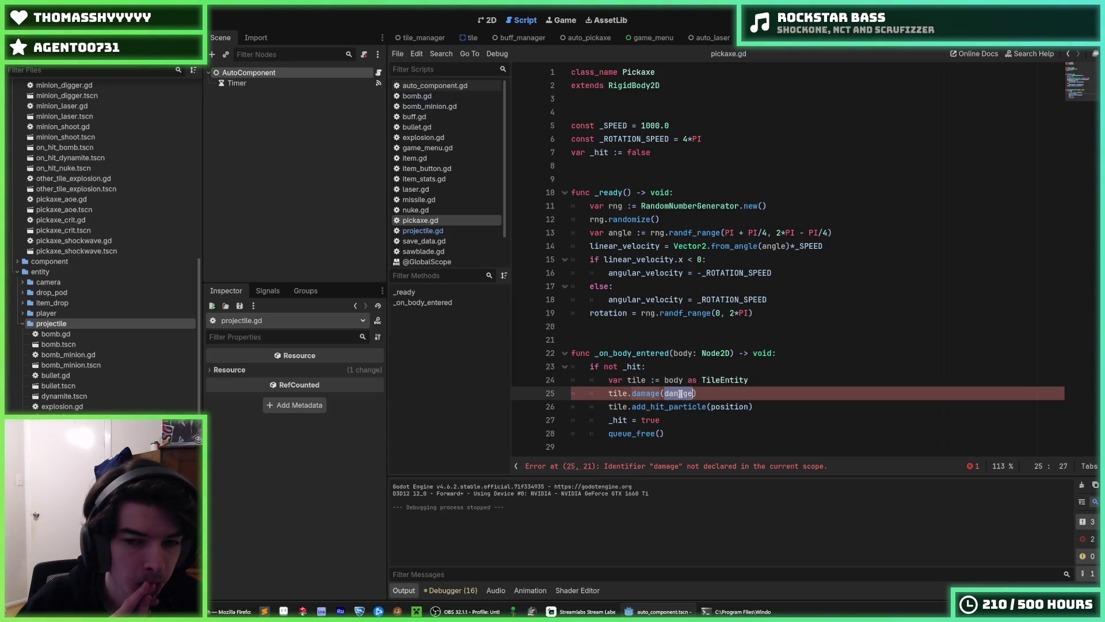
double_click(629, 87)
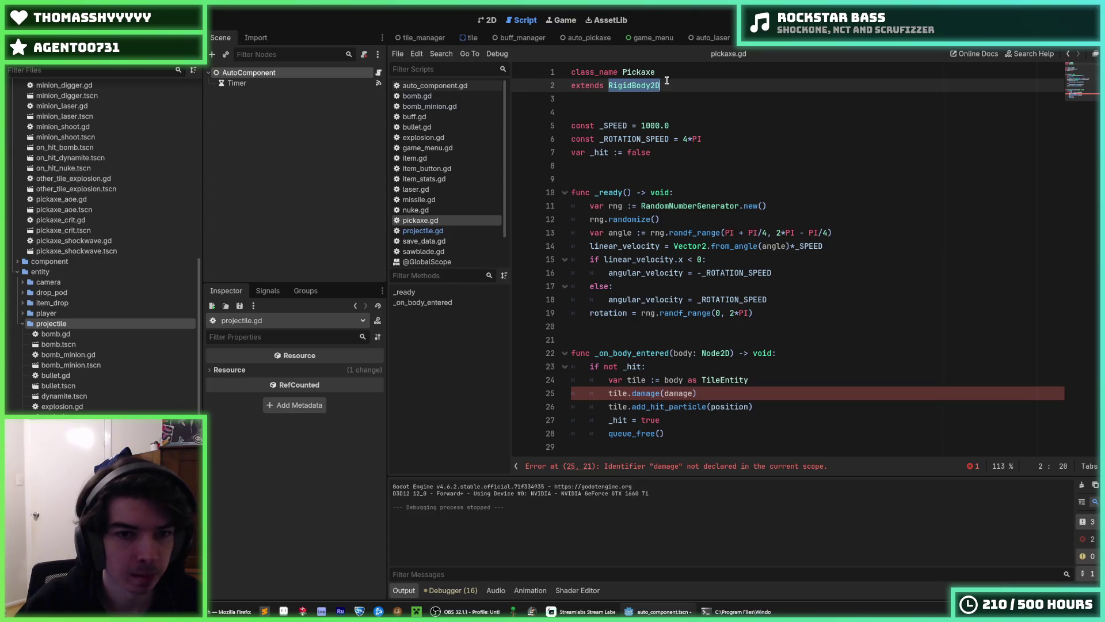
text(Projectile)
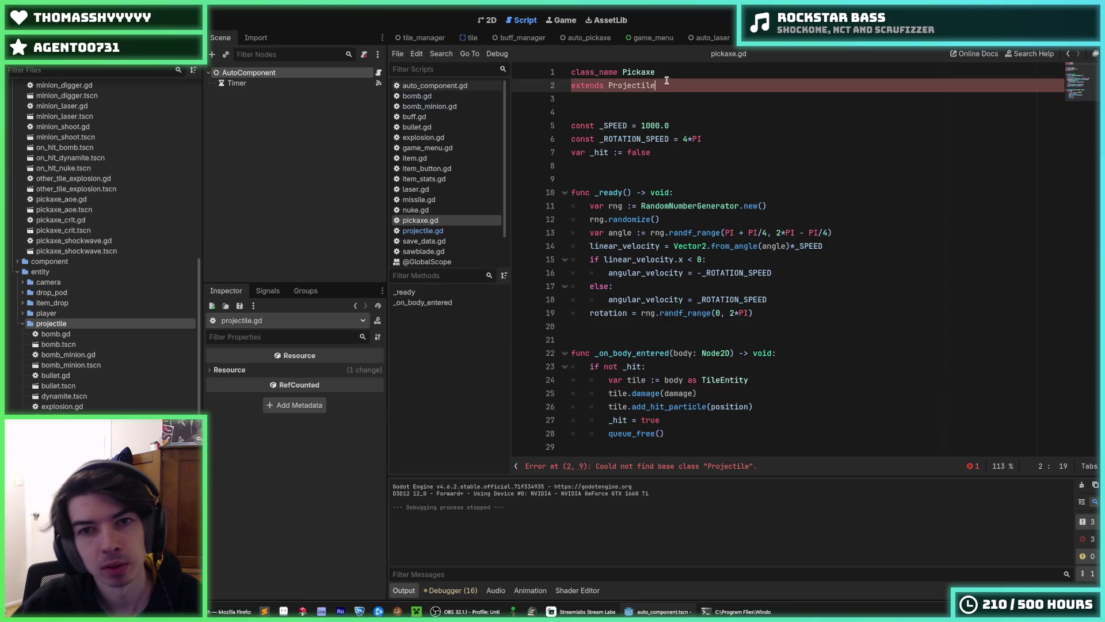
double_click(645, 86)
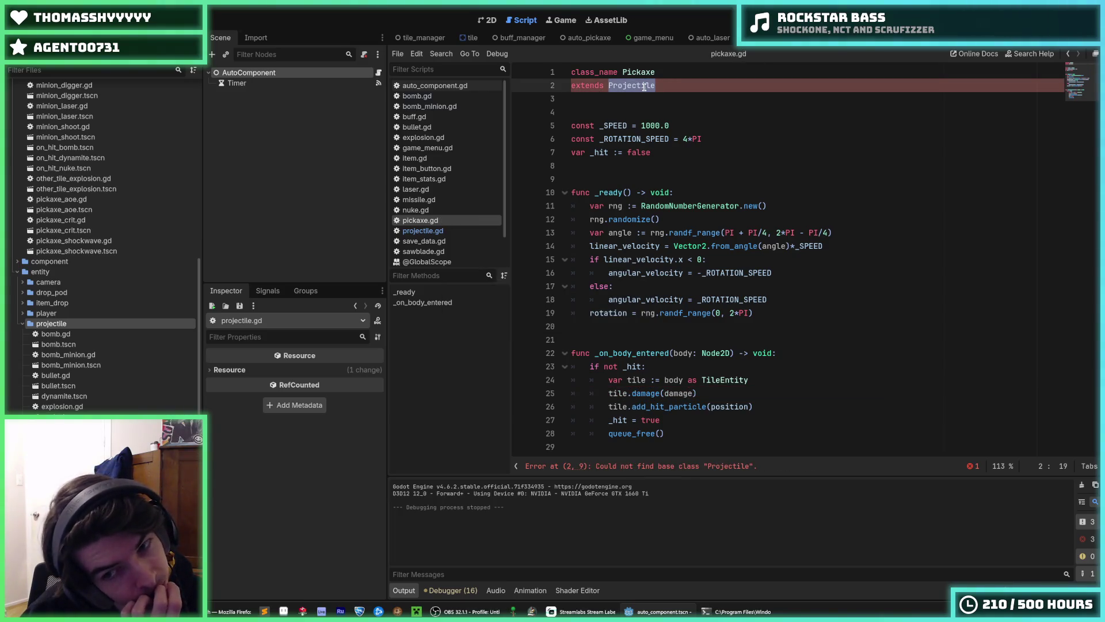
Add 'class_name Projectile' above the extends line in projectile.gd and save it.
click(423, 230)
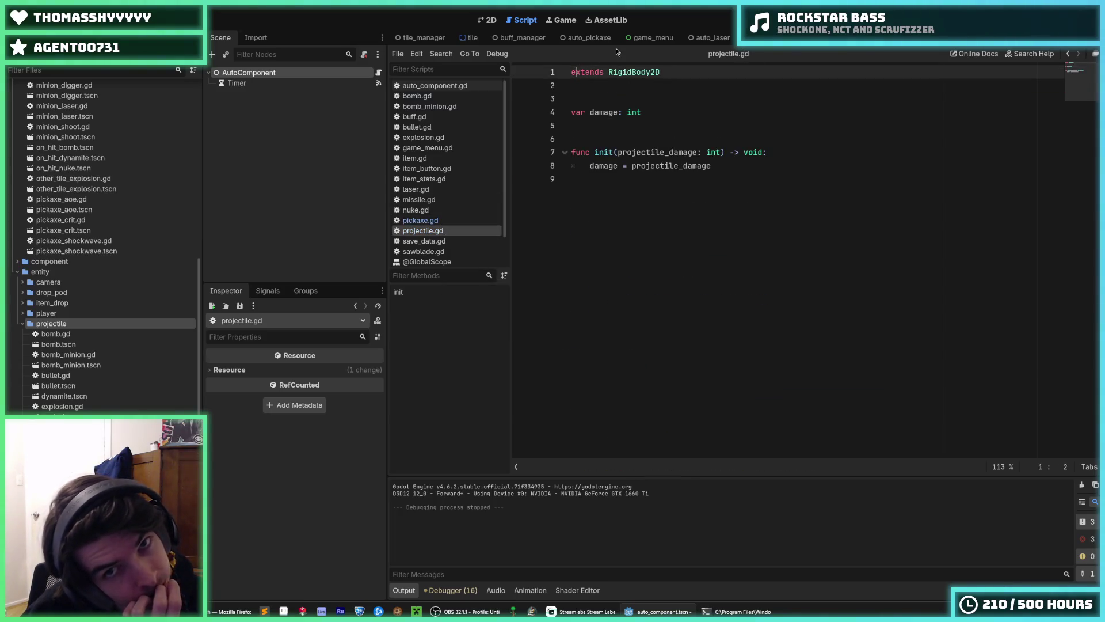
key(ctrl+shift+Return)
text(class_)
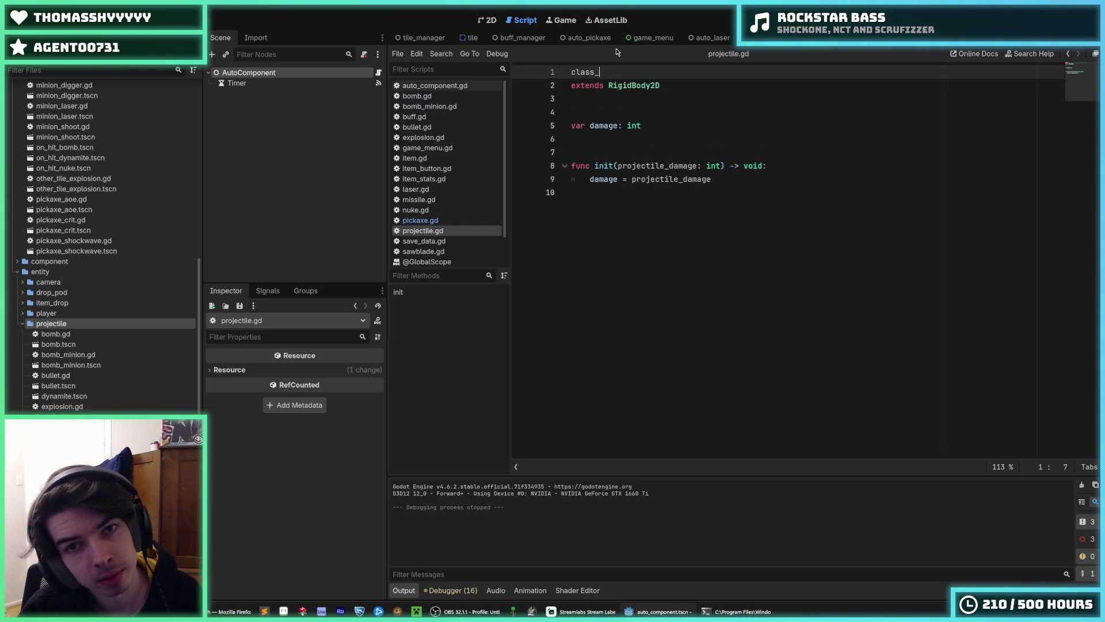
text(name Projectile)
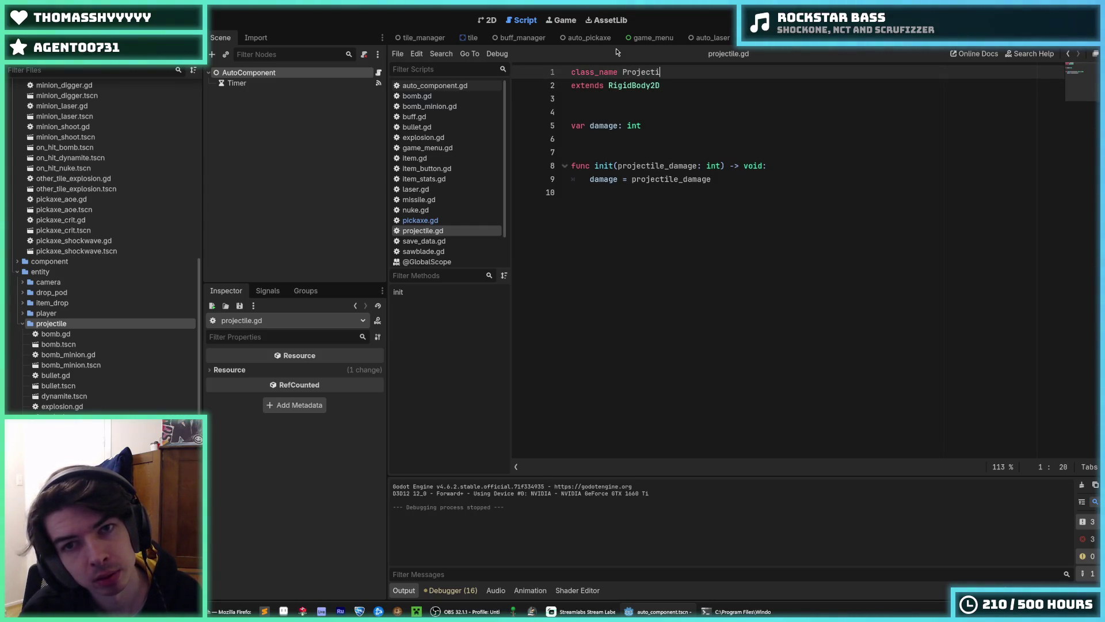
key(ctrl+s)
Save pickaxe.gd and review its angular velocity code and variable declarations.
click(420, 220)
click(690, 152)
key(ctrl+s)
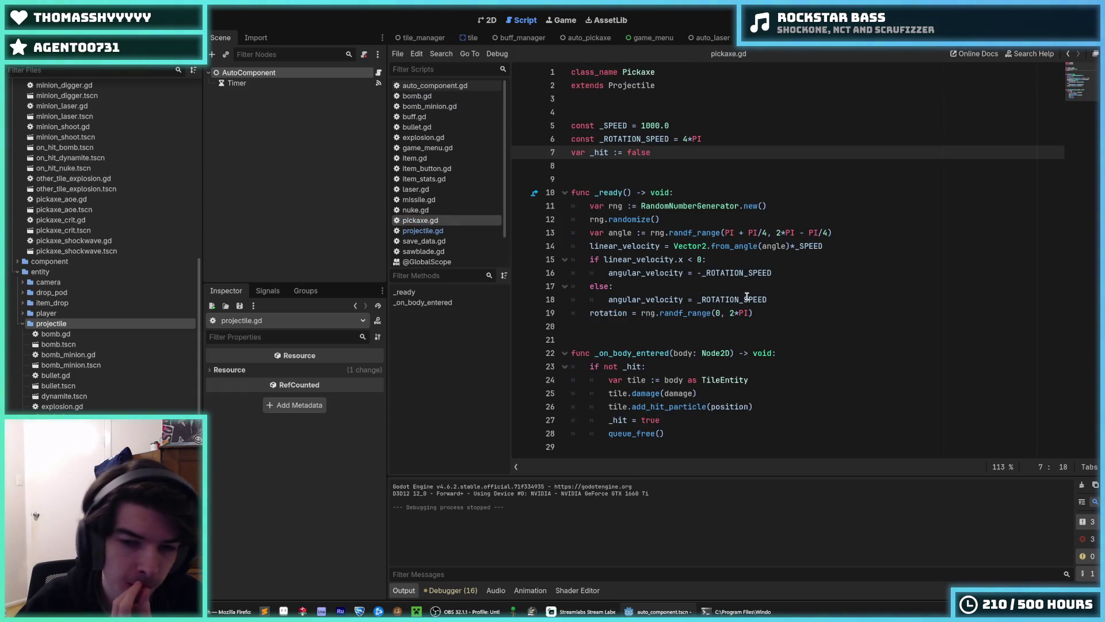
click(773, 270)
key(Up)
key(Down)
key(Up)
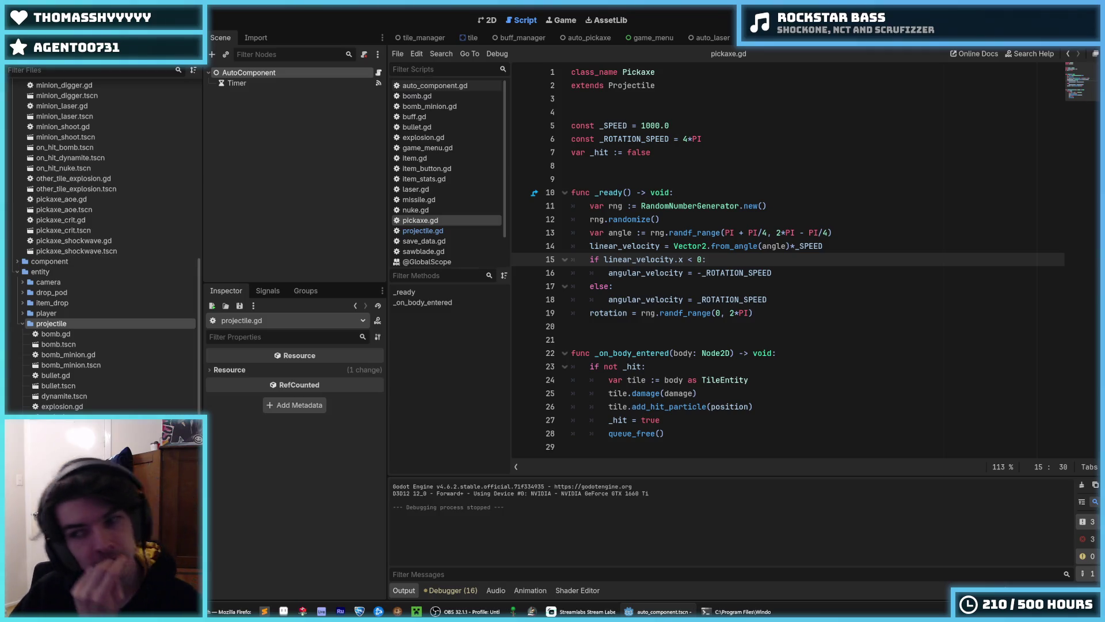
click(671, 156)
click(732, 144)
click(701, 151)
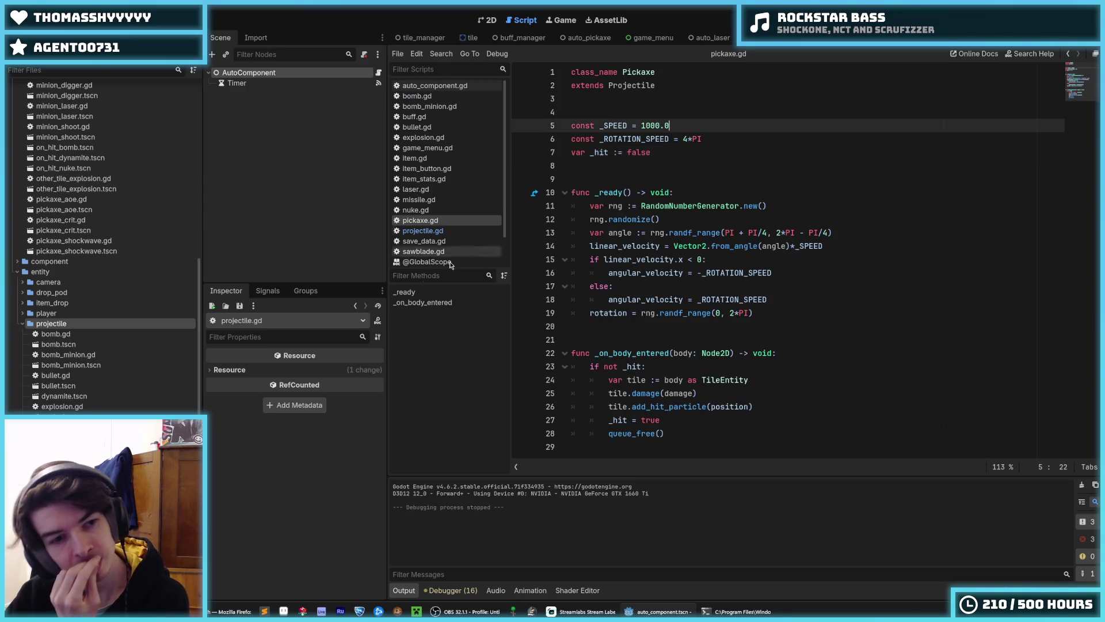
double_click(61, 334)
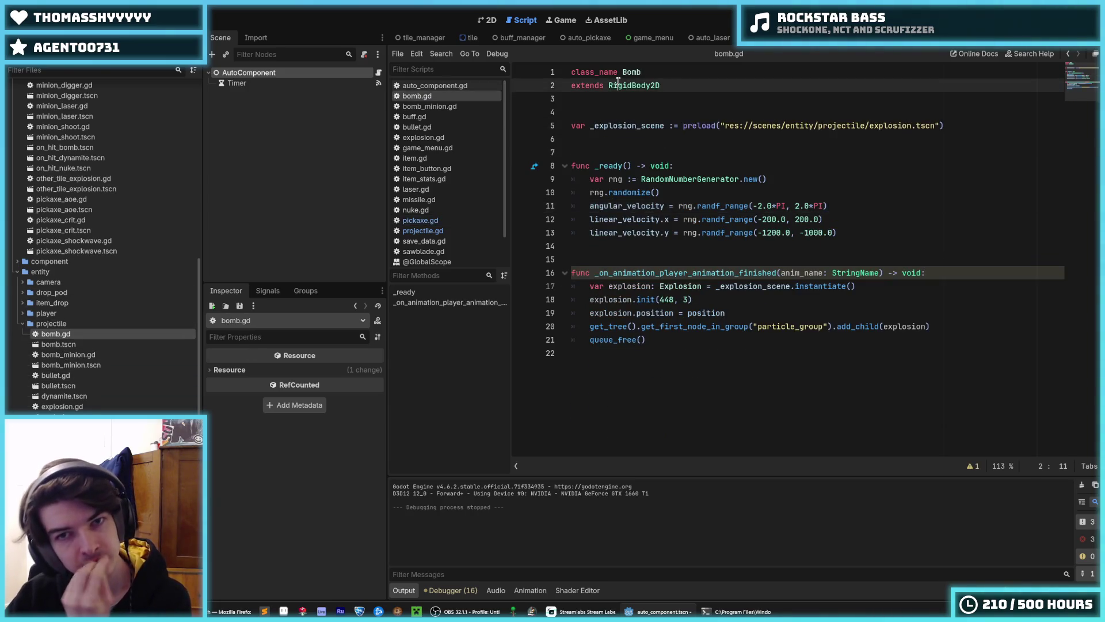
Make bomb.gd extend Projectile and pass damage to its explosion instead of the hardcoded value.
double_click(618, 85)
text(Projec)
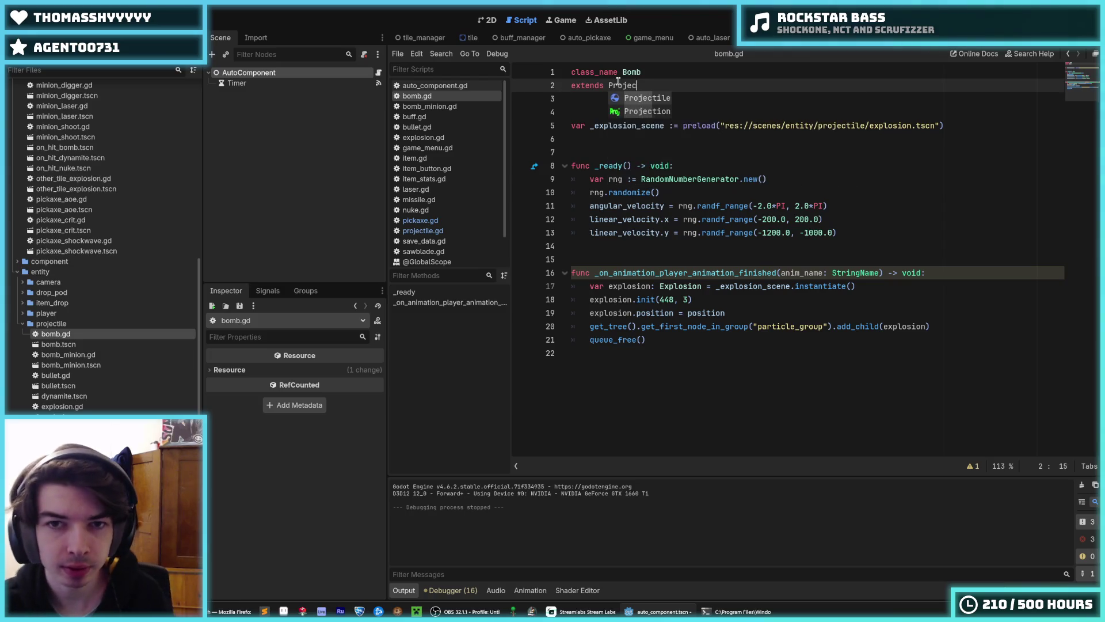
key(Return)
double_click(684, 300)
key(BackSpace)
text(damage)
key(ctrl+s)
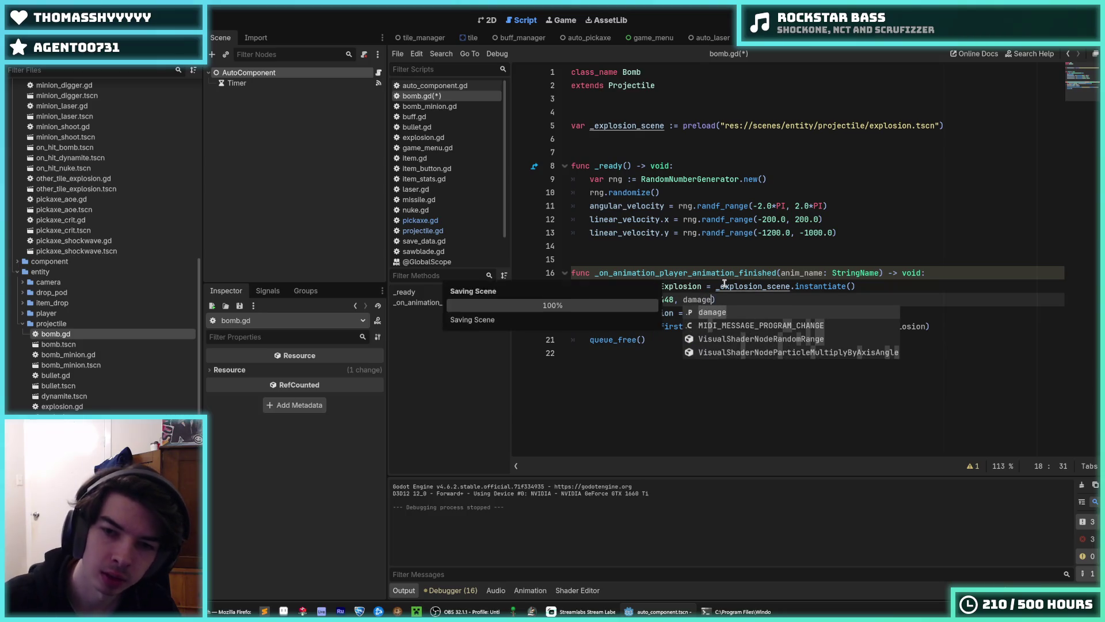
click(740, 260)
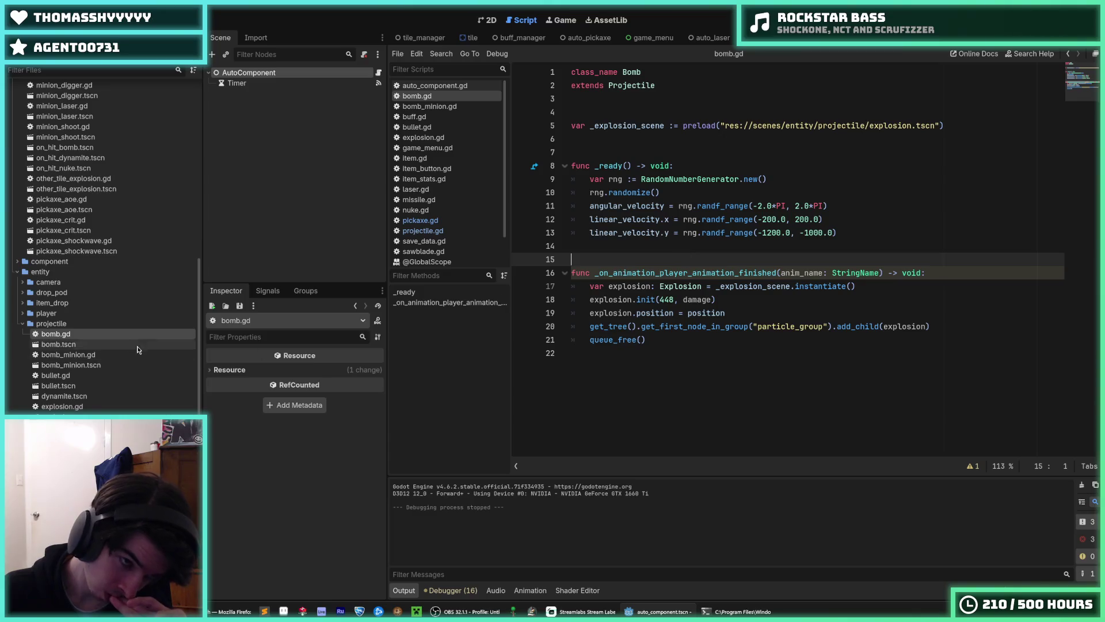
In bomb_minion.gd, pass damage to the explosion, extend Projectile, and save.
double_click(91, 355)
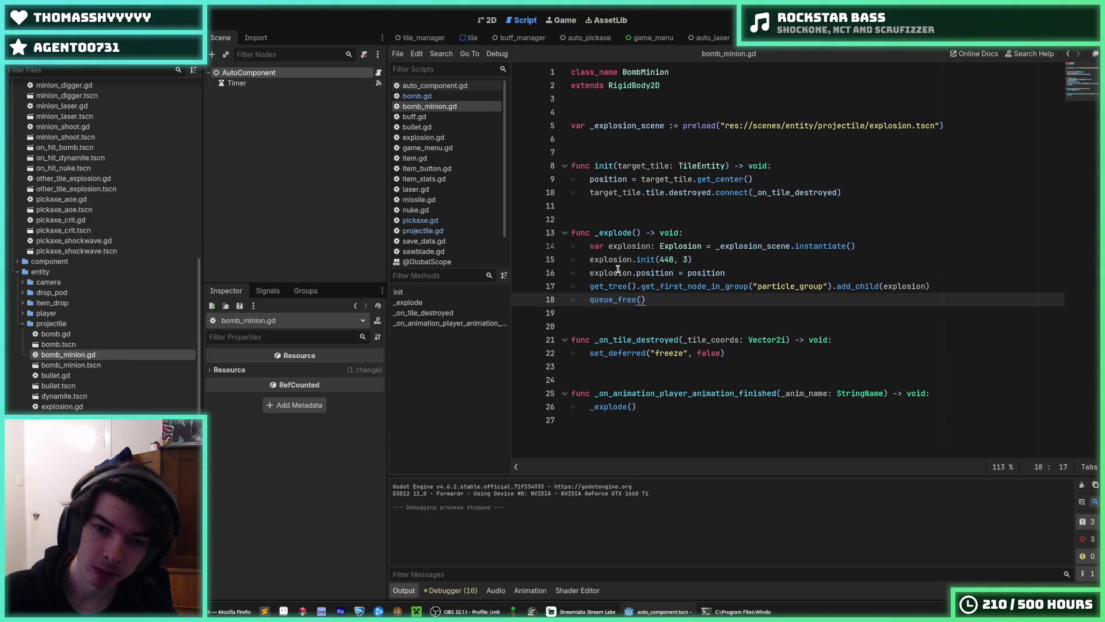
double_click(685, 259)
text(damage)
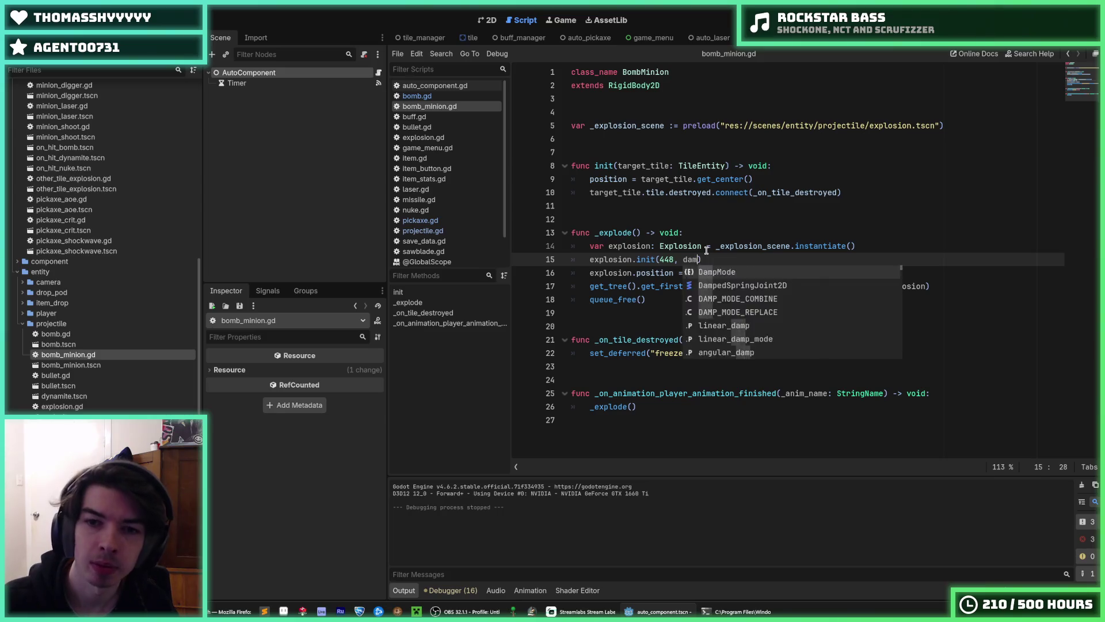
double_click(637, 85)
text(Projectile)
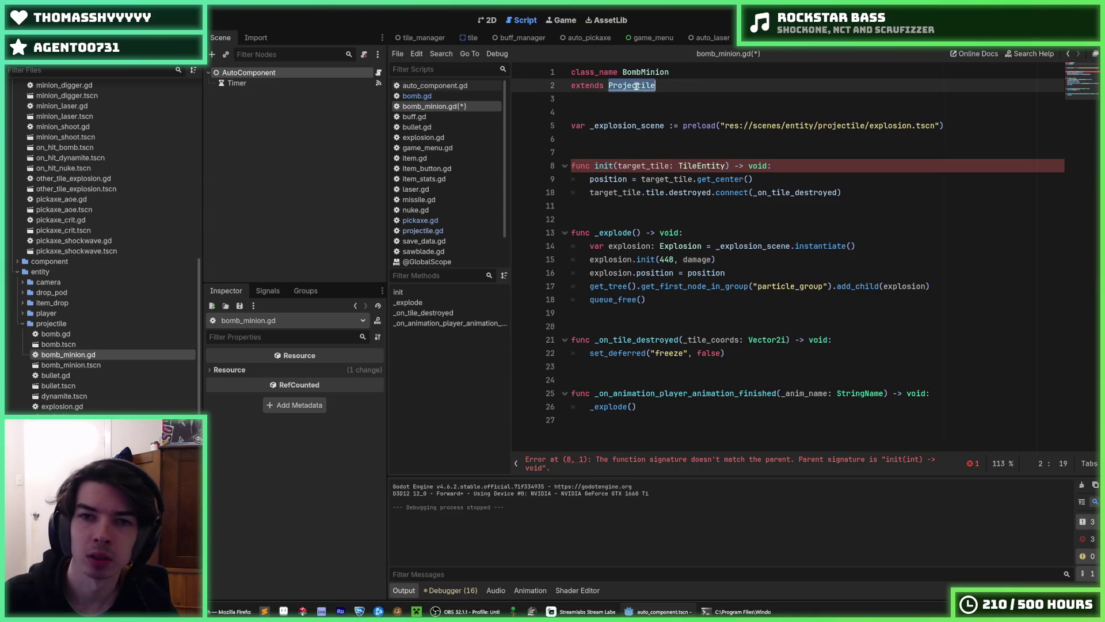
key(ctrl+s)
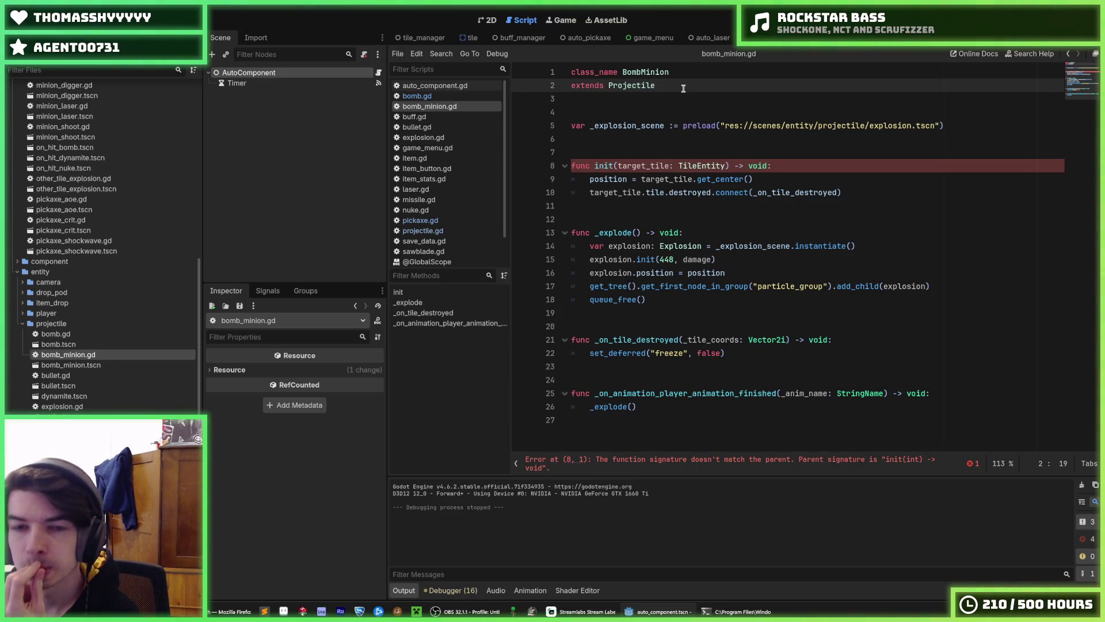
Rename bomb_minion.gd's init function to set_target_tile and save.
drag(609, 166, 594, 167)
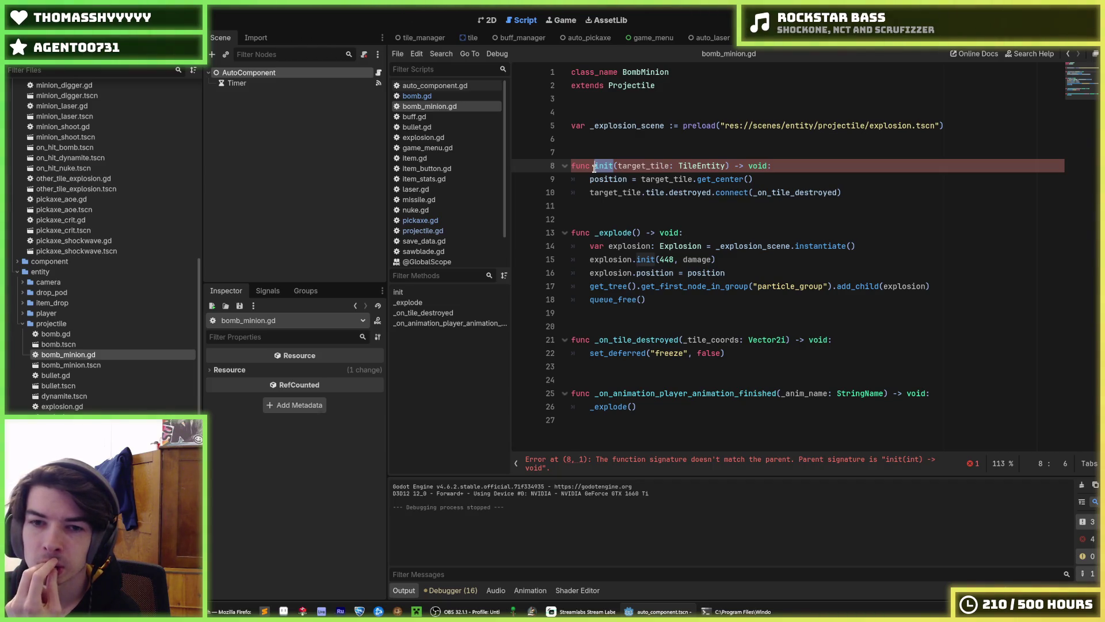
click(595, 167)
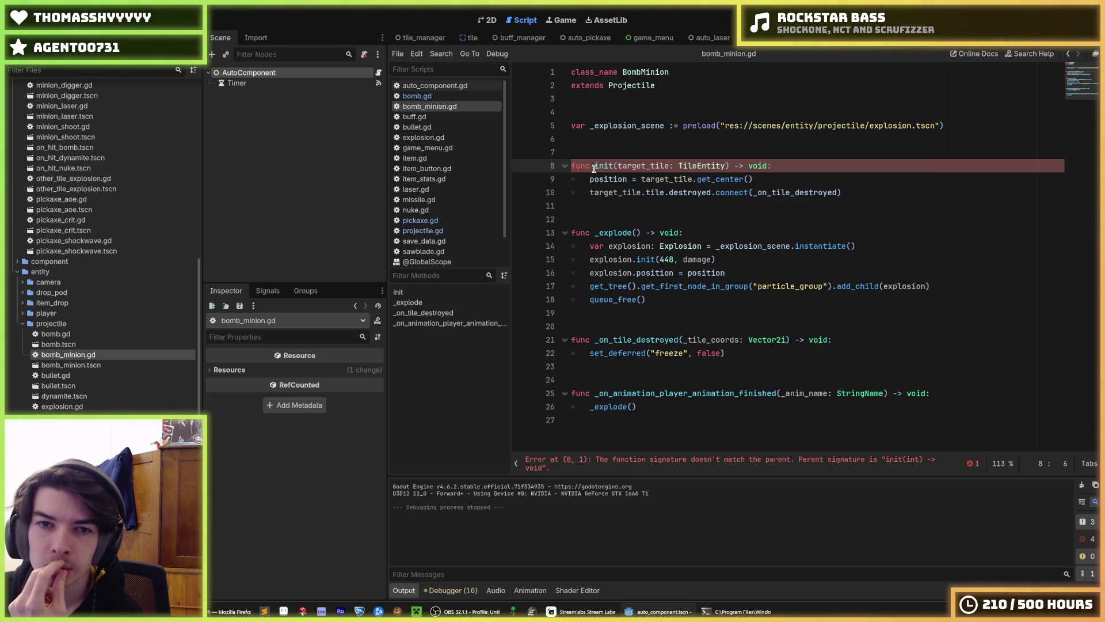
drag(595, 167, 610, 167)
click(612, 167)
mouse_move(614, 169)
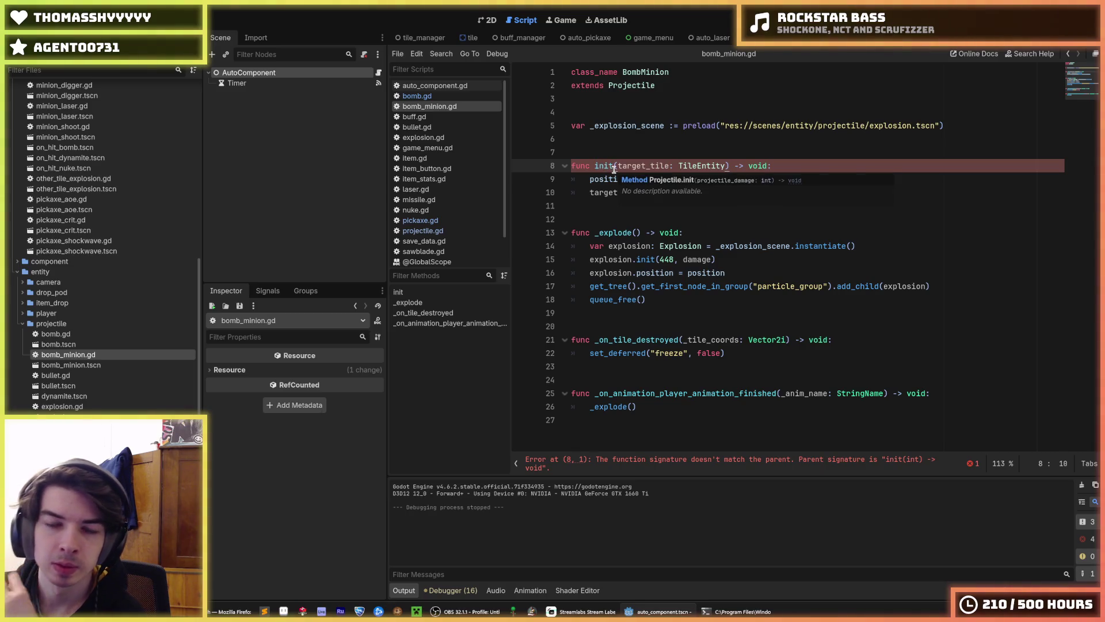
drag(595, 167, 604, 167)
key(shift+Right)
key(shift+Right)
text(set_)
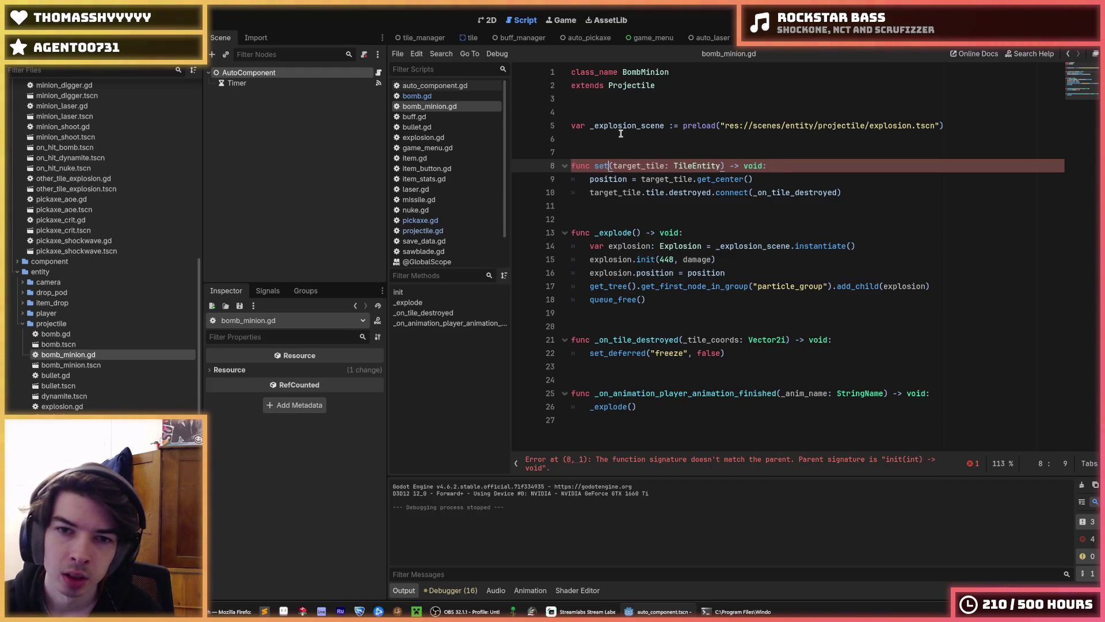
key(Escape)
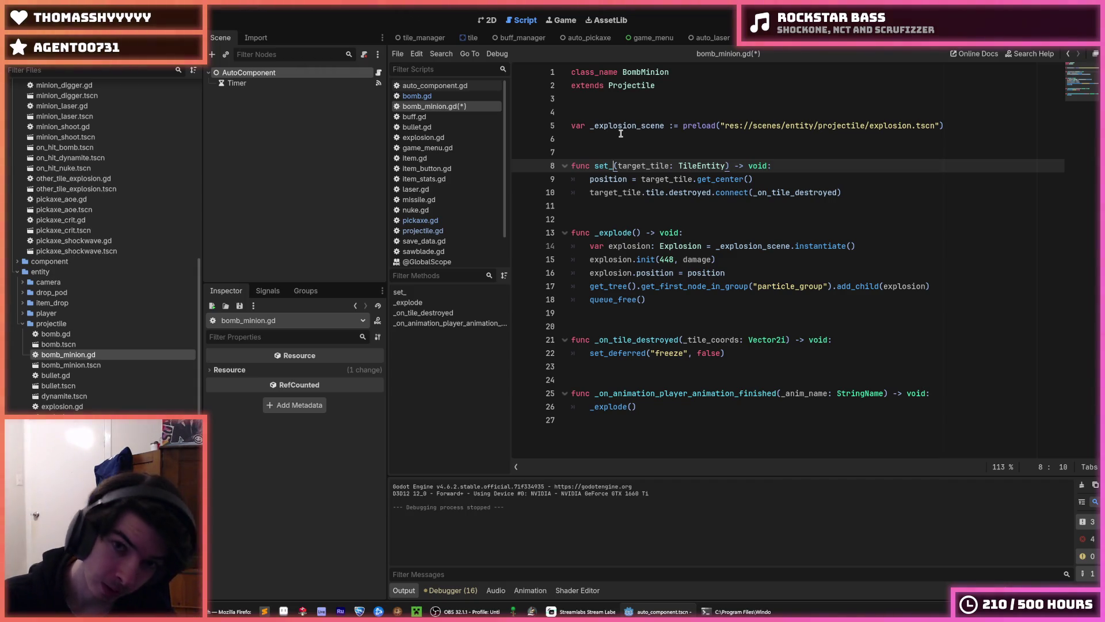
text(target_tile)
key(ctrl+s)
double_click(602, 167)
key(ctrl+c)
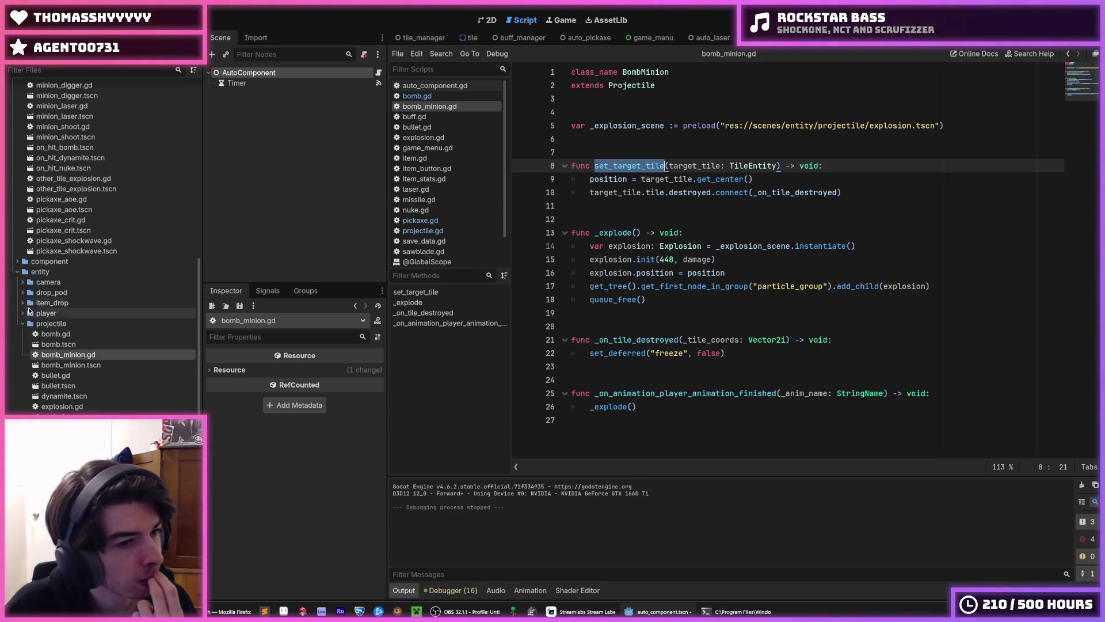
scroll(26, 296, up, 4)
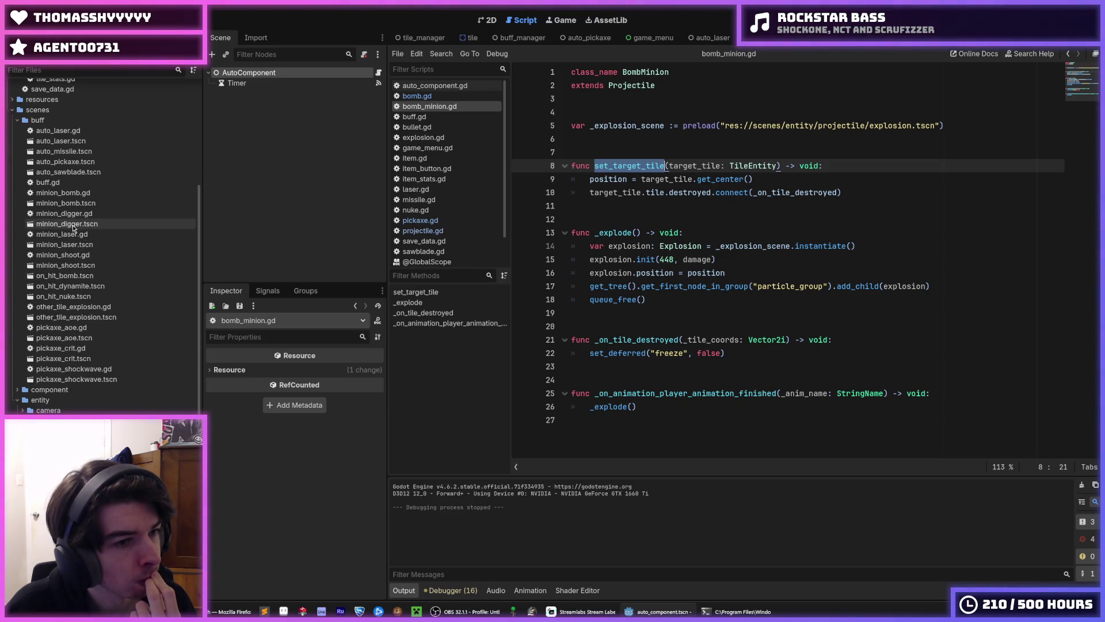
In the minion bomb script, replace the init call on line 23 with set_target_tile.
double_click(89, 204)
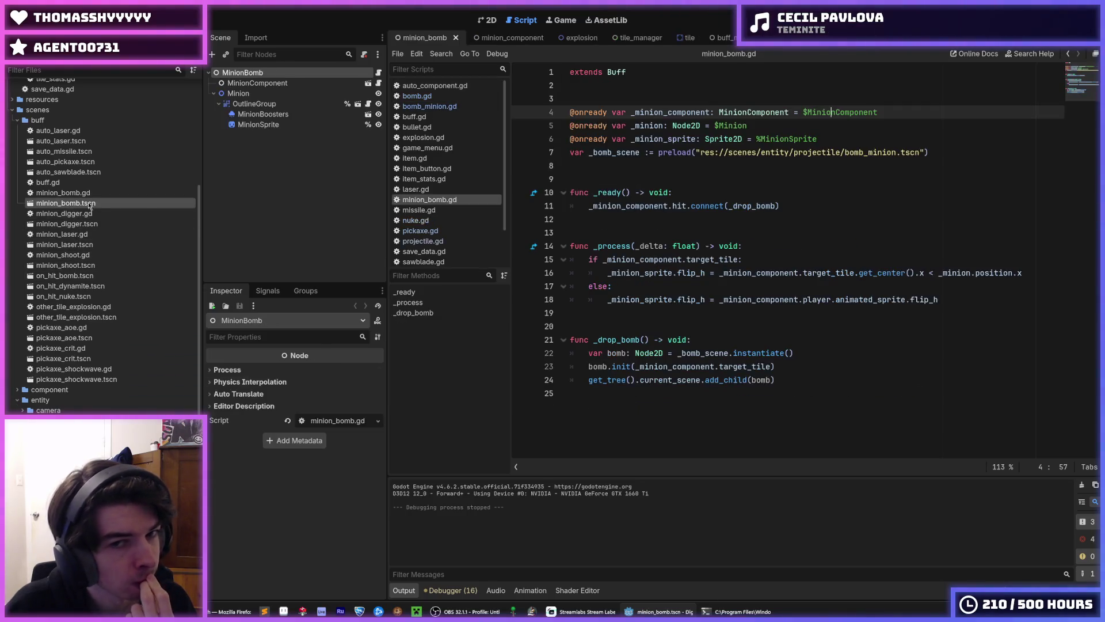
double_click(601, 193)
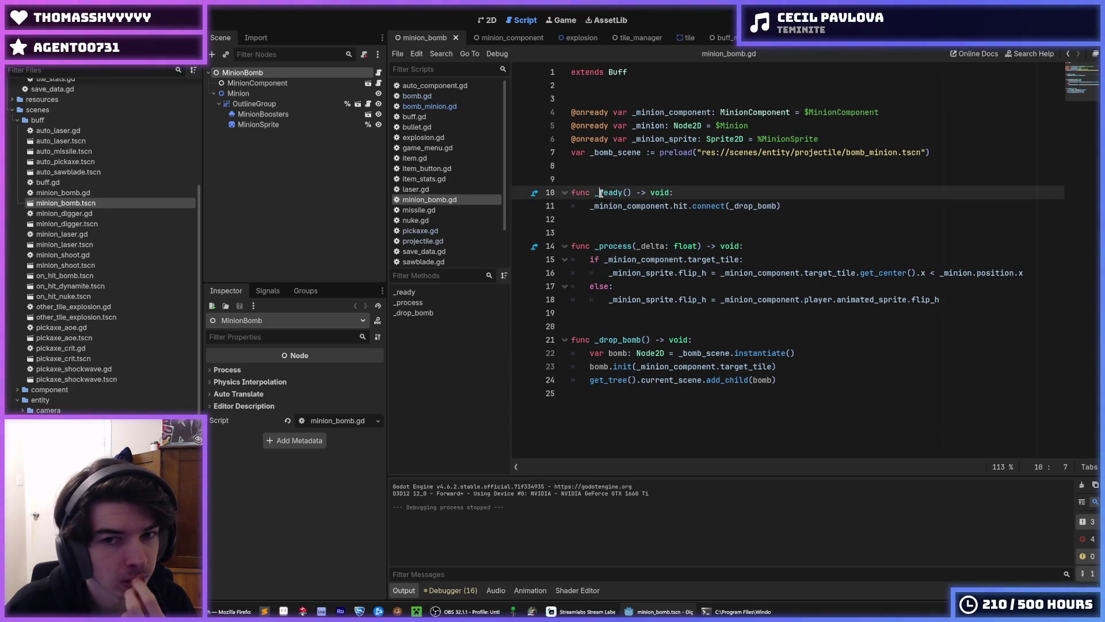
double_click(622, 367)
text(set_target_tile)
click(724, 349)
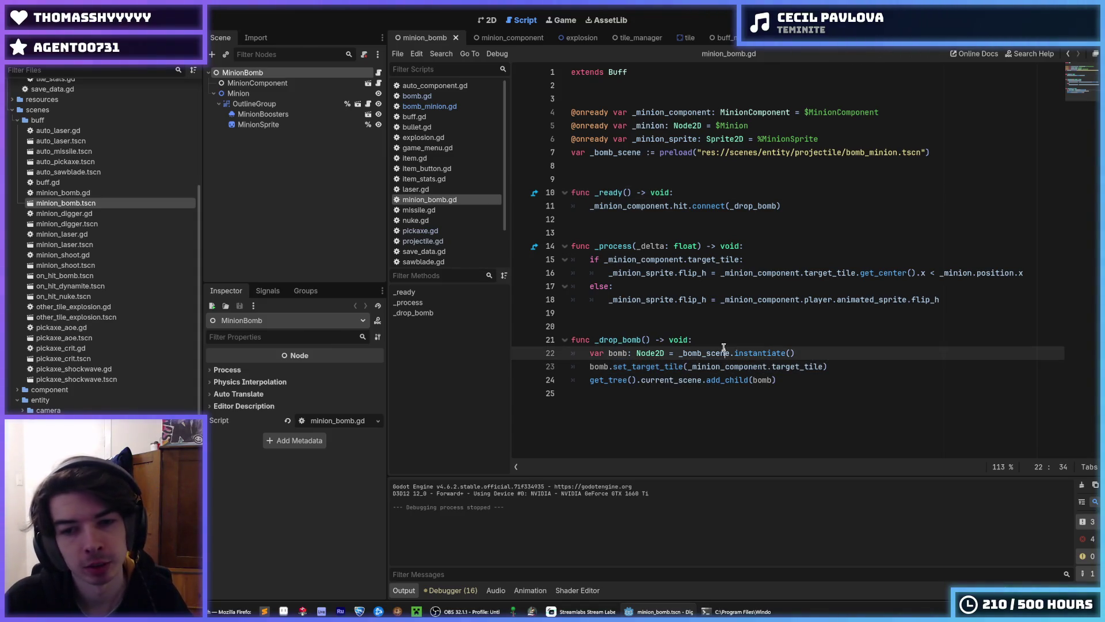
click(814, 348)
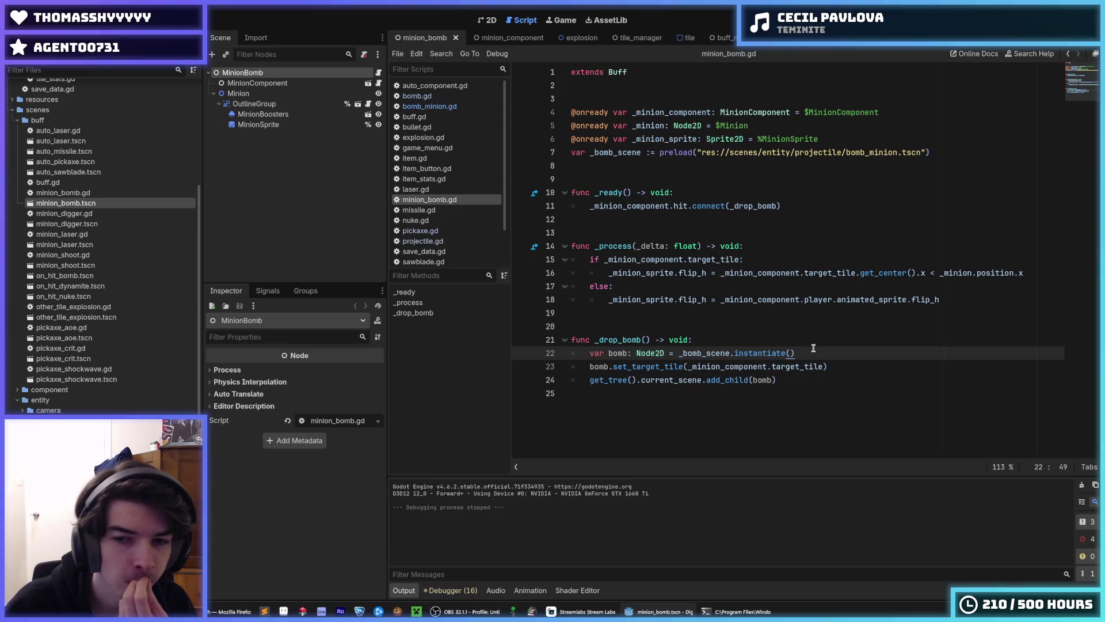
click(846, 364)
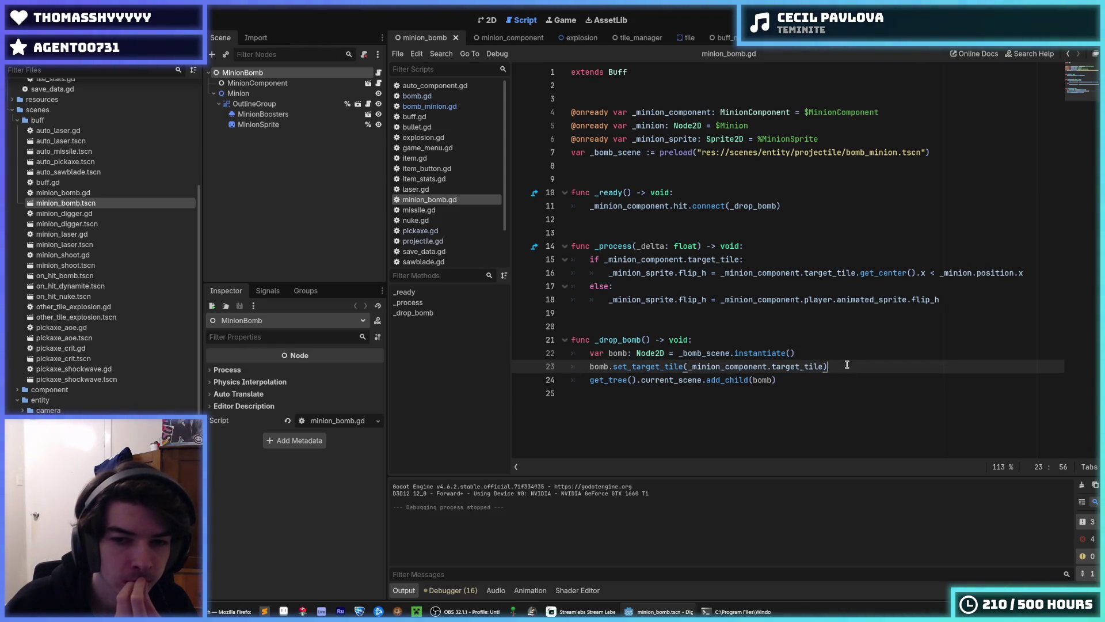
click(815, 354)
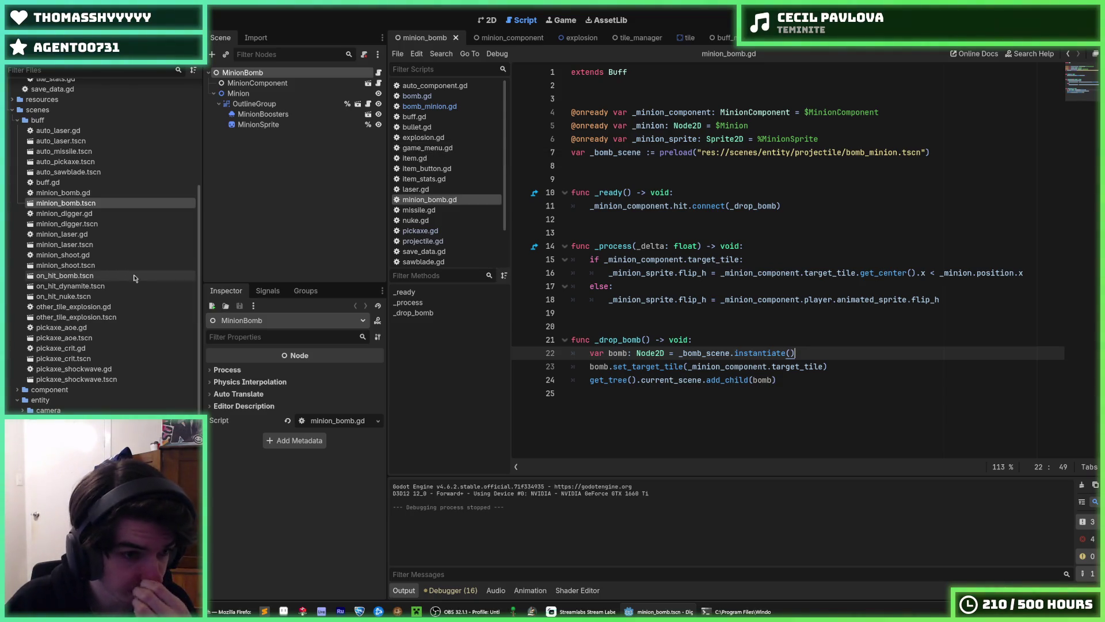
scroll(138, 274, down, 3)
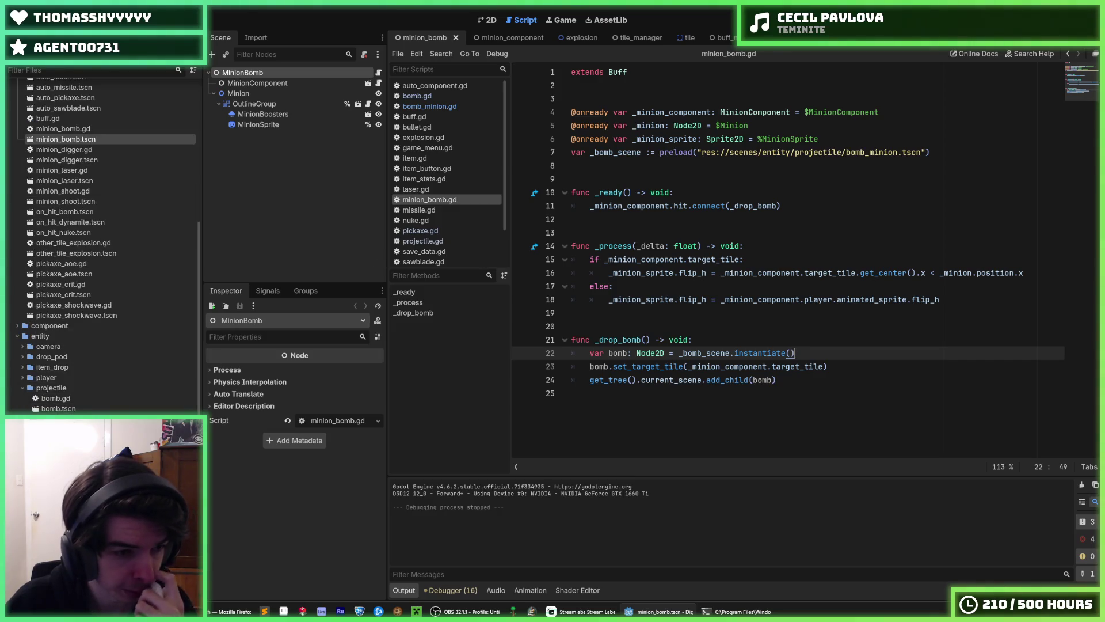
ctrl+click(650, 366)
Check bullet.gd's extends line, undoing an accidental paste so it stays Area2D.
click(417, 127)
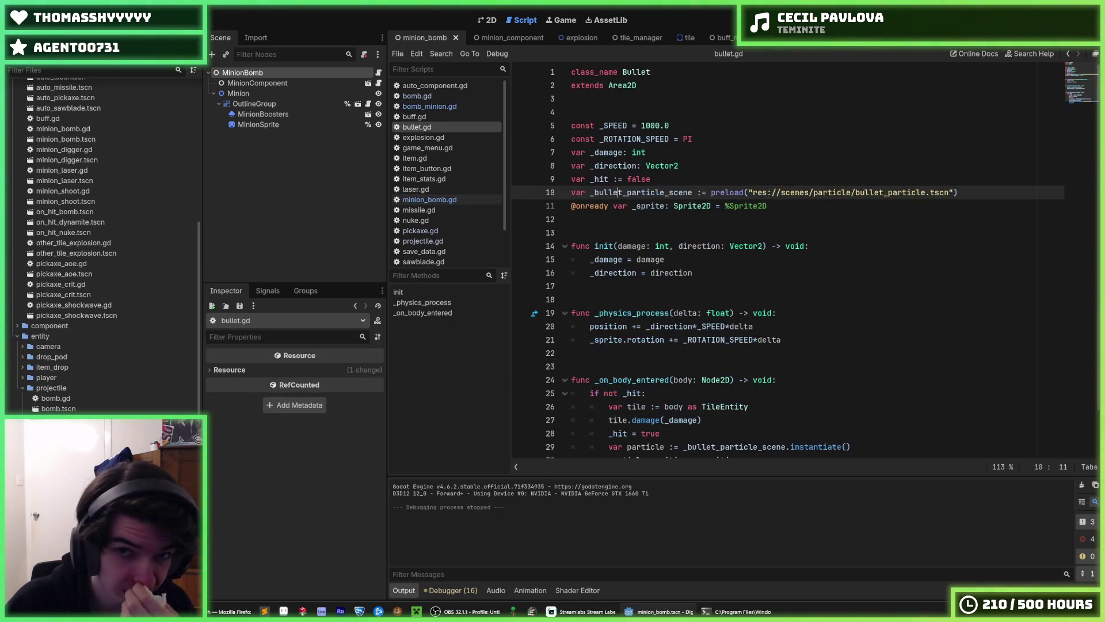
double_click(616, 85)
key(ctrl+v)
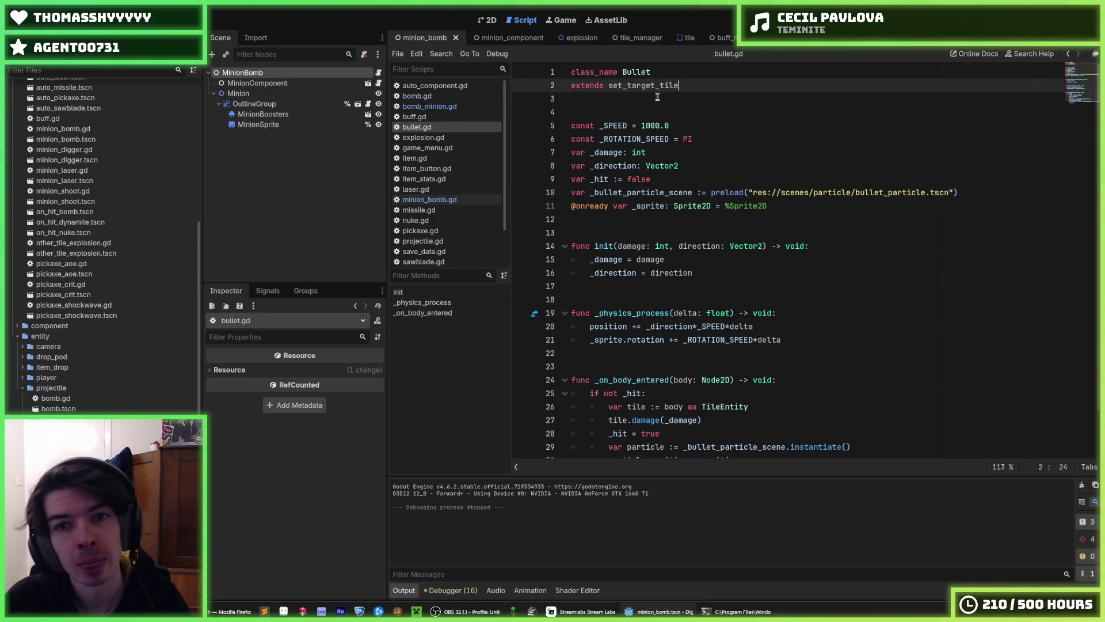
key(ctrl+z)
mouse_move(623, 85)
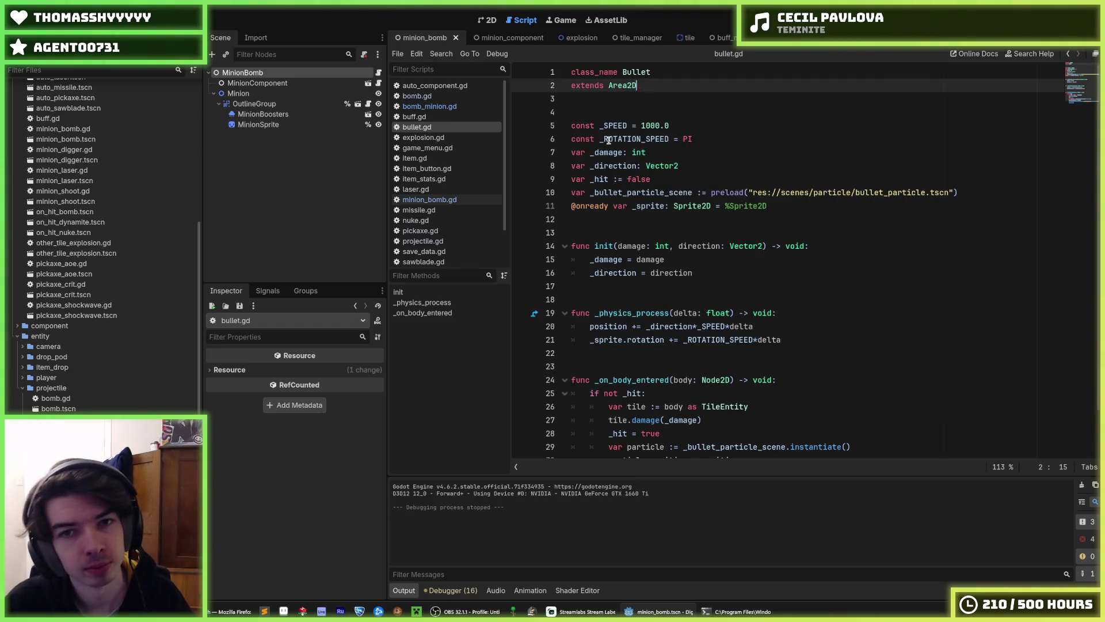
scroll(608, 319, down, 2)
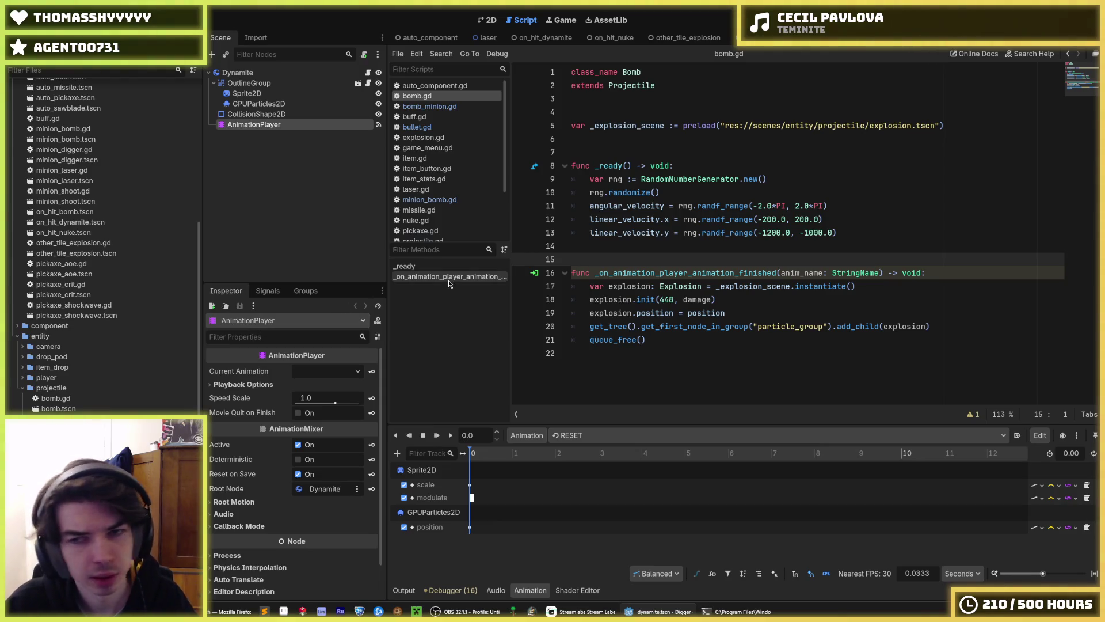
Create an 'explosion' folder and move it into the entity folder.
click(701, 339)
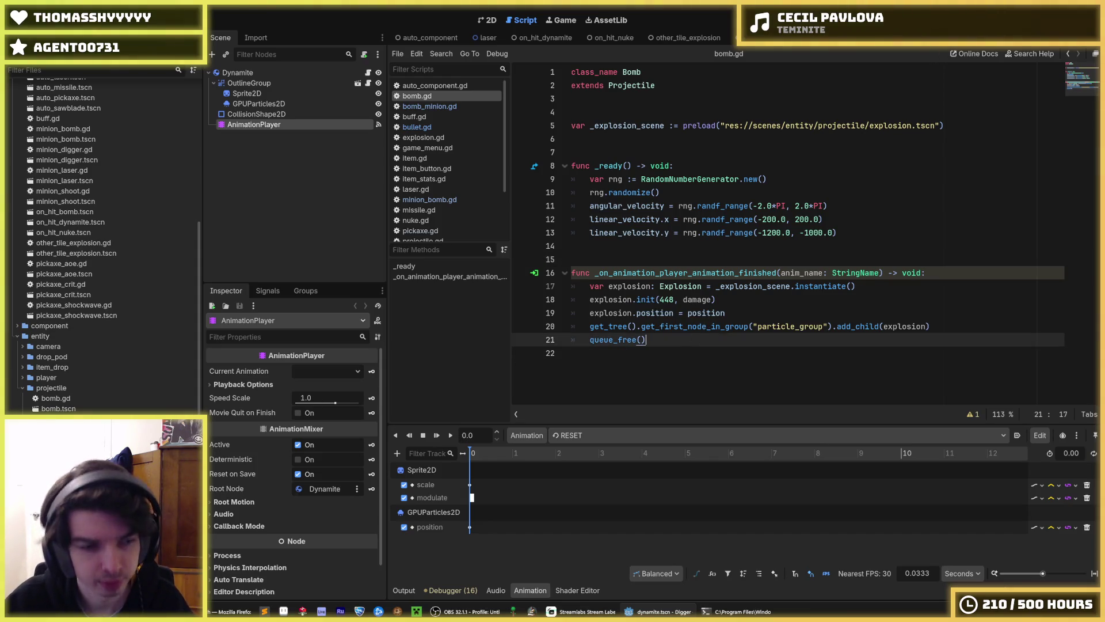
click(423, 137)
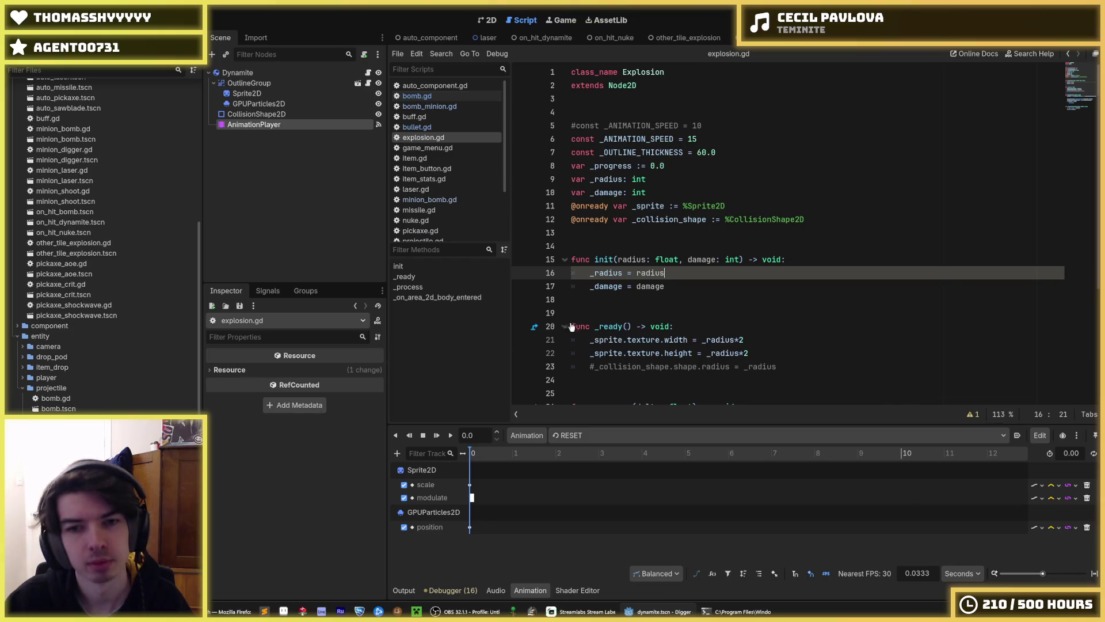
scroll(82, 306, down, 4)
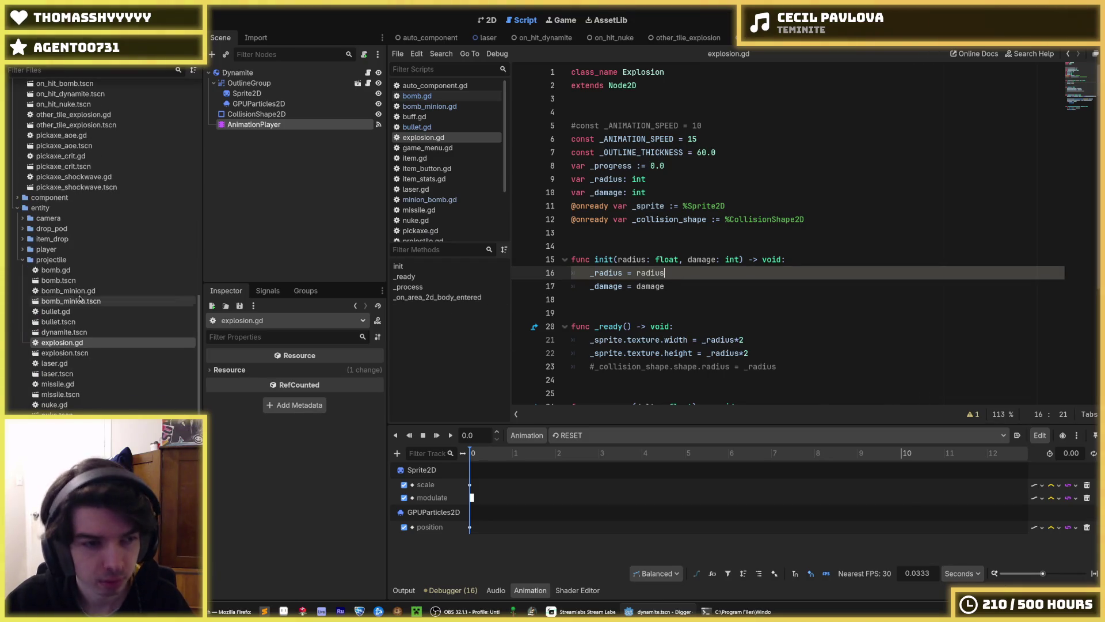
click(66, 260)
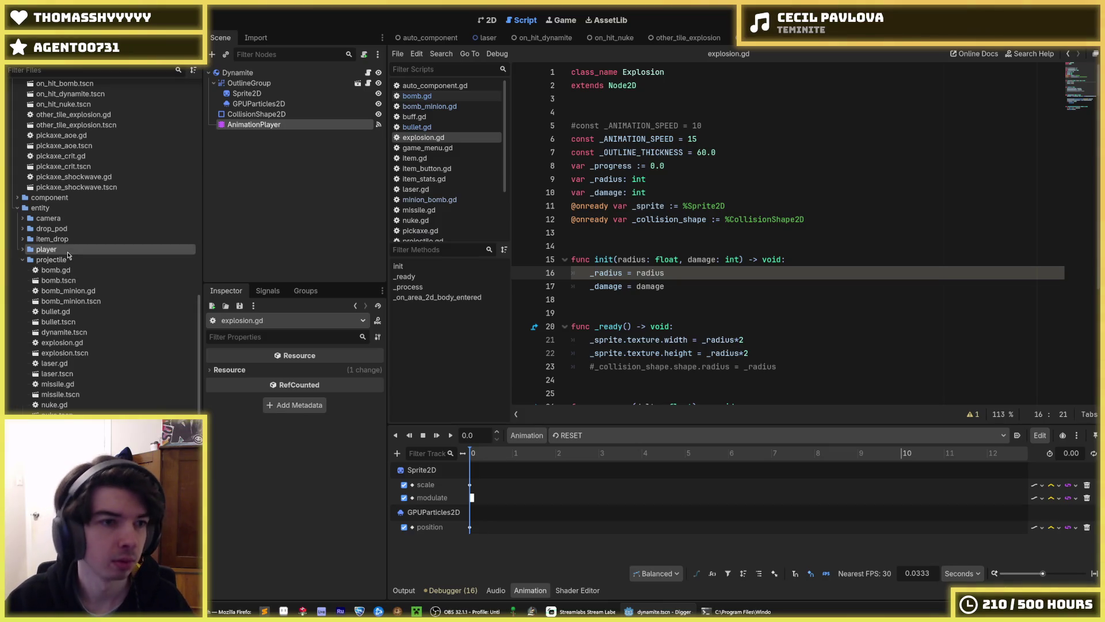
right_click(68, 254)
mouse_move(100, 260)
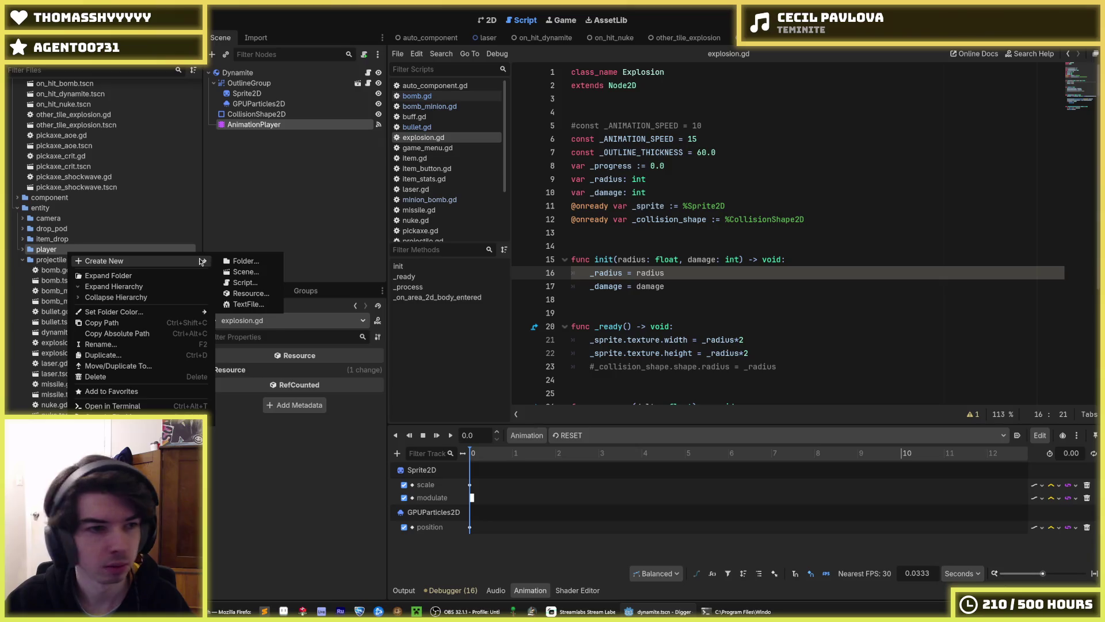
click(229, 261)
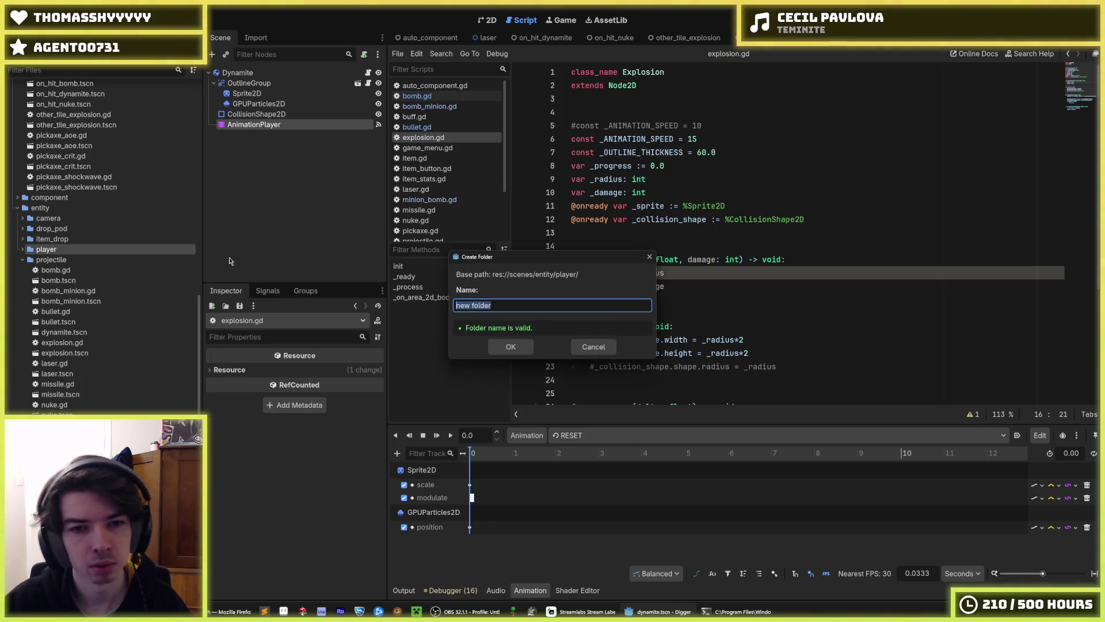
text(explosion)
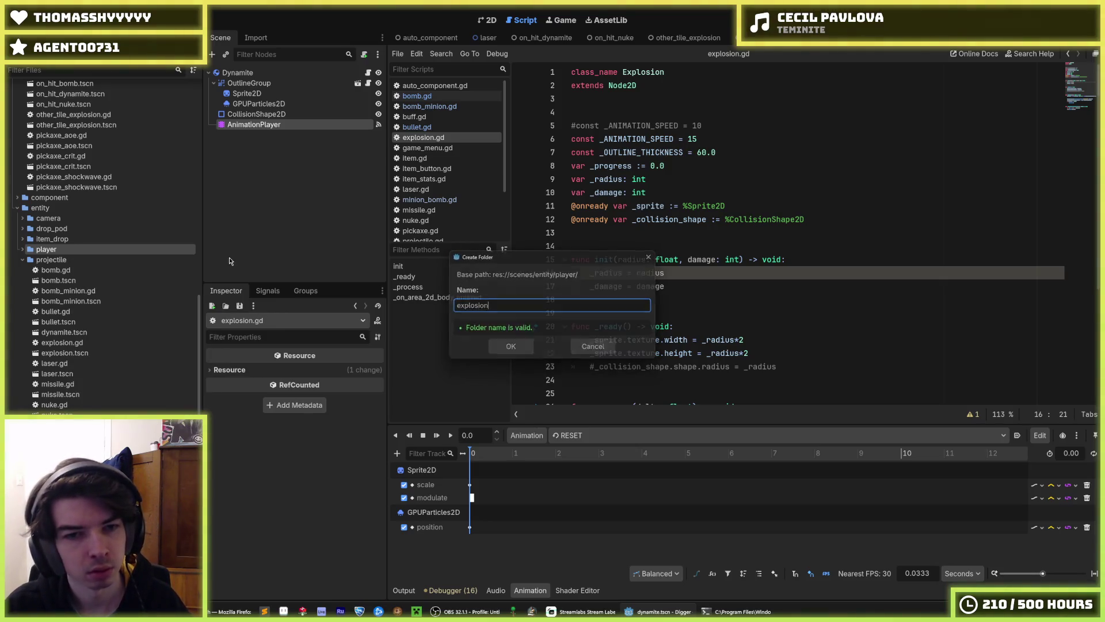
key(Return)
mouse_move(46, 262)
mouse_down()
mouse_move(64, 218)
mouse_move(52, 209)
mouse_up()
click(517, 320)
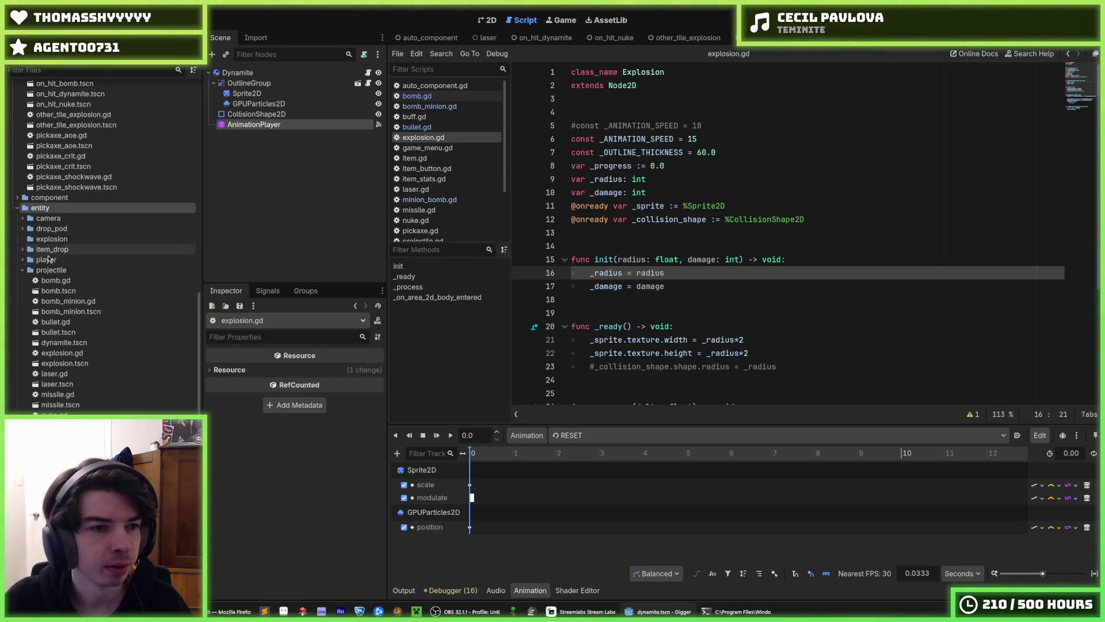
Move explosion.gd and explosion.tscn into the new explosion folder.
click(74, 355)
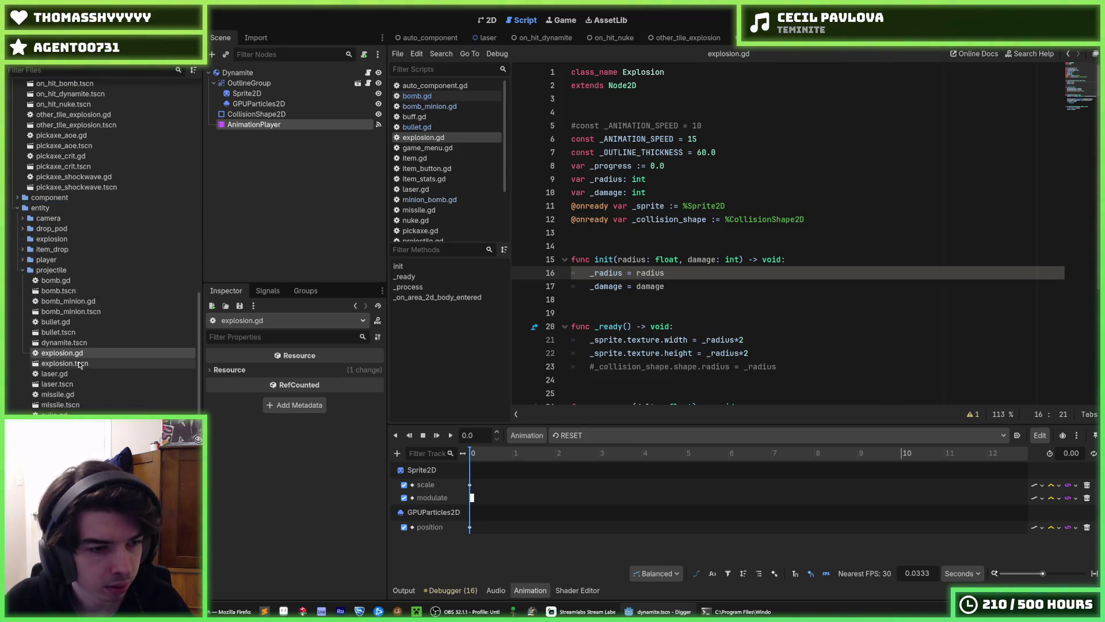
drag(65, 364, 52, 239)
click(504, 321)
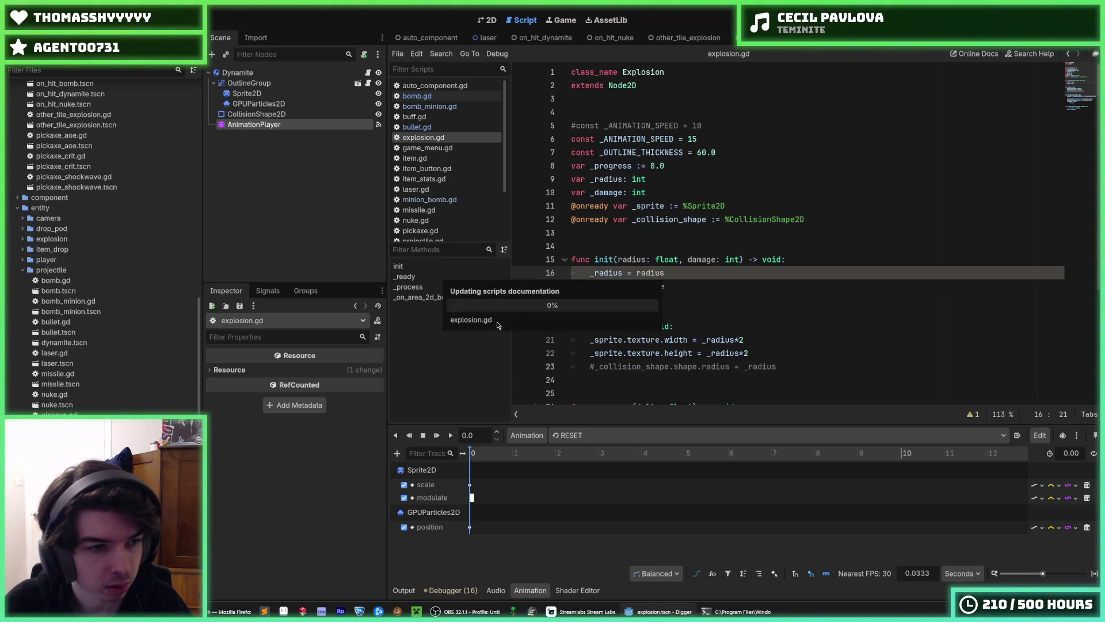
right_click(123, 346)
key(Escape)
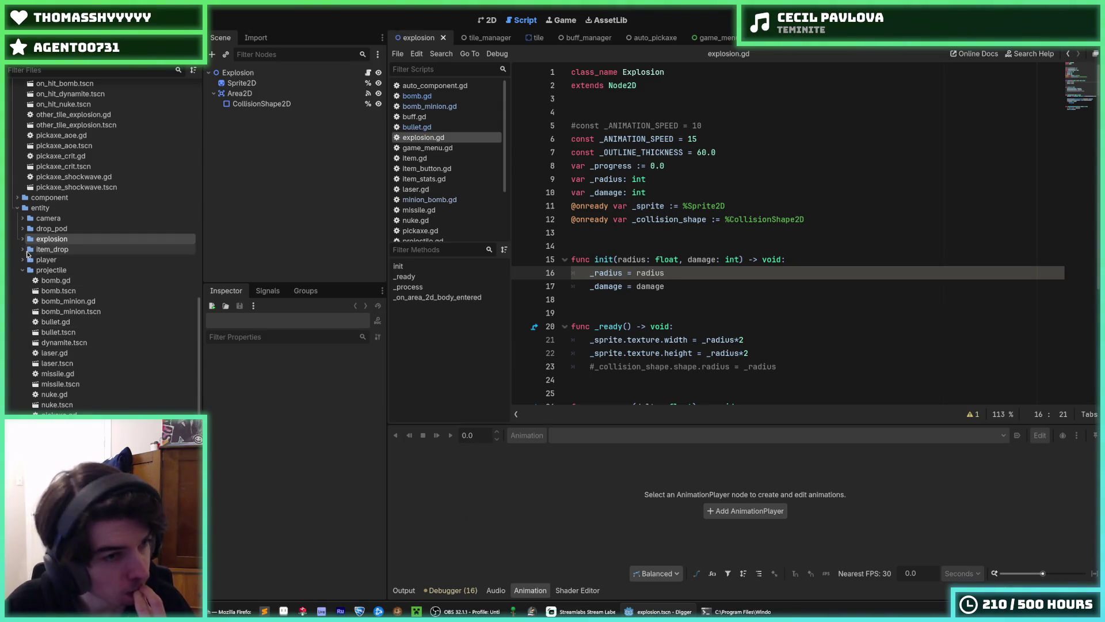
Open laser.gd from the FileSystem dock.
double_click(71, 343)
double_click(68, 333)
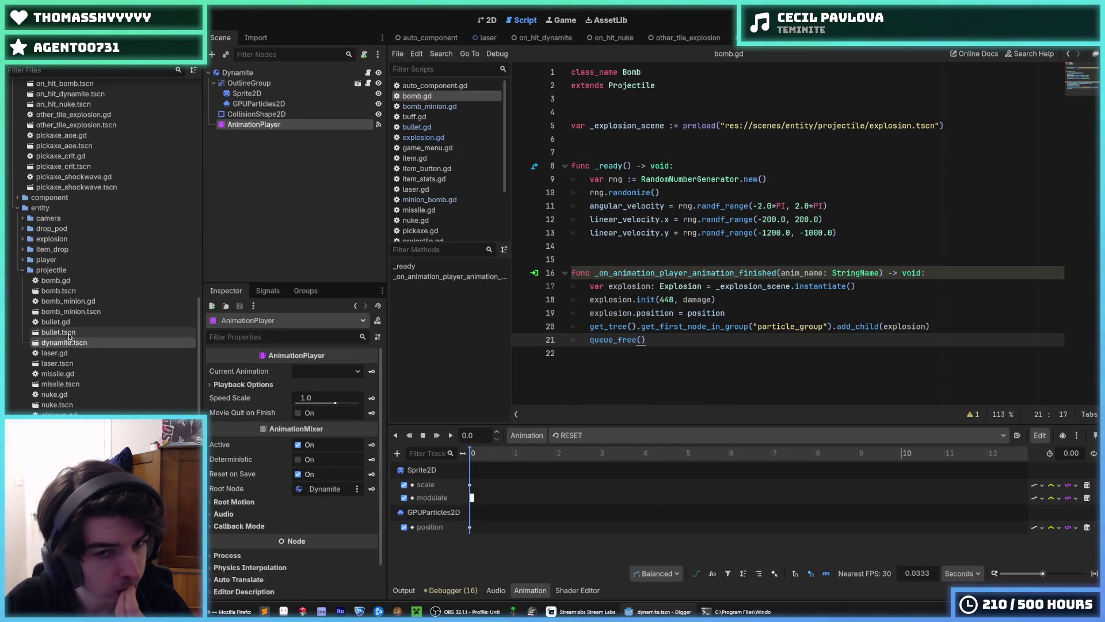
click(72, 343)
double_click(72, 343)
double_click(64, 353)
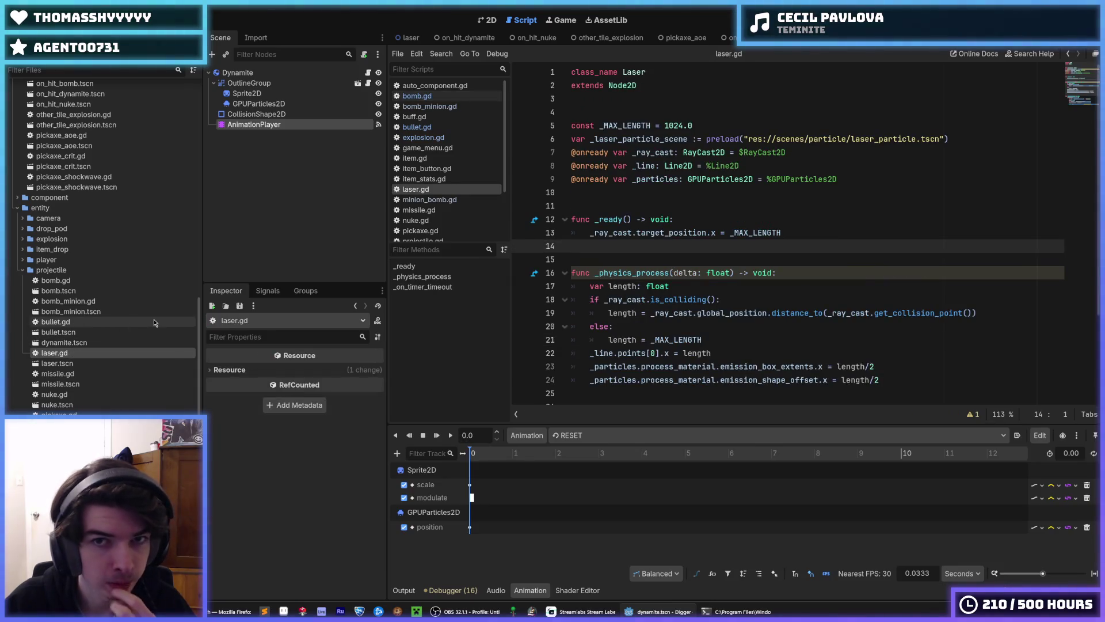
Open the laser scene and inspect the entity folder's context menu.
click(67, 363)
double_click(68, 364)
click(65, 354)
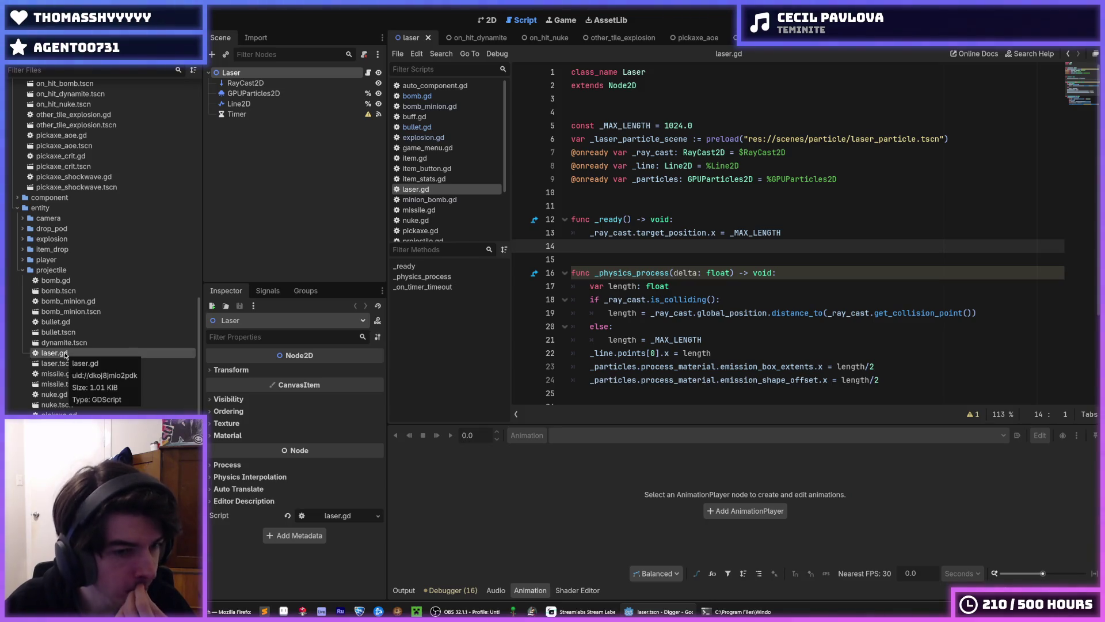
click(69, 364)
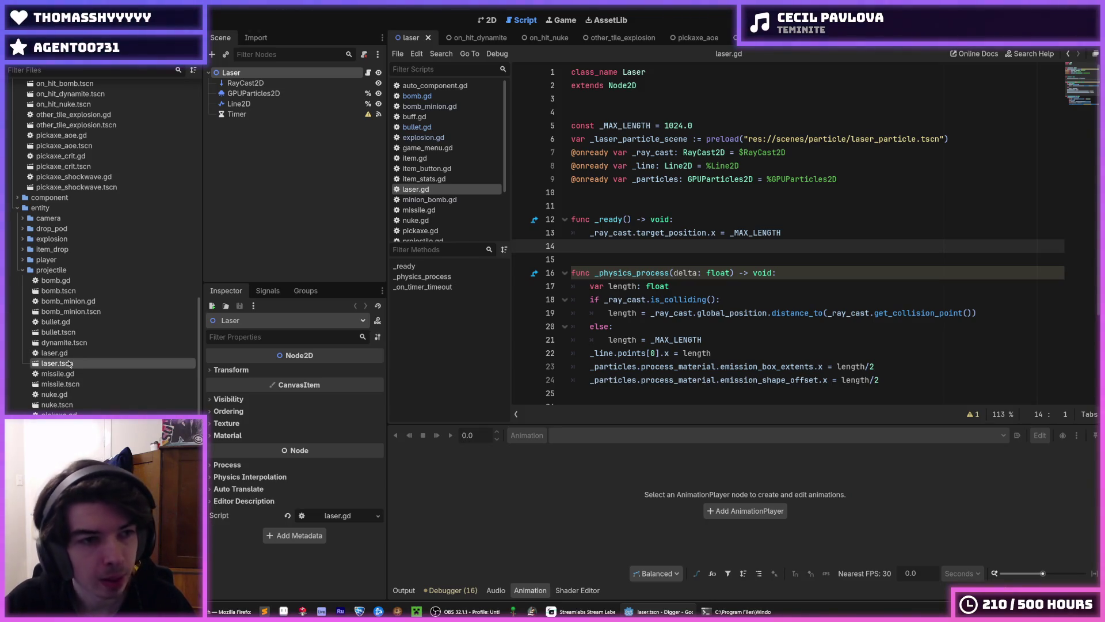
click(46, 213)
right_click(47, 214)
mouse_move(115, 220)
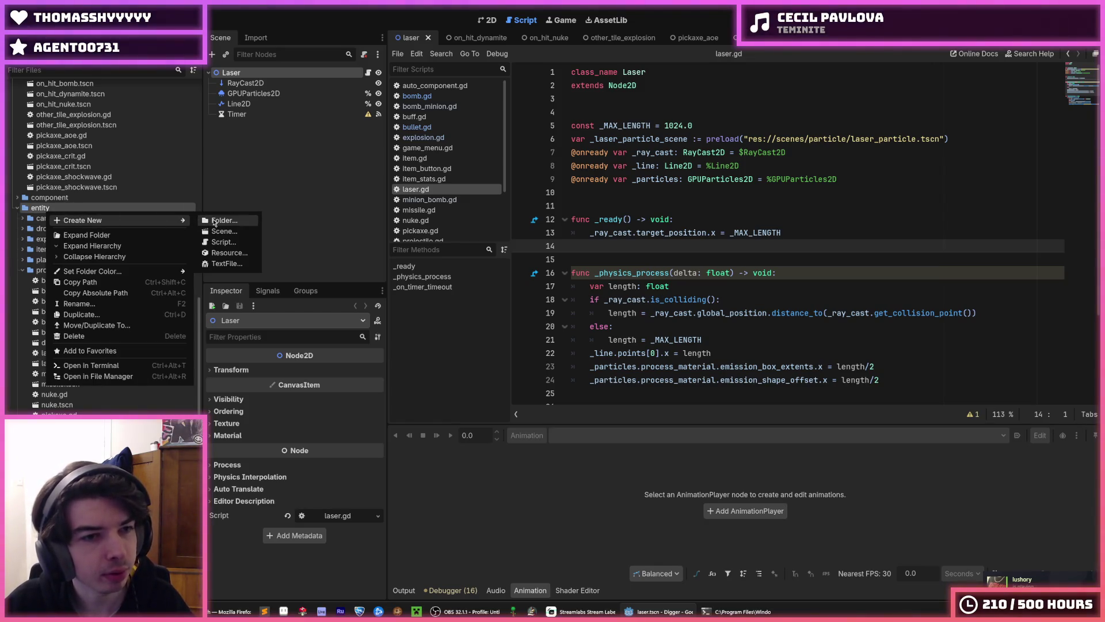
click(25, 329)
click(61, 364)
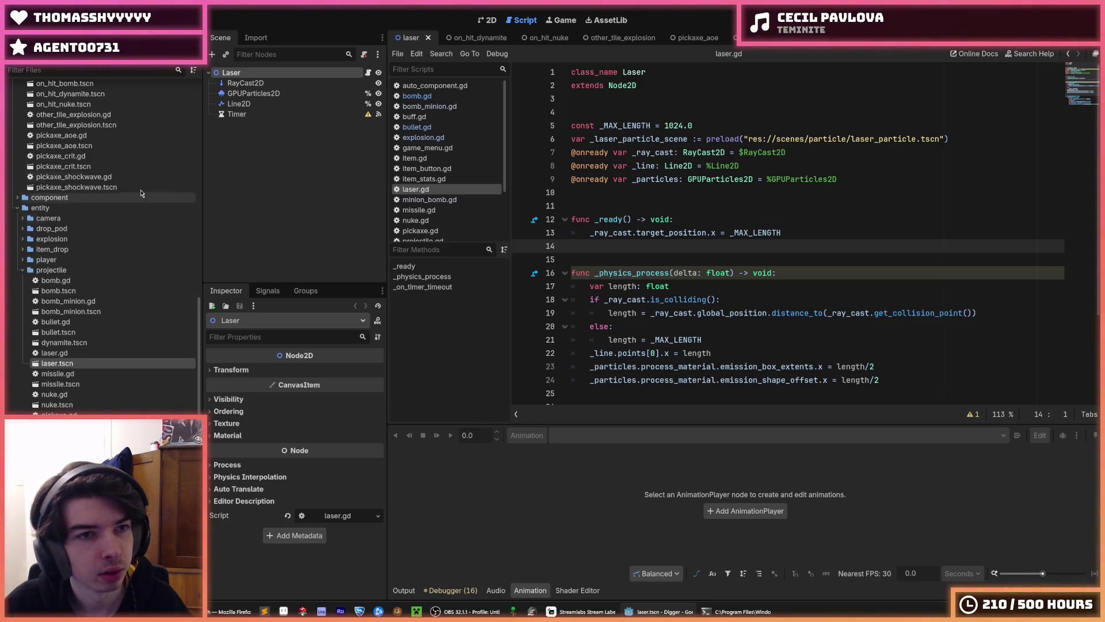
right_click(58, 208)
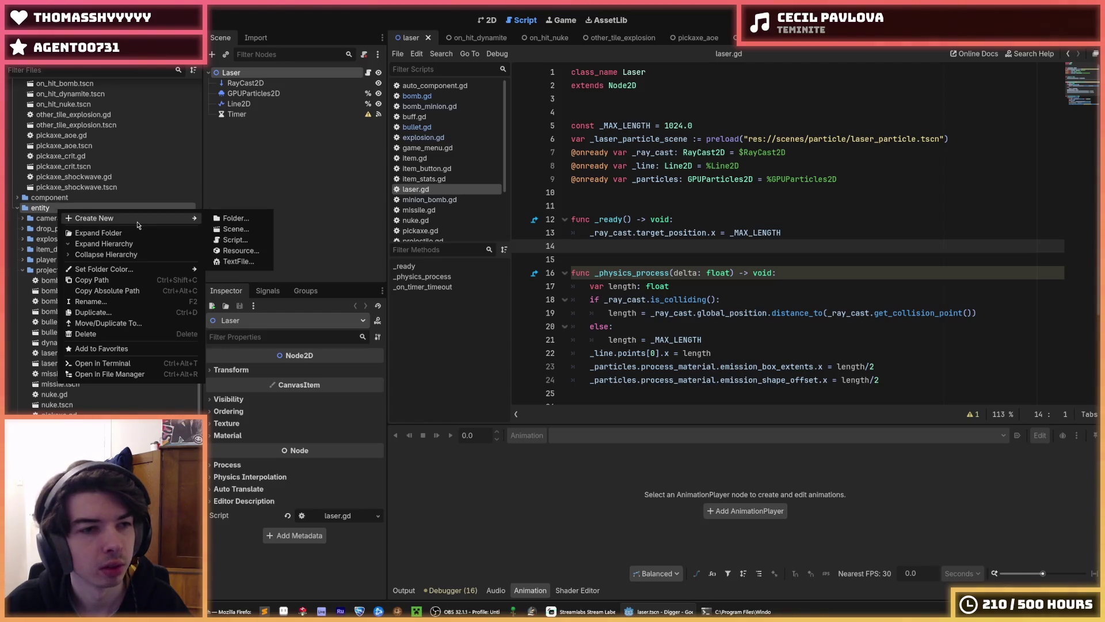
key(Escape)
Create a 'laser' folder inside entity and move laser.gd and laser.tscn into it.
right_click(82, 213)
mouse_move(145, 213)
click(243, 220)
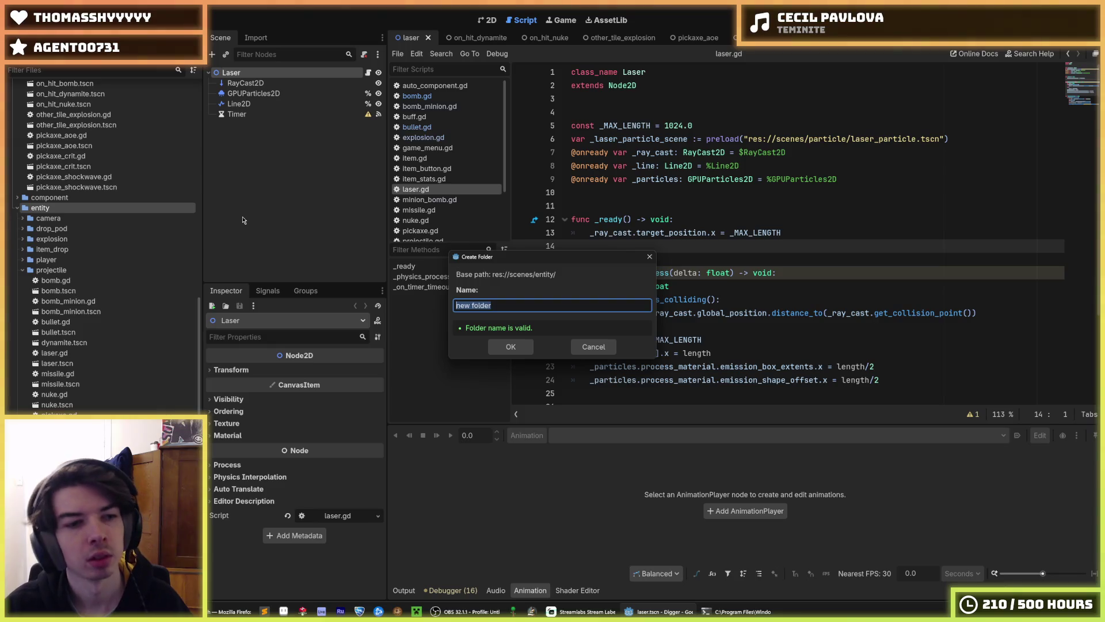
key(Return)
click(54, 353)
shift+click(57, 363)
mouse_move(57, 374)
mouse_down()
mouse_move(72, 231)
mouse_move(55, 260)
mouse_up()
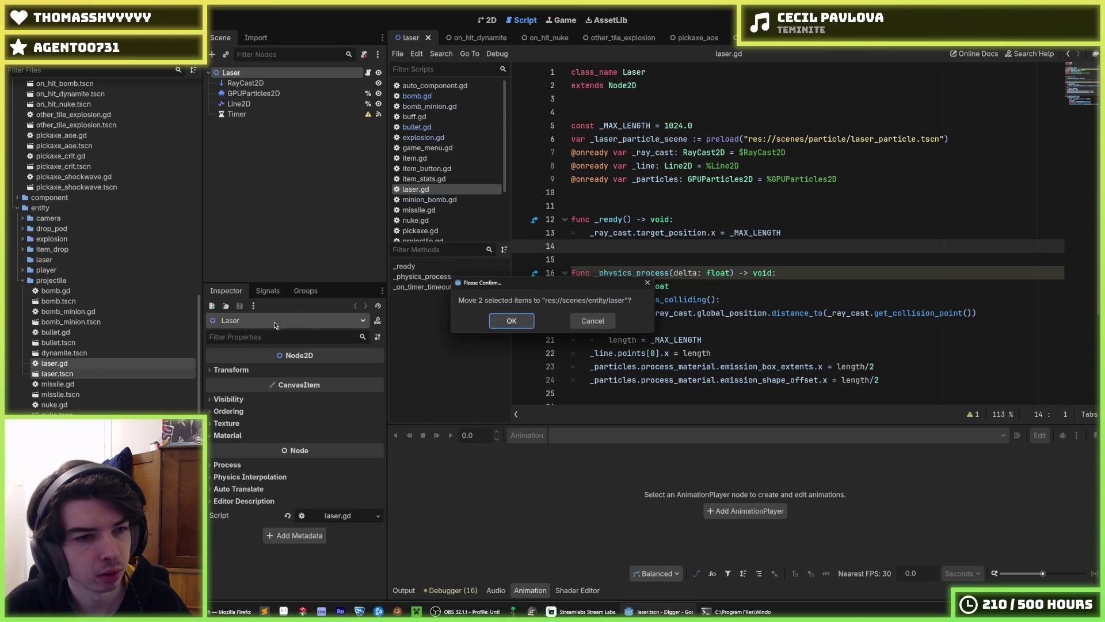
click(502, 326)
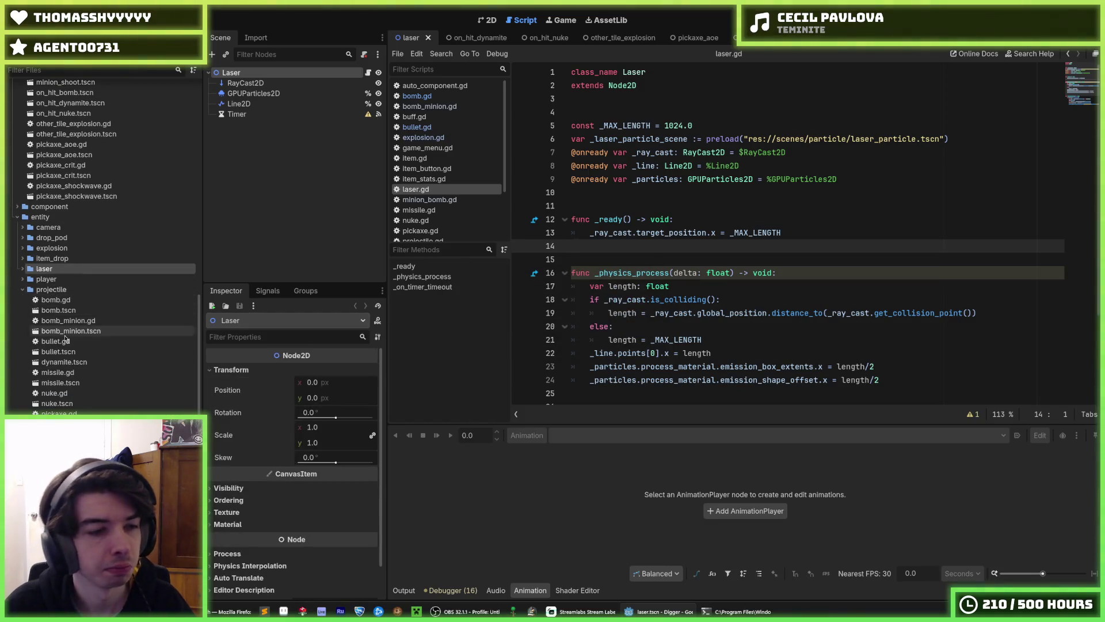
Open missile.gd and select the outdated folder part of its explosion preload path.
double_click(79, 383)
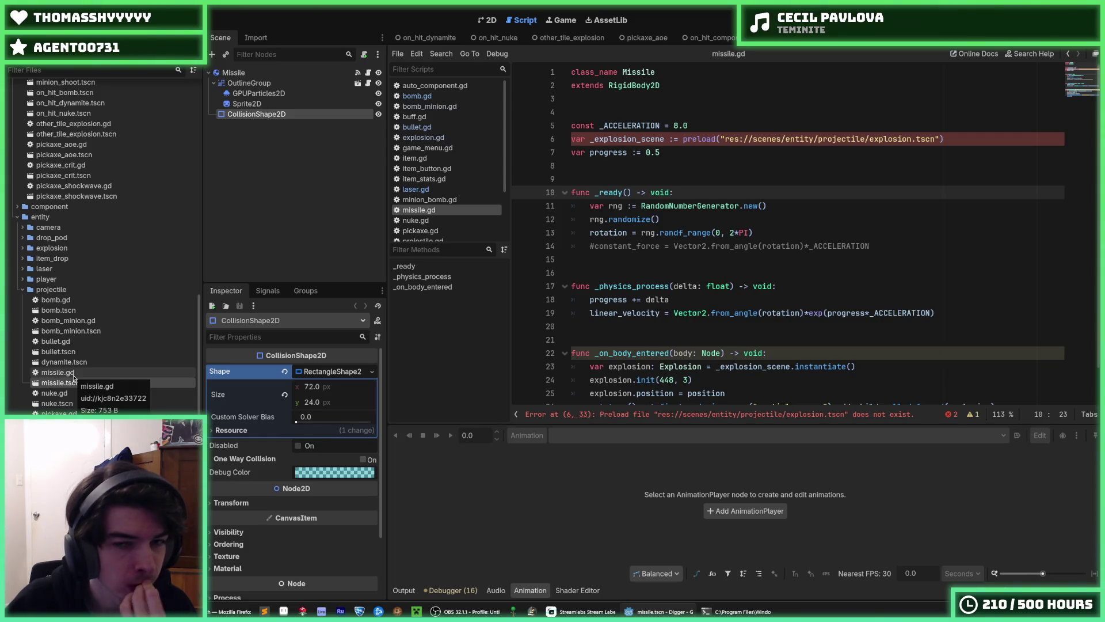
click(64, 372)
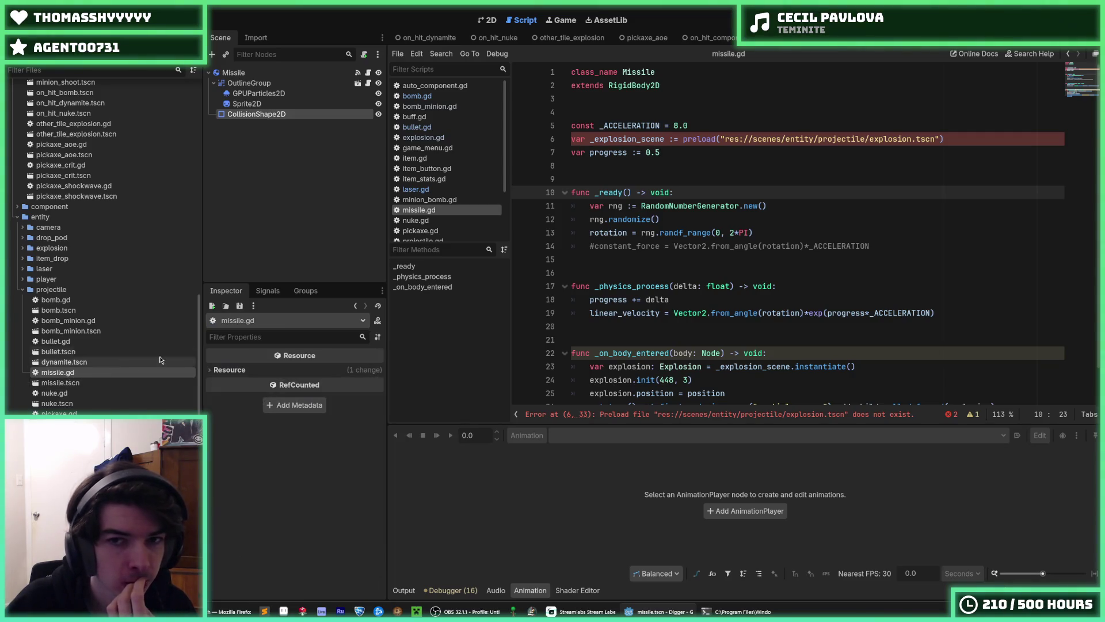
drag(911, 140, 816, 138)
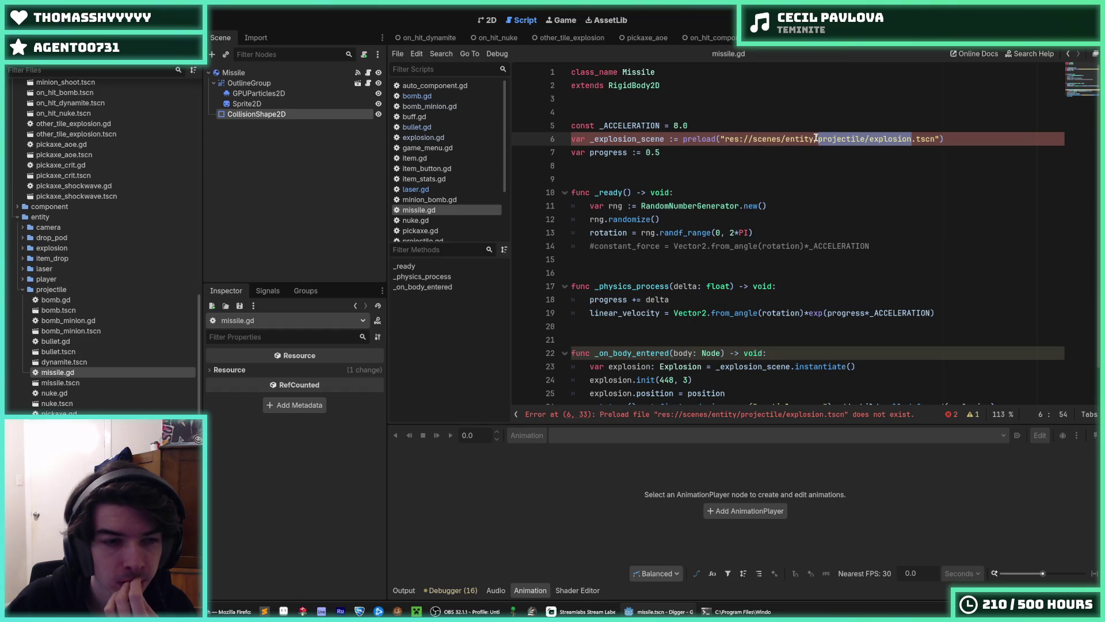
Replace missile.gd's explosion preload path with explosion.tscn from the new explosion folder.
click(816, 139)
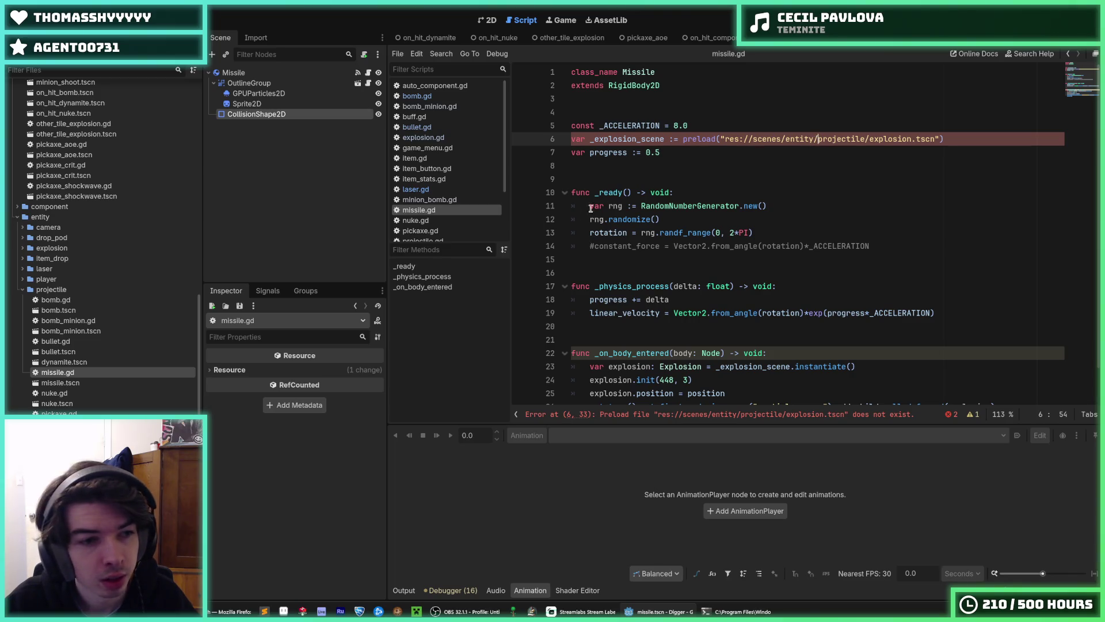
click(22, 248)
click(49, 260)
click(70, 269)
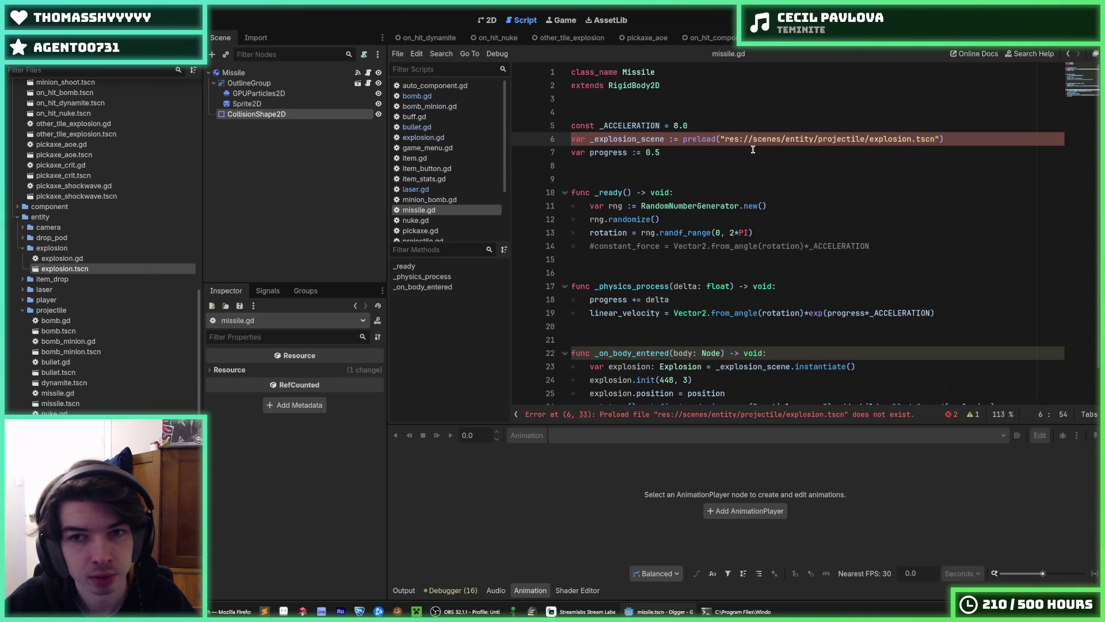
drag(719, 139, 941, 139)
key(BackSpace)
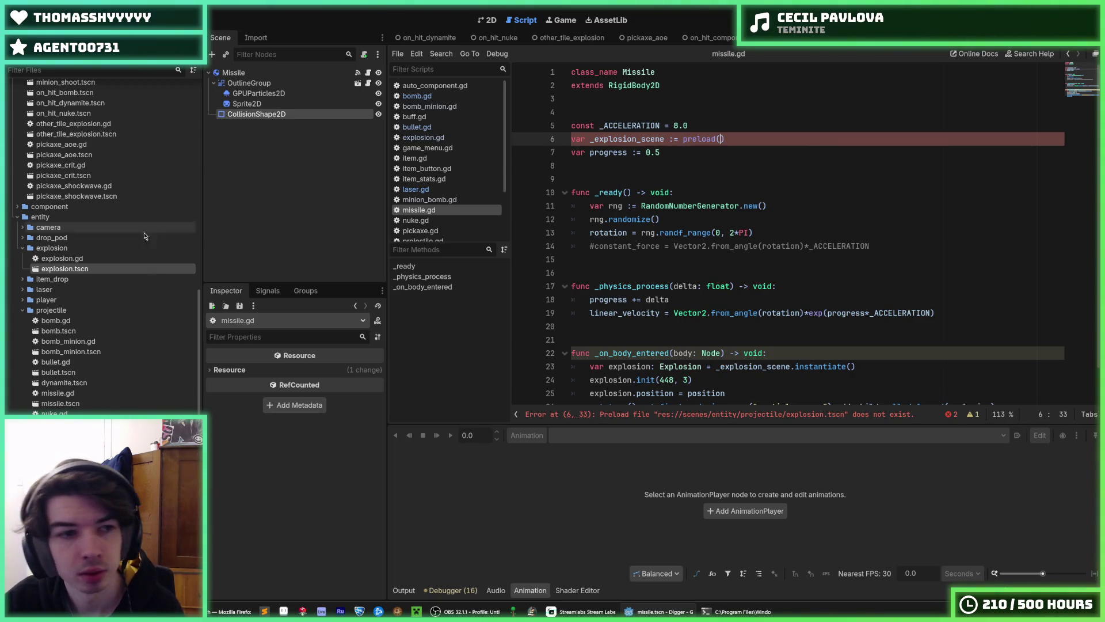
drag(79, 268, 720, 138)
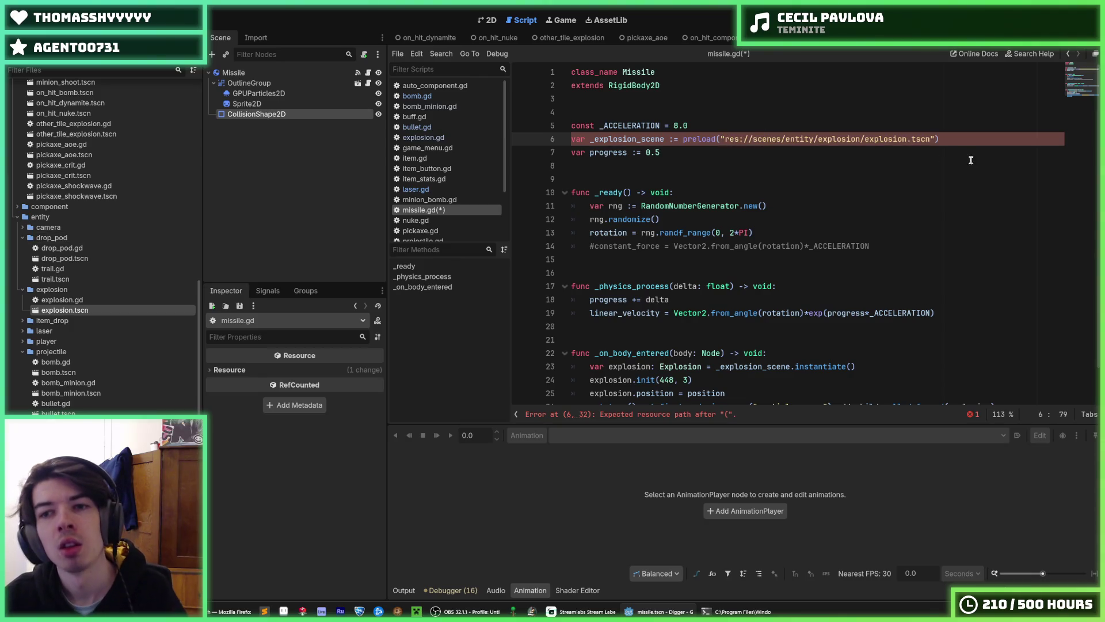
click(961, 153)
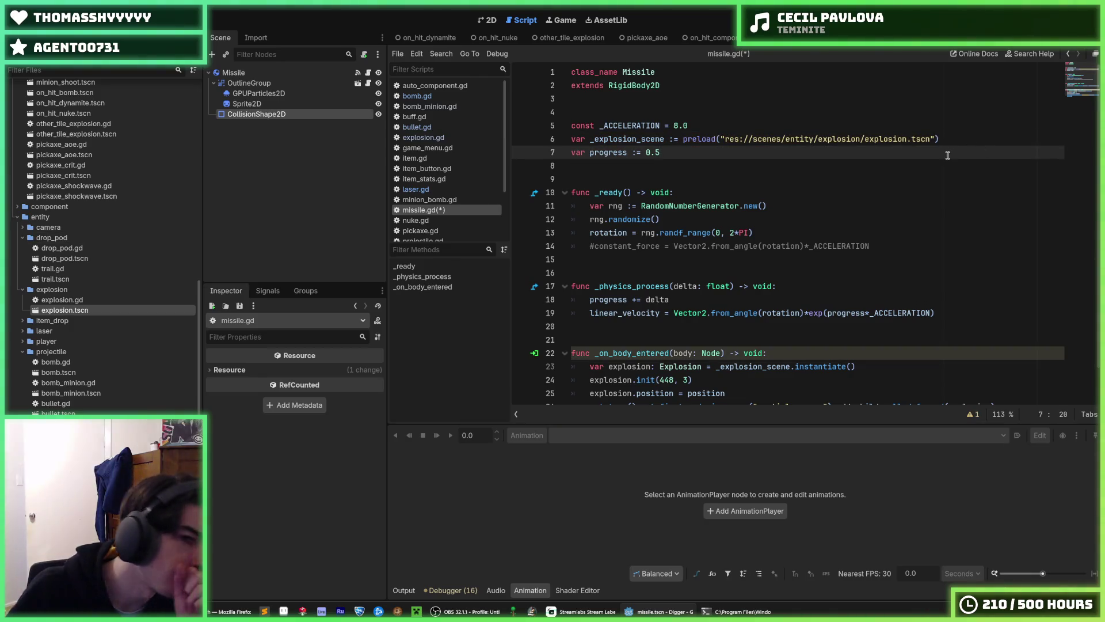
click(936, 139)
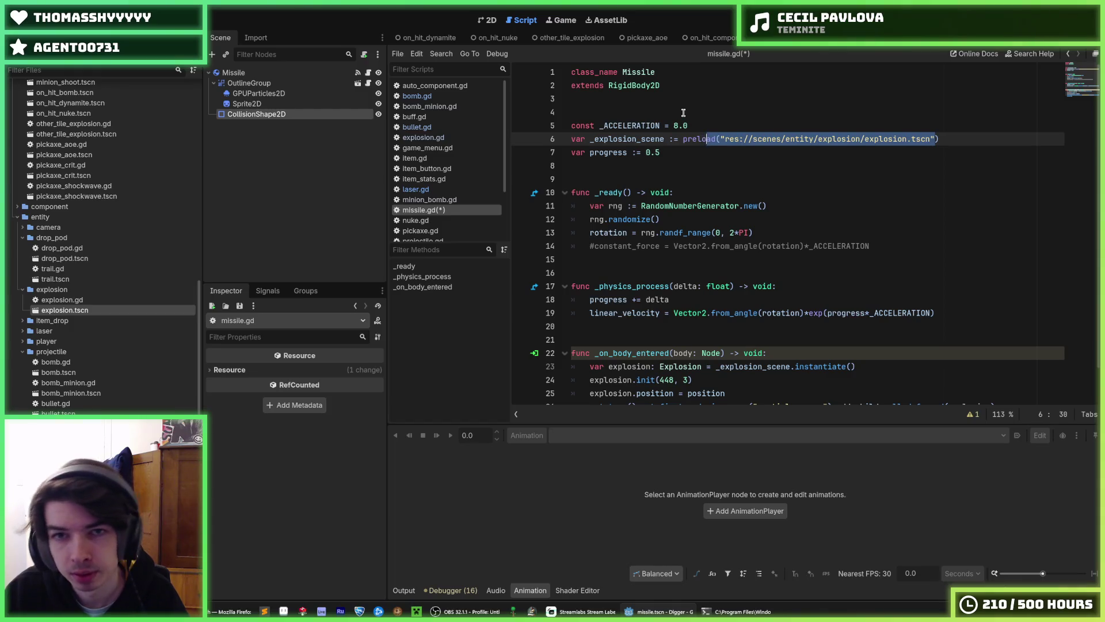
Make missile.gd extend Projectile, change explosion.init(448, 3) to init(448, damage), and save.
double_click(638, 84)
text(Pro)
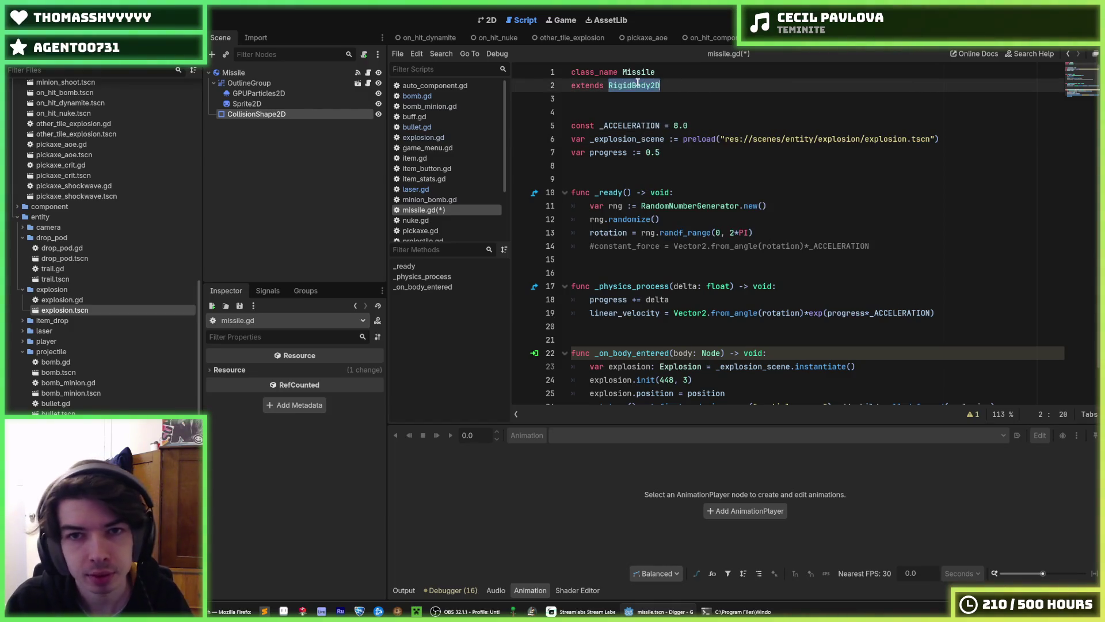
key(ctrl+s)
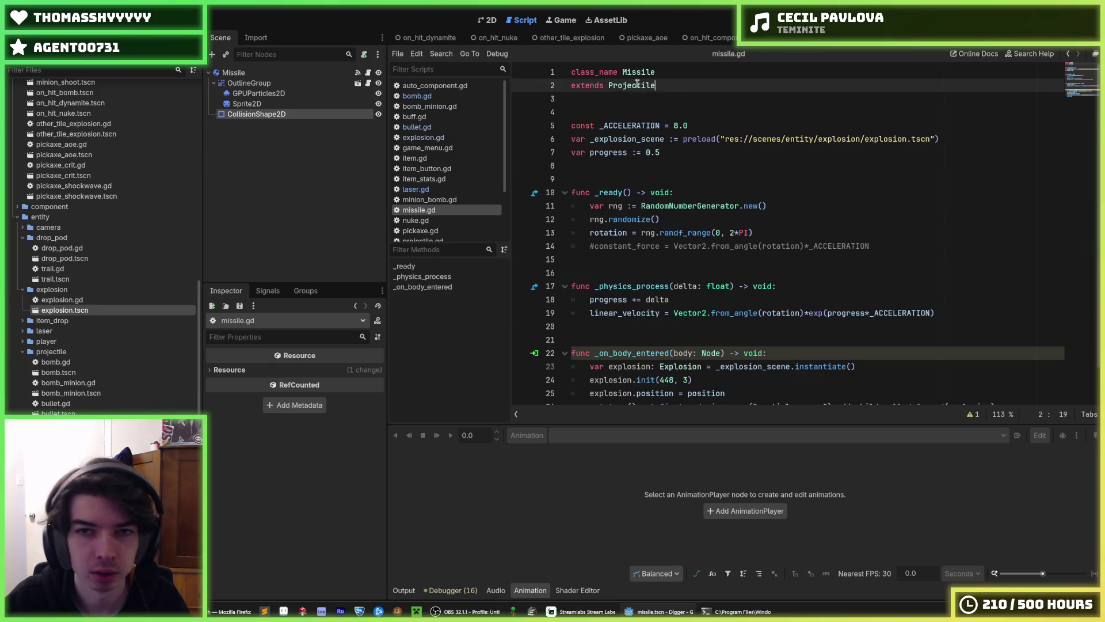
click(724, 116)
scroll(726, 136, down, 1)
click(790, 182)
click(685, 343)
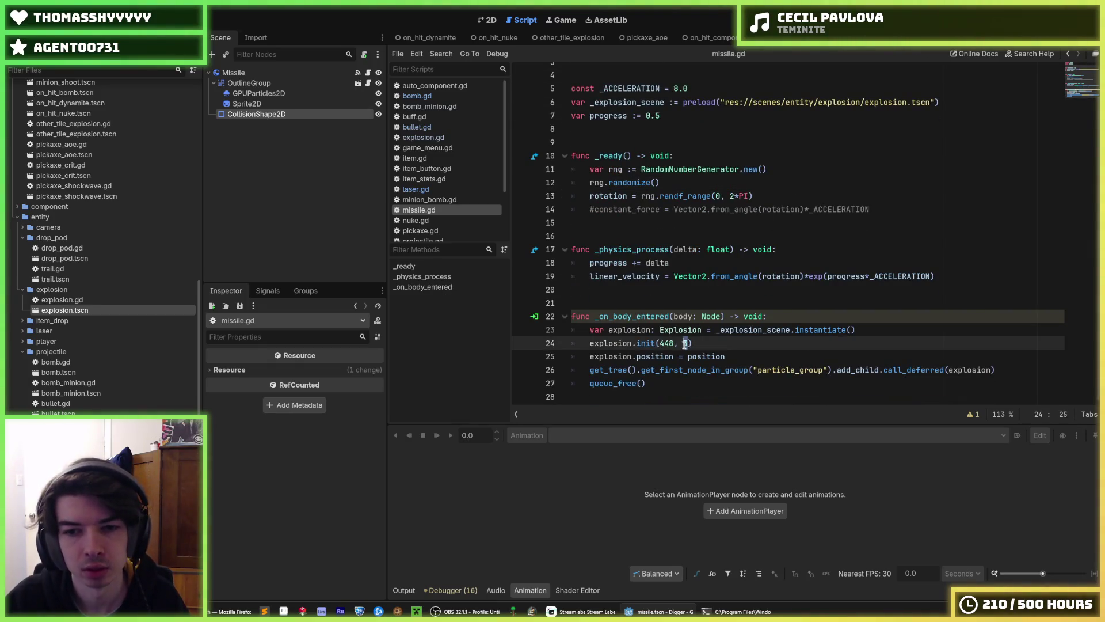
text(damage)
key(ctrl+s)
click(797, 209)
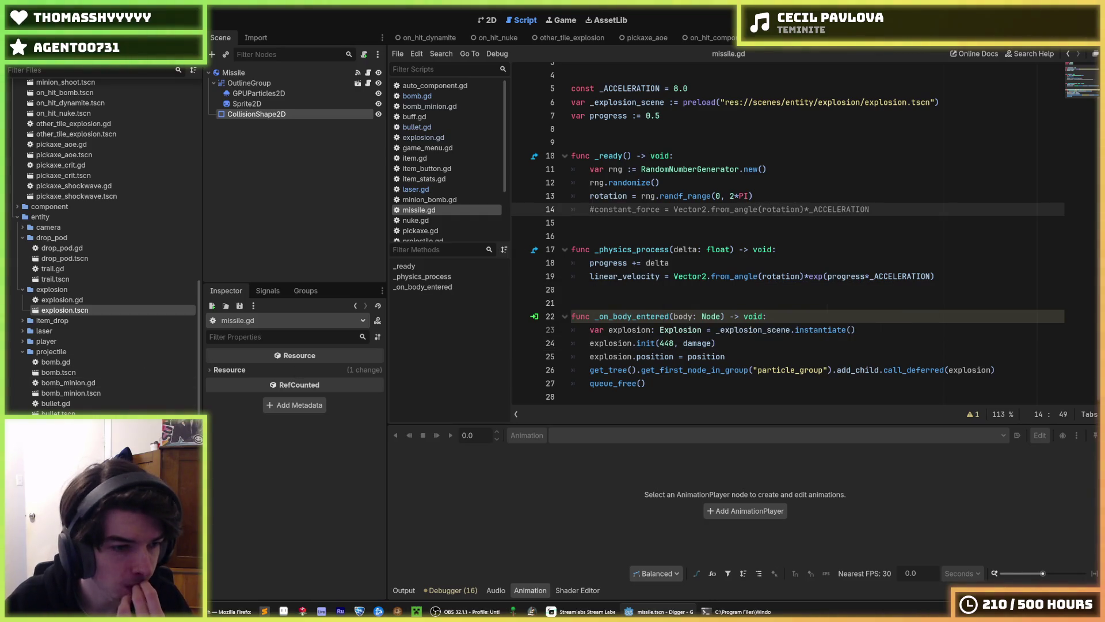
click(416, 220)
double_click(631, 88)
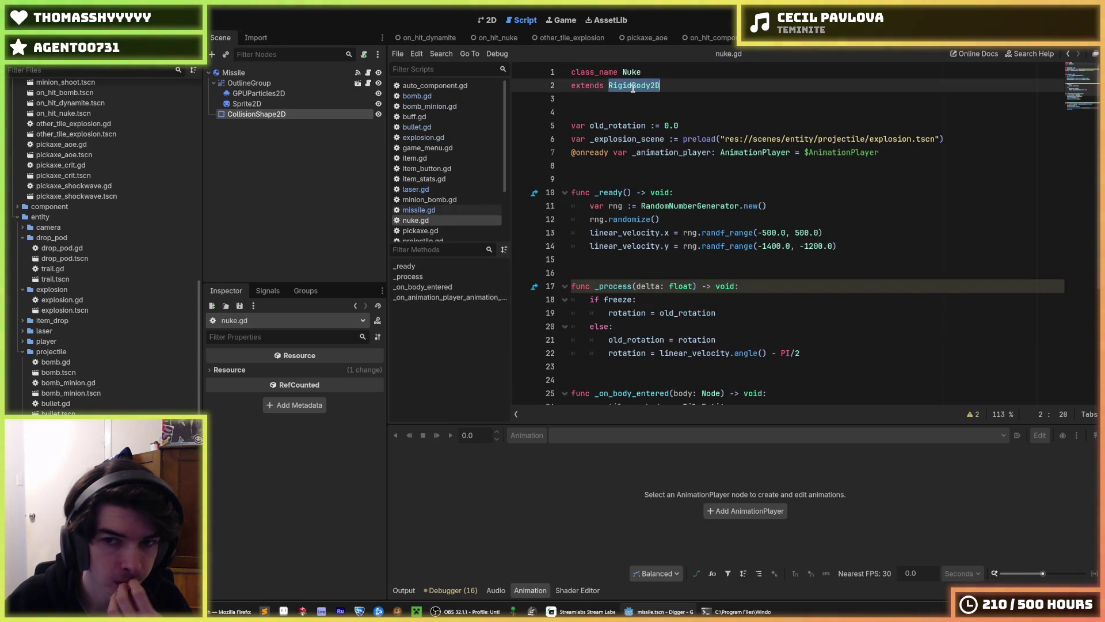
Make nuke.gd extend Projectile.
text(Projectile)
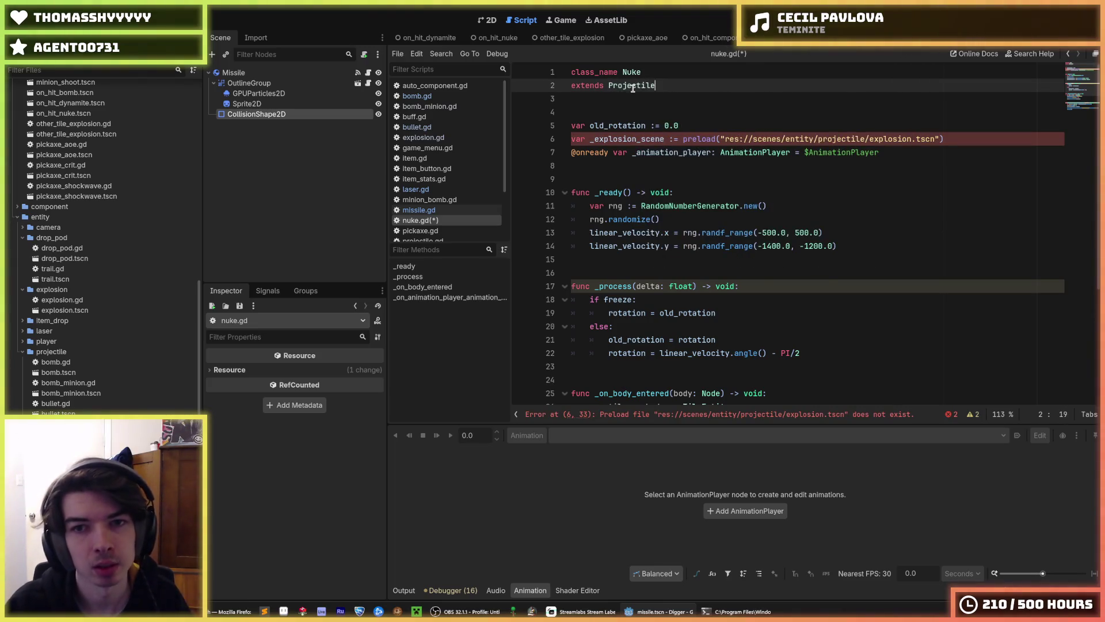
mouse_move(937, 145)
mouse_down()
mouse_move(771, 153)
mouse_move(683, 141)
mouse_up()
text(set_target_tile)
key(ctrl+z)
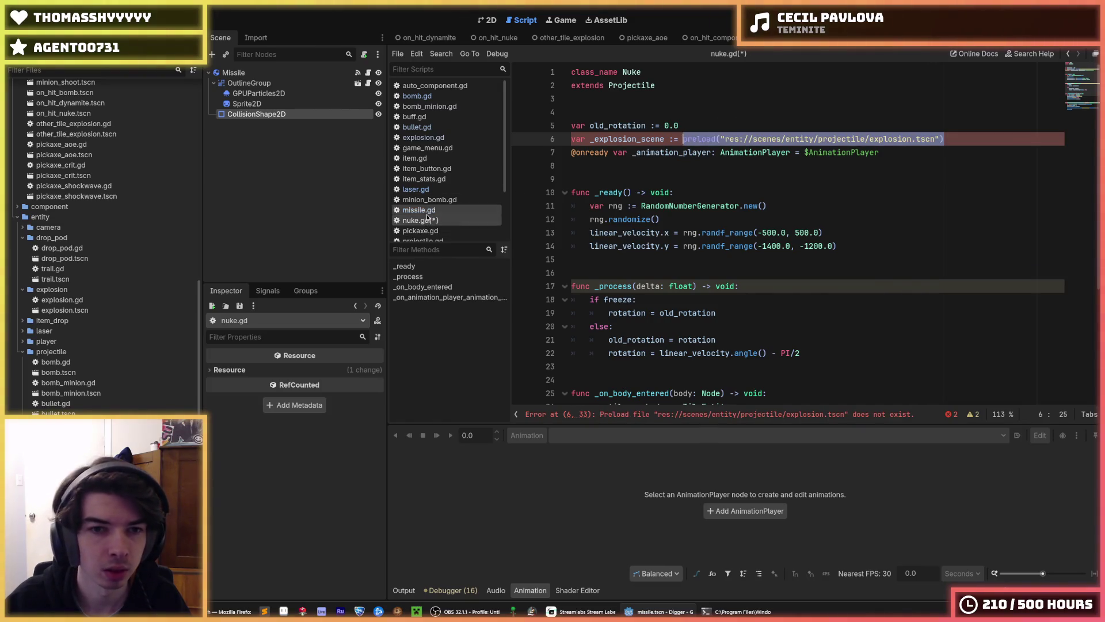
Copy the corrected explosion preload from the missile script into nuke.gd's preload line.
click(419, 210)
click(954, 111)
drag(955, 111, 683, 113)
key(ctrl+c)
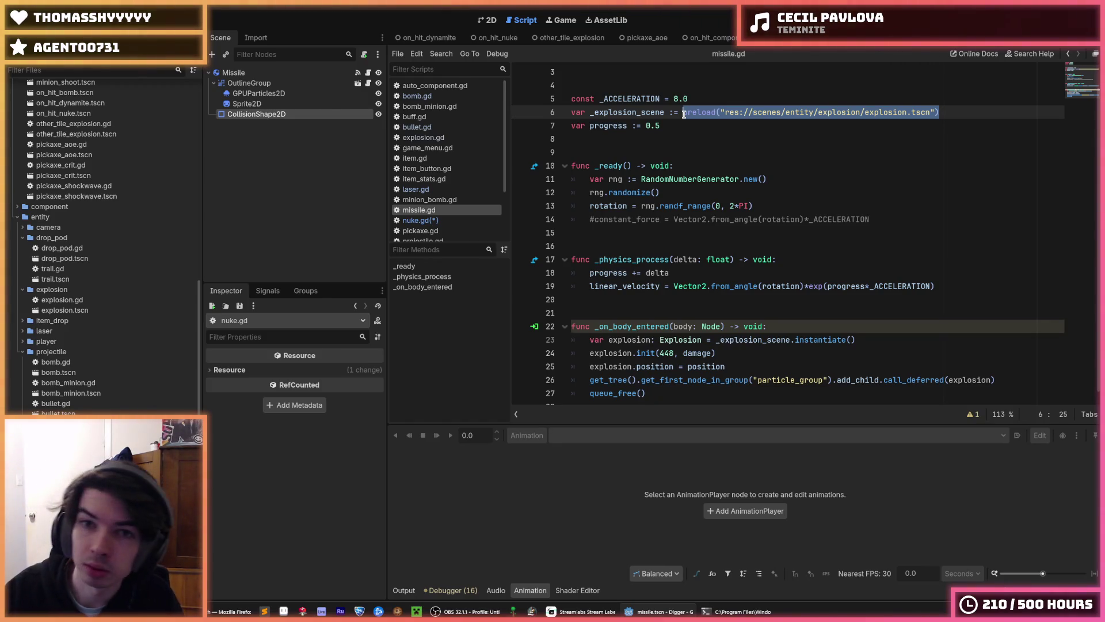
click(439, 220)
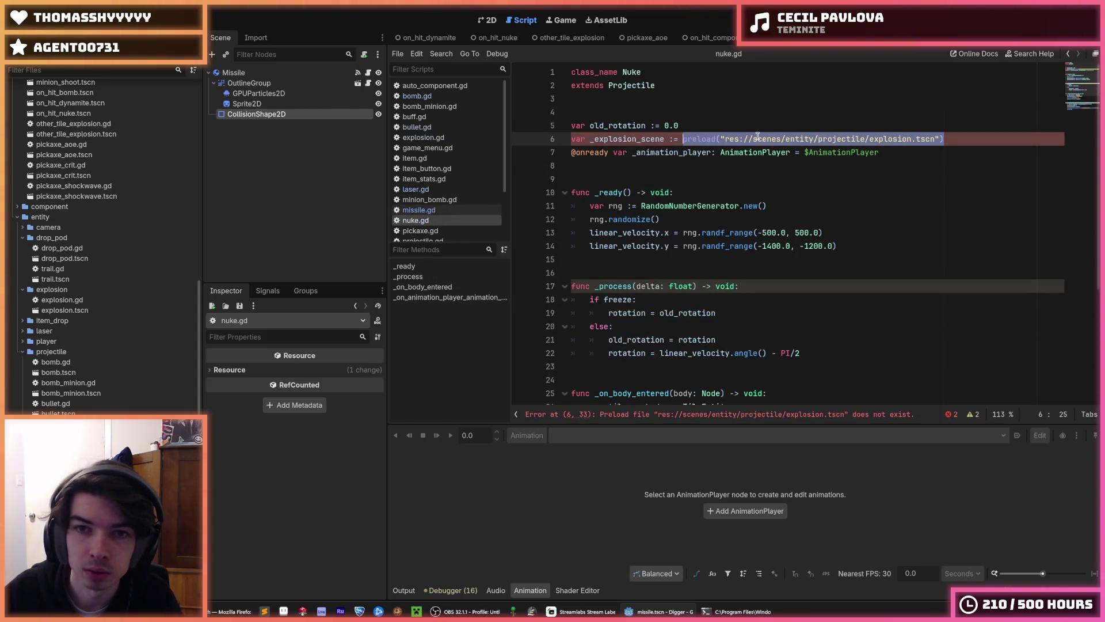
click(937, 139)
mouse_move(961, 141)
mouse_down()
mouse_move(714, 153)
mouse_move(723, 138)
mouse_up()
key(ctrl+v)
Paste the new explosion path over the preload calls in bomb.gd and bomb_minion.gd.
double_click(56, 361)
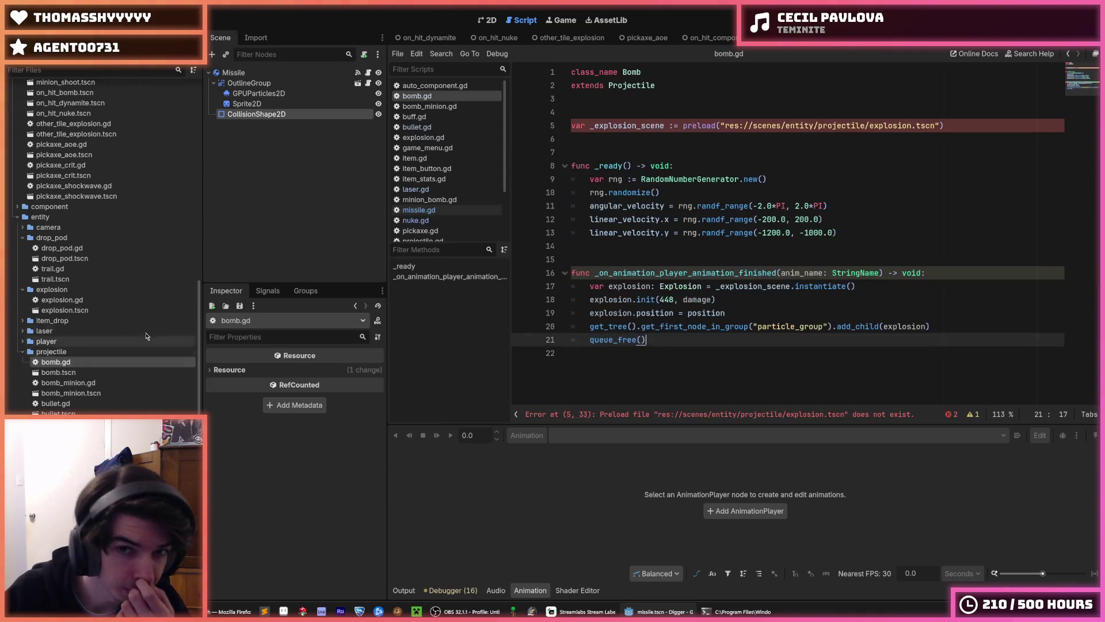
click(684, 128)
drag(684, 128, 944, 126)
key(ctrl+v)
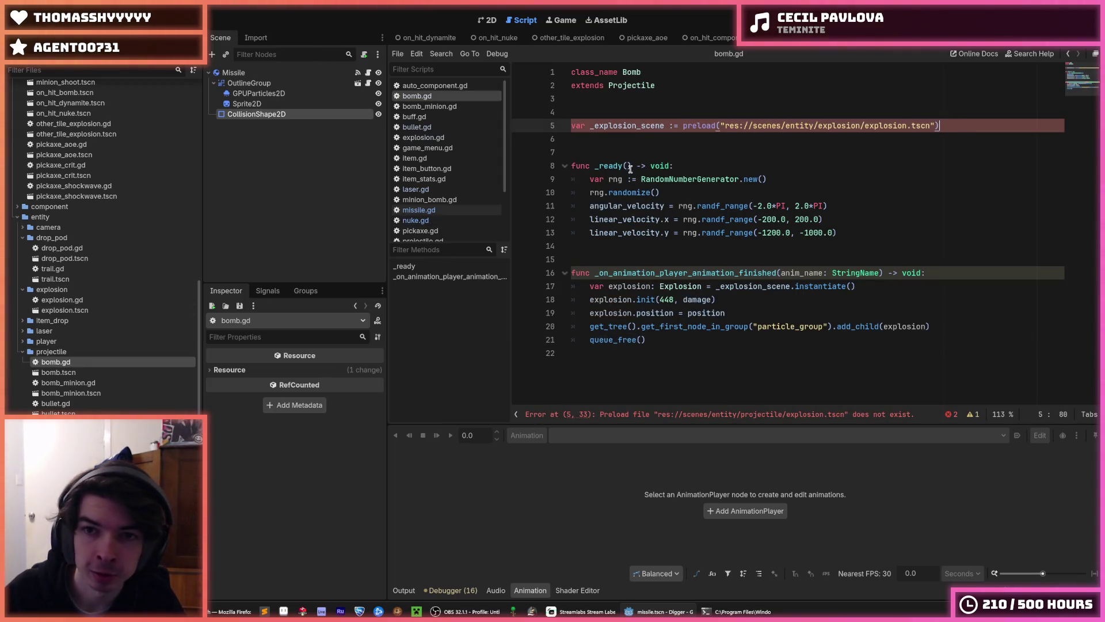
double_click(92, 383)
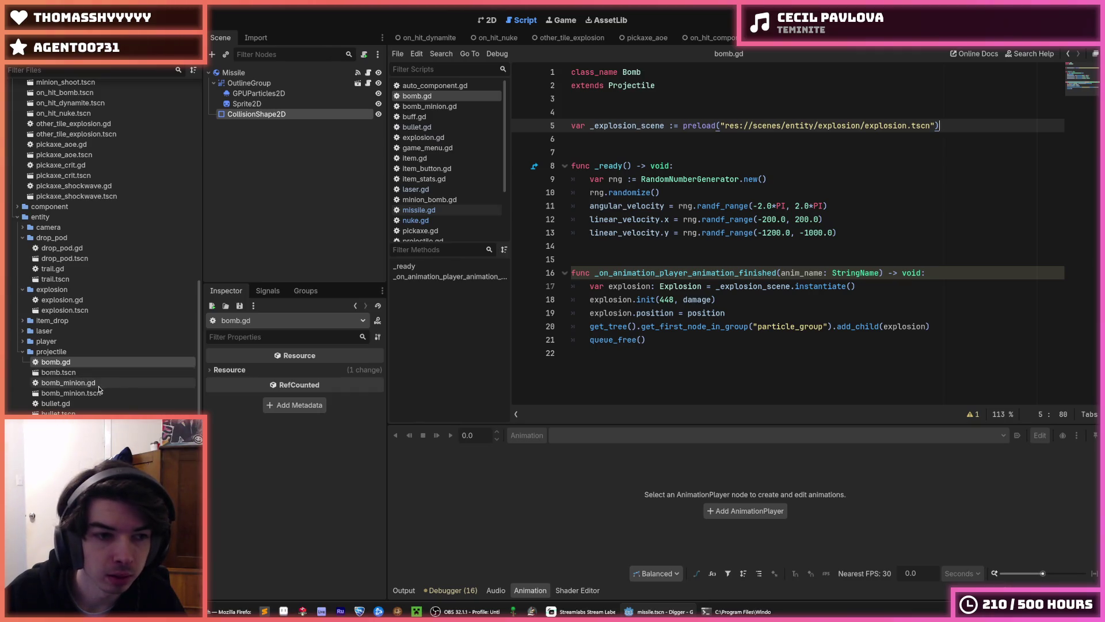
drag(944, 126, 681, 124)
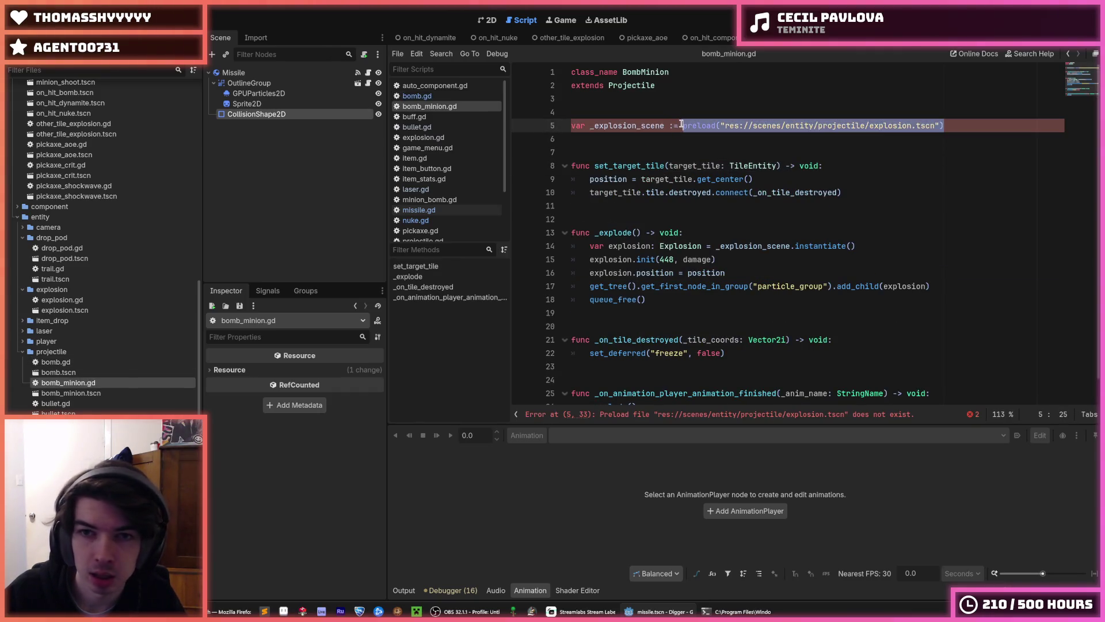
key(ctrl+v)
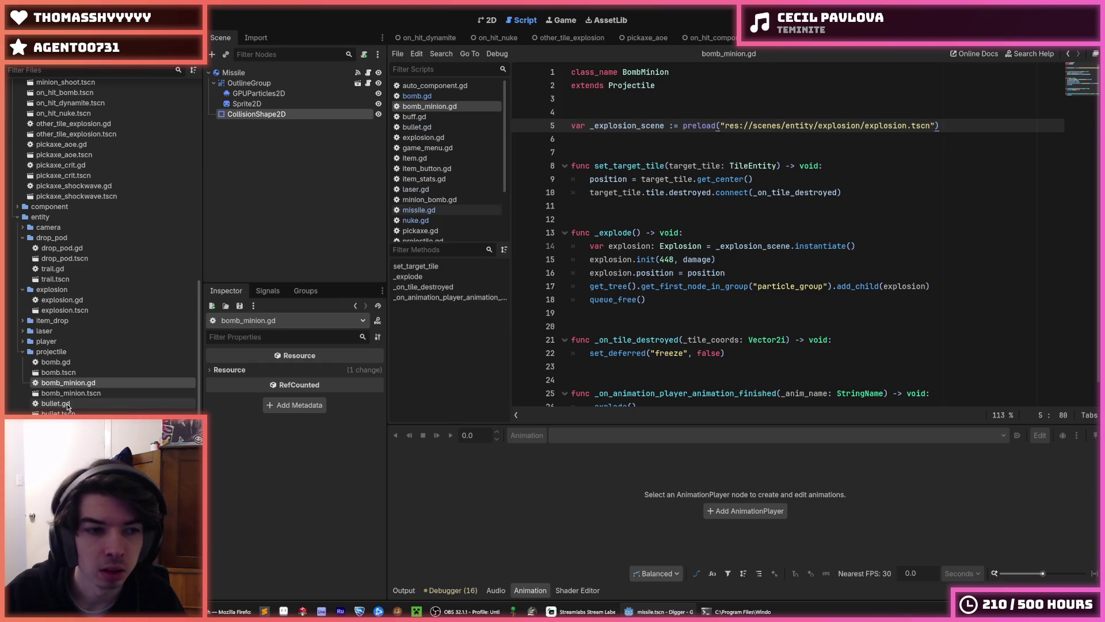
Pass damage into the nuke explosion's init and save nuke.gd.
double_click(61, 434)
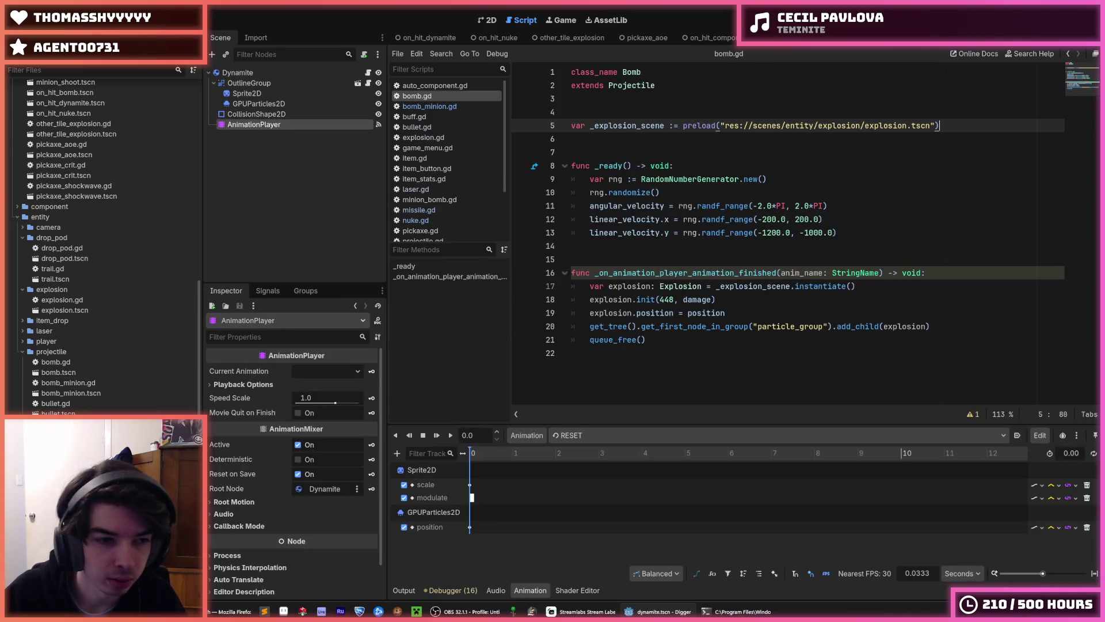
click(416, 220)
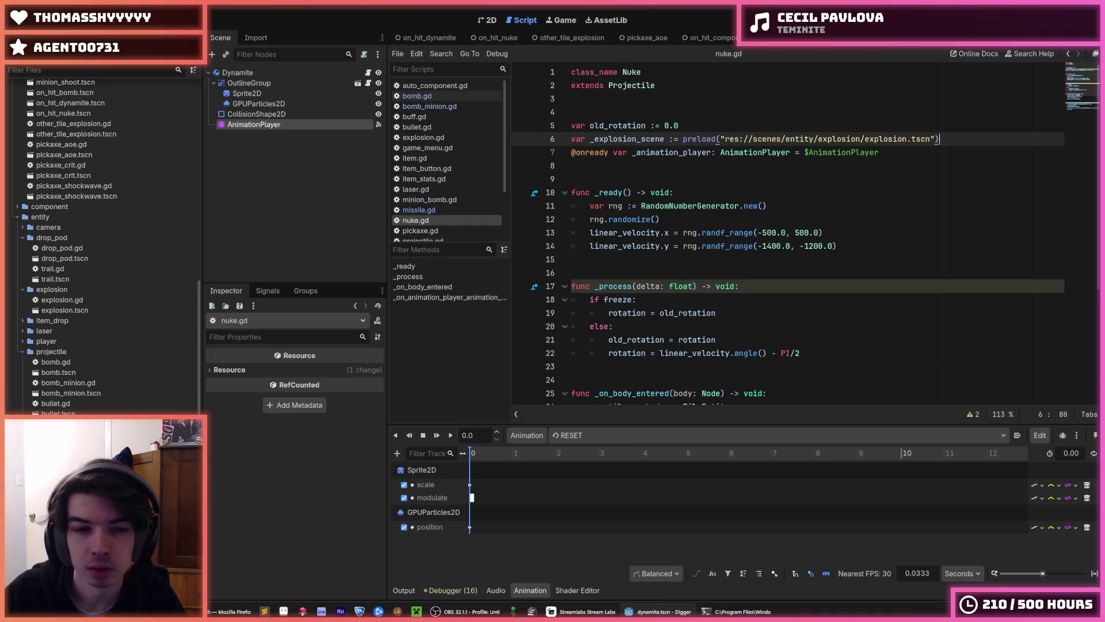
scroll(590, 342, down, 4)
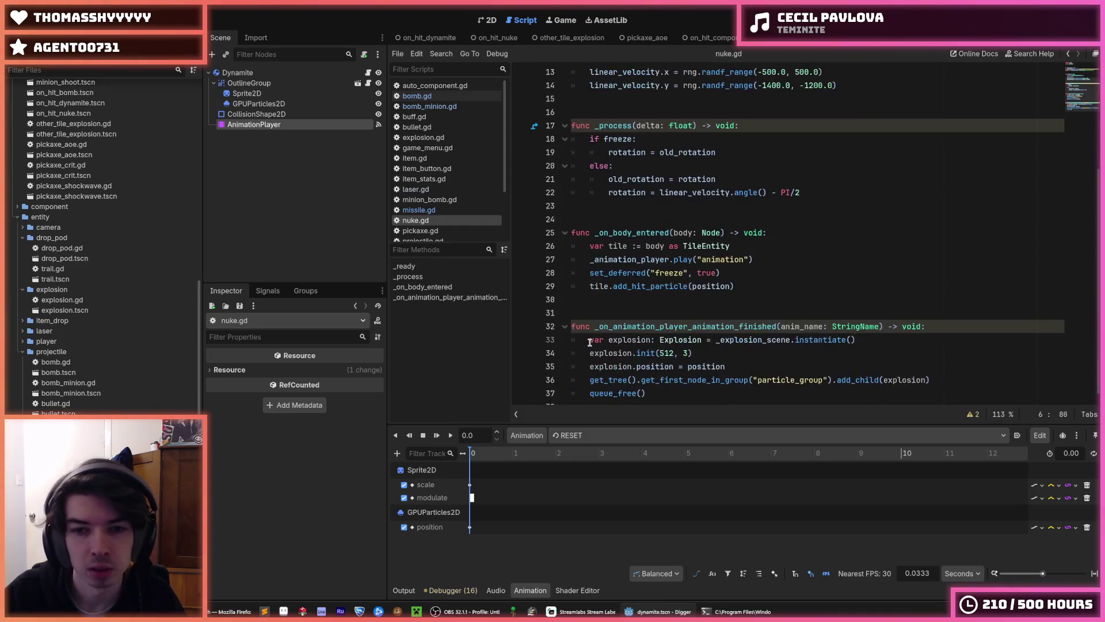
scroll(619, 337, down, 1)
click(685, 343)
text(damage)
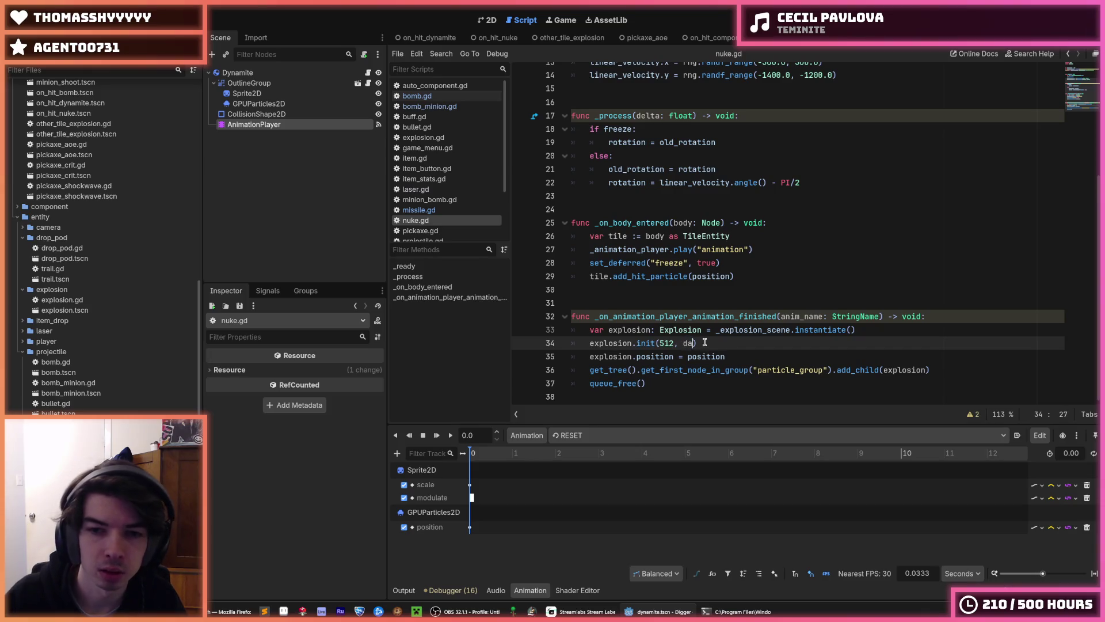
key(ctrl+s)
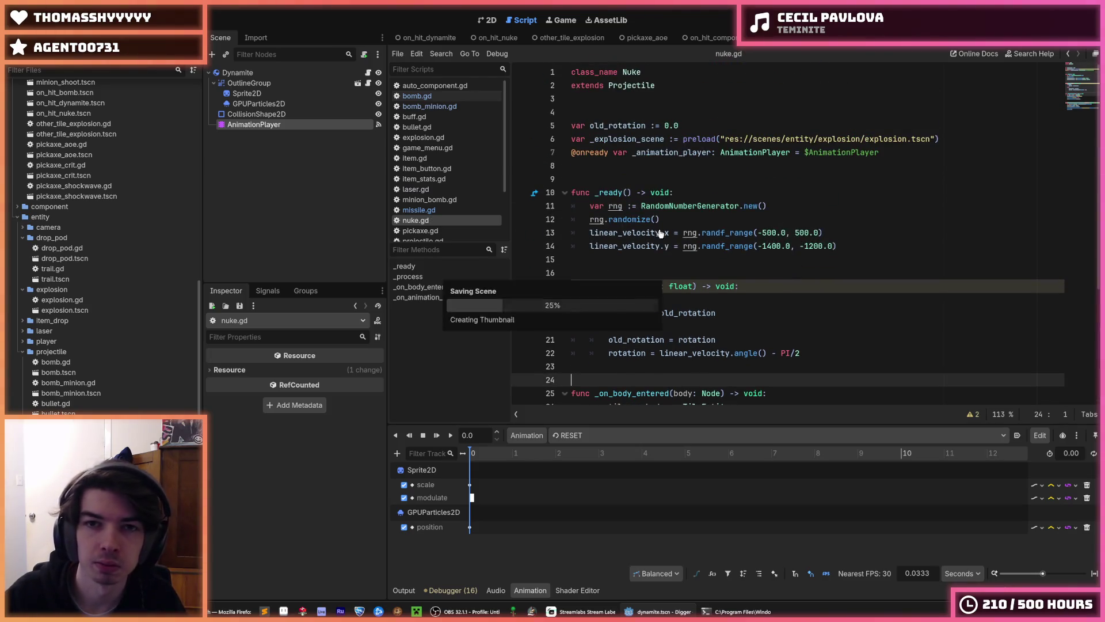
click(419, 209)
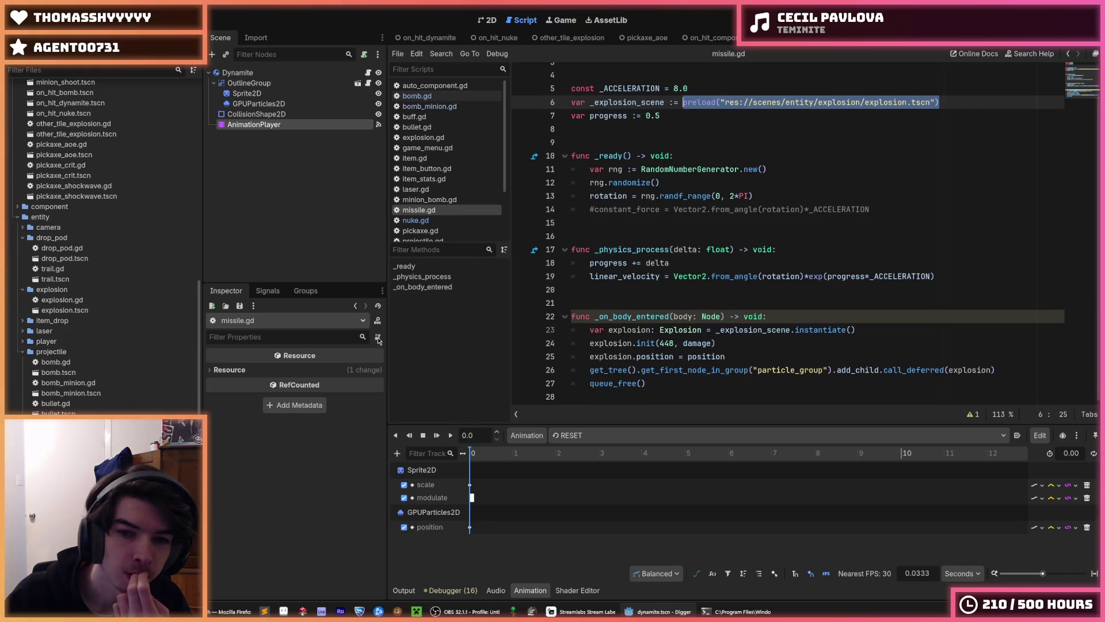
click(420, 230)
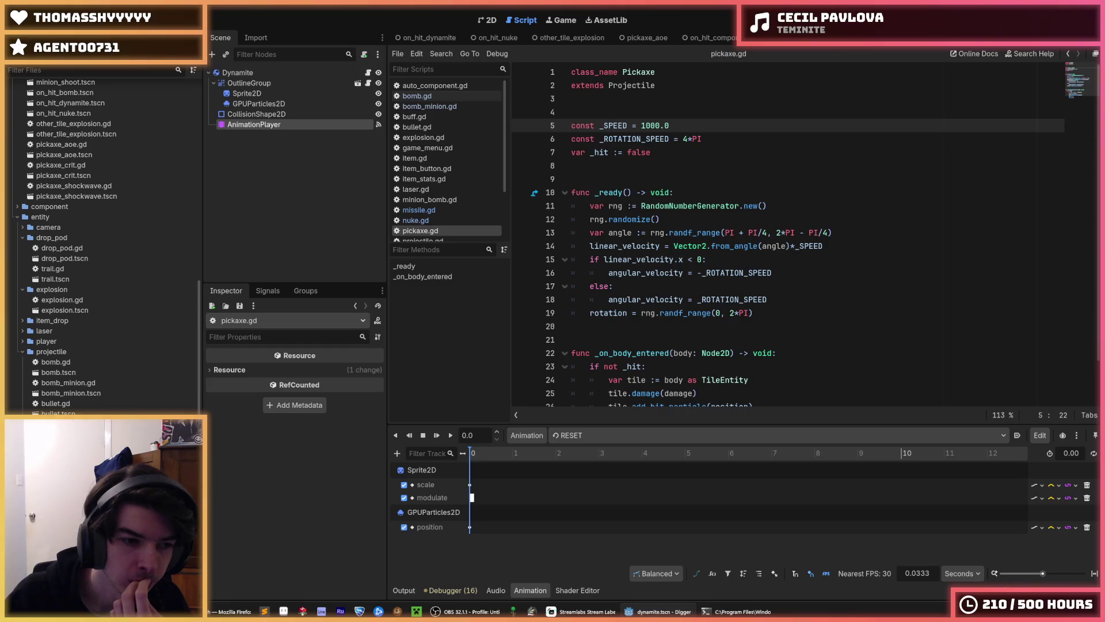
Change the sawblade's base class from RigidBody2D to Projectile.
key(alt+Left)
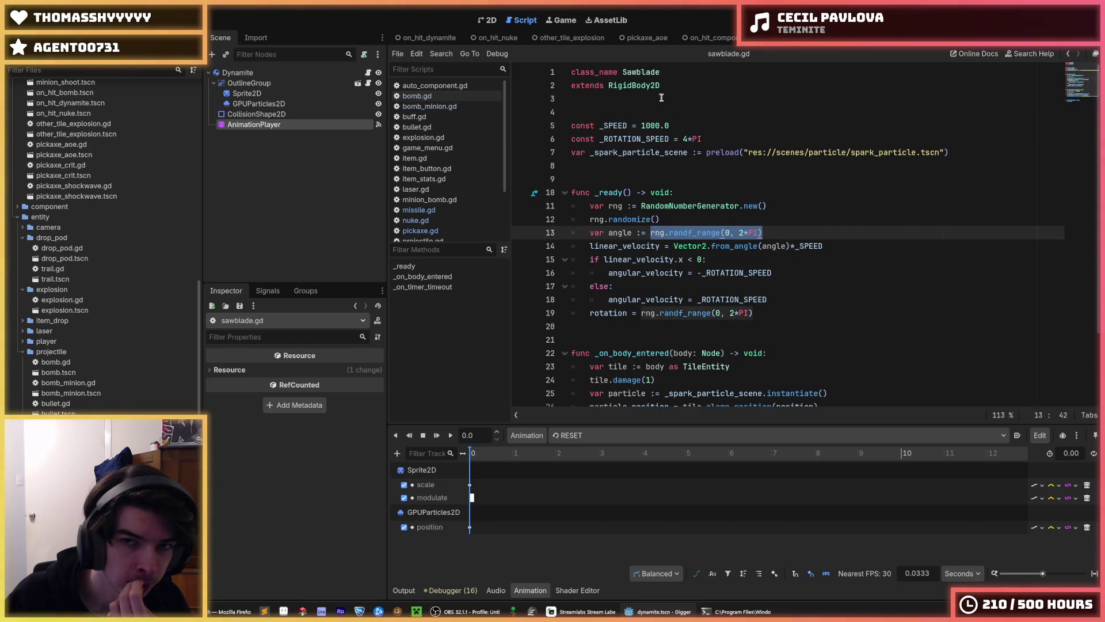
double_click(640, 86)
text(Projectile)
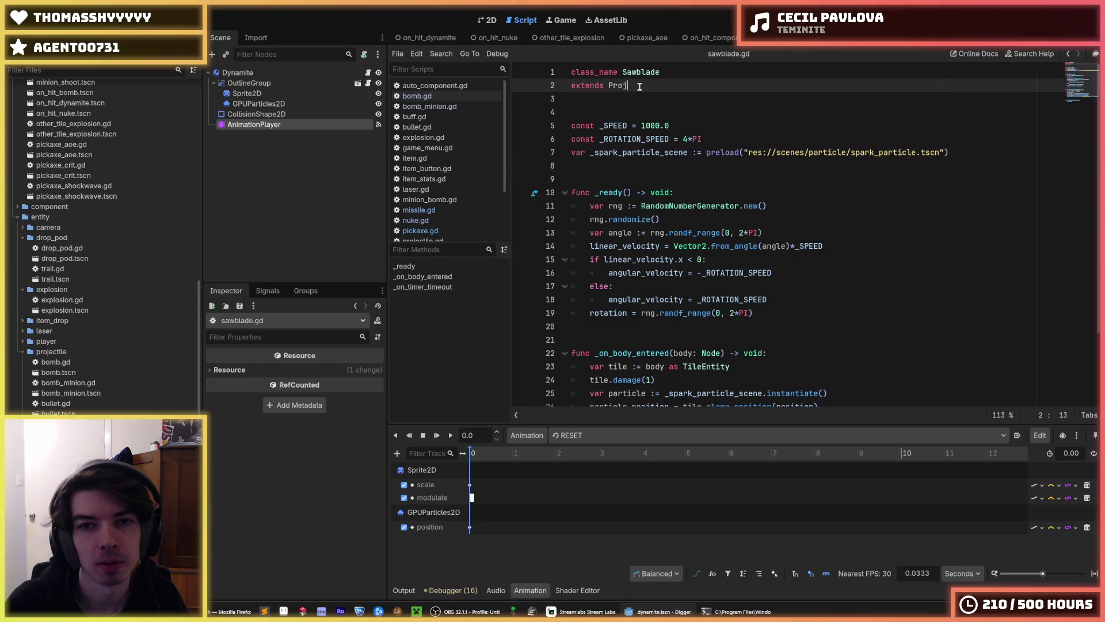
scroll(806, 241, down, 2)
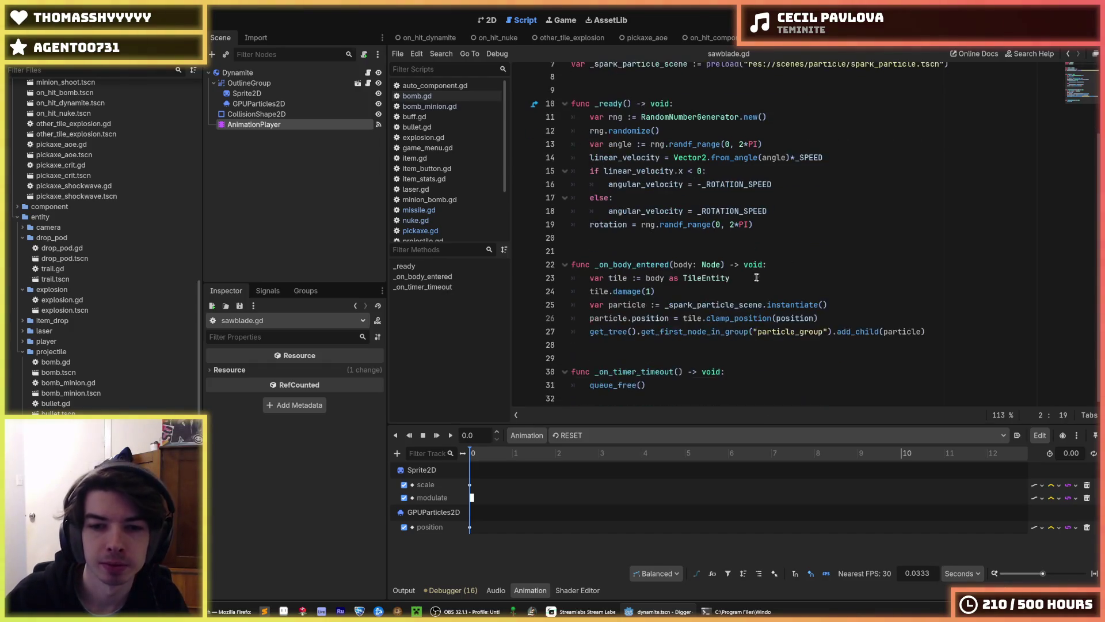
Complete tile.damage(damage) in sawblade.gd and save the script.
click(648, 292)
key(BackSpace)
text(mage)
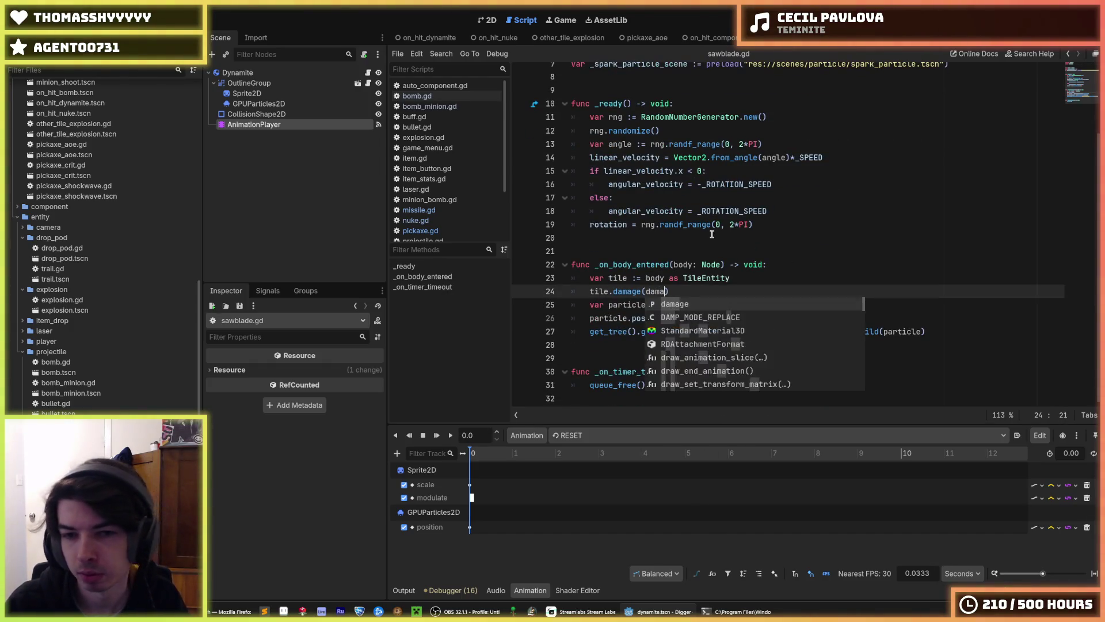
key(Escape)
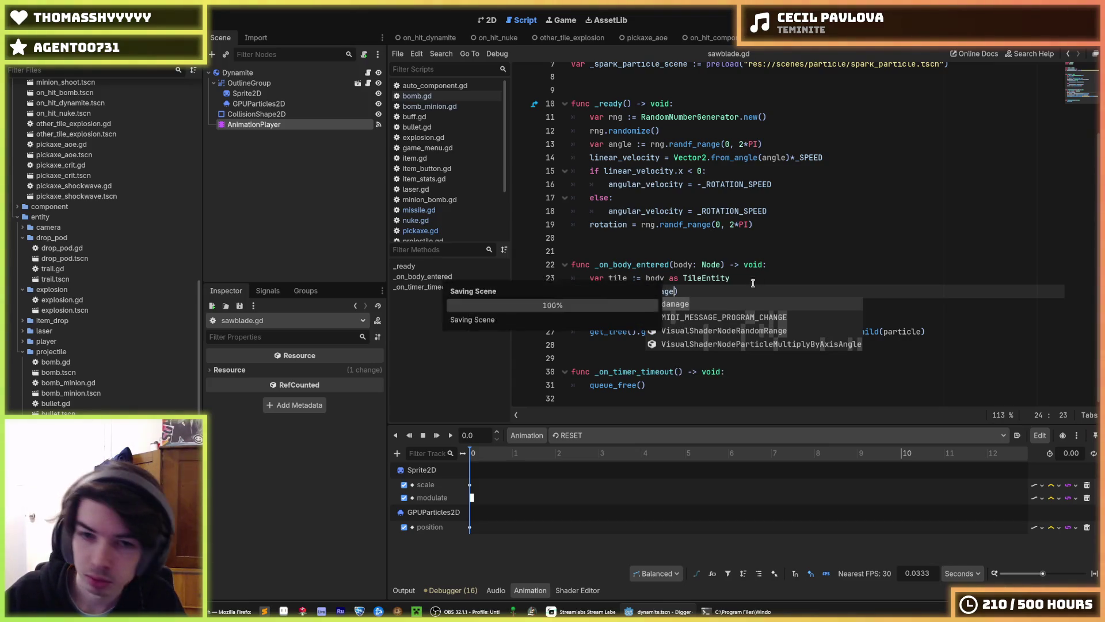
key(Up)
key(Up)
key(End)
scroll(817, 242, up, 2)
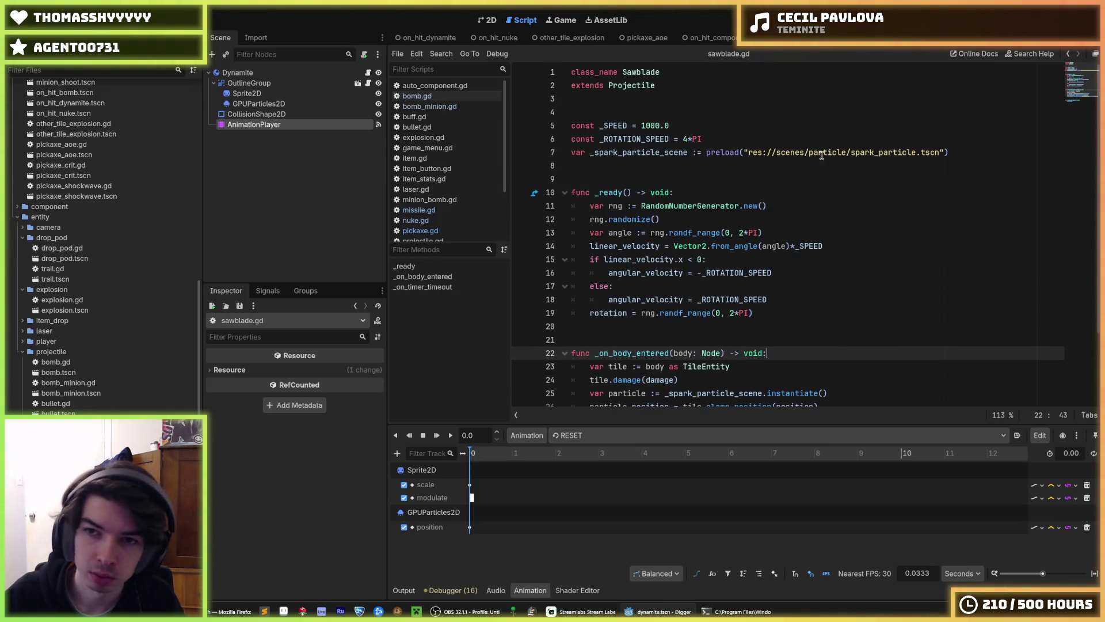
click(954, 151)
key(Up)
key(ctrl+s)
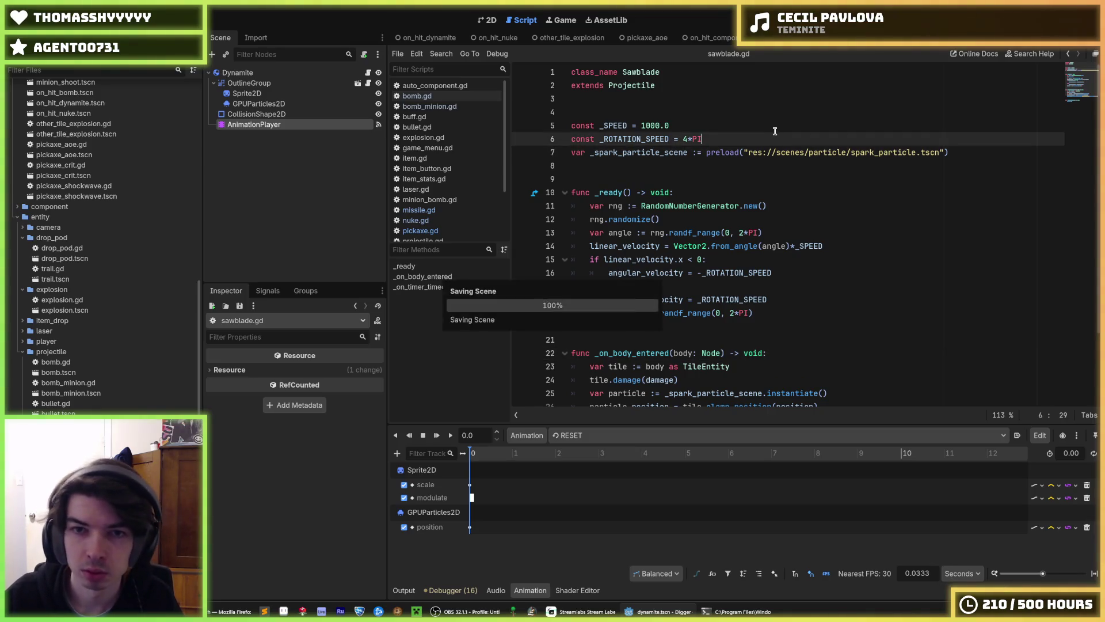
key(Up)
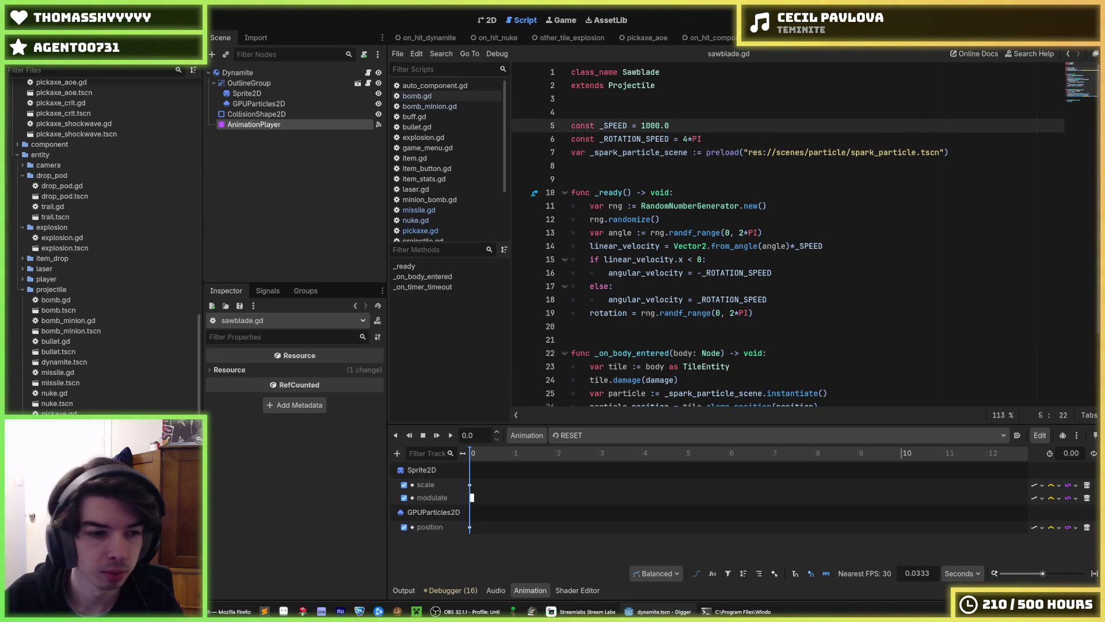
Open bullet.gd and the Bullet scene from the FileSystem dock.
scroll(92, 340, up, 5)
scroll(93, 339, up, 5)
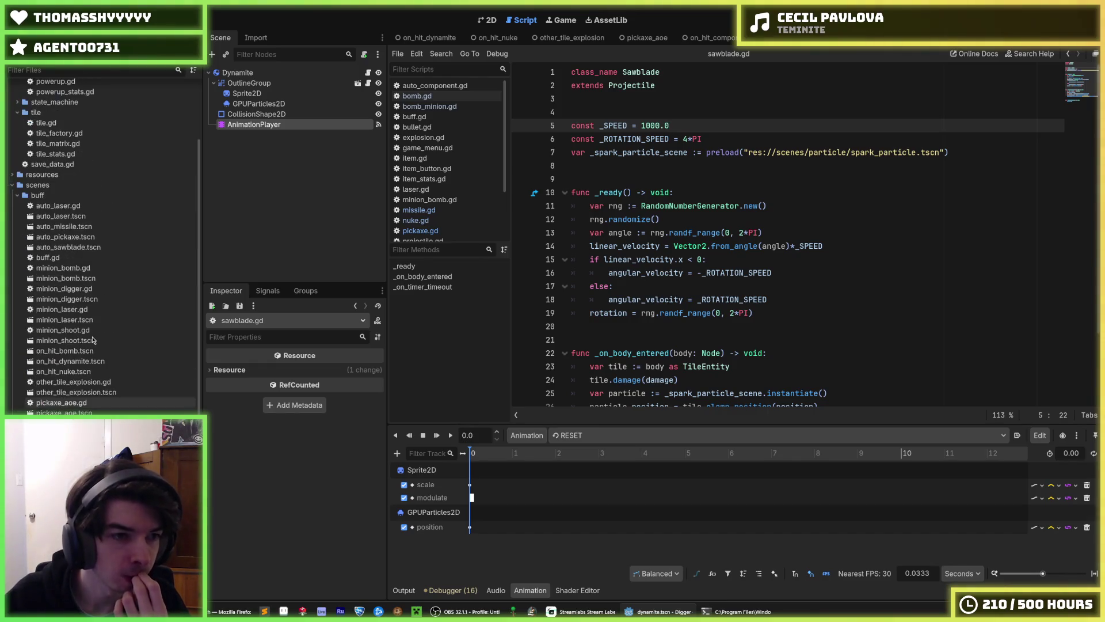
scroll(92, 339, up, 2)
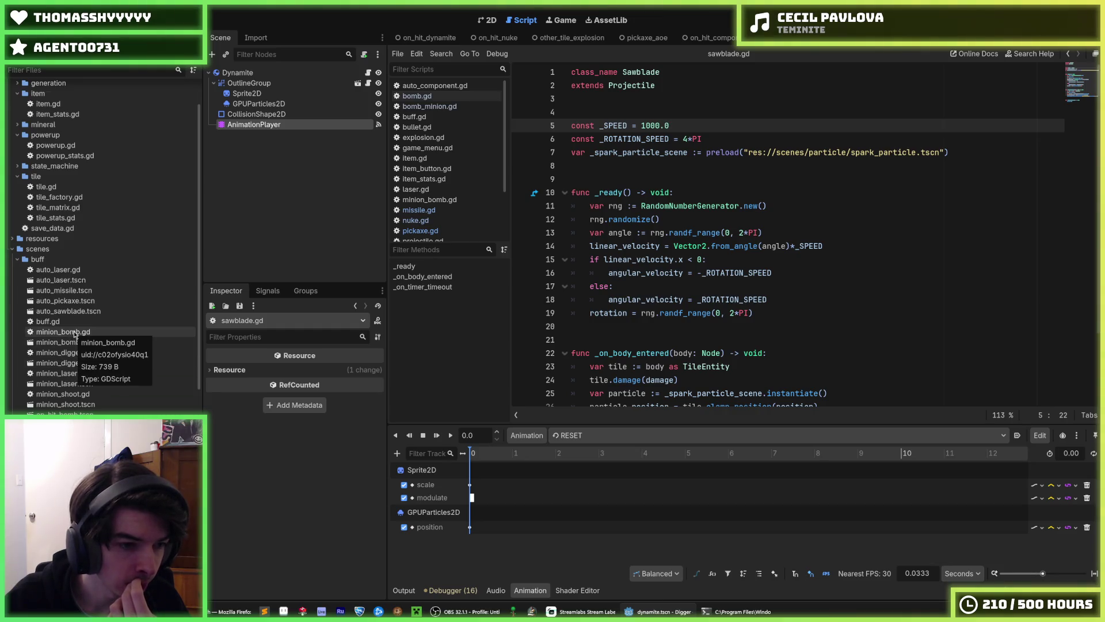
scroll(72, 346, down, 7)
scroll(71, 346, down, 7)
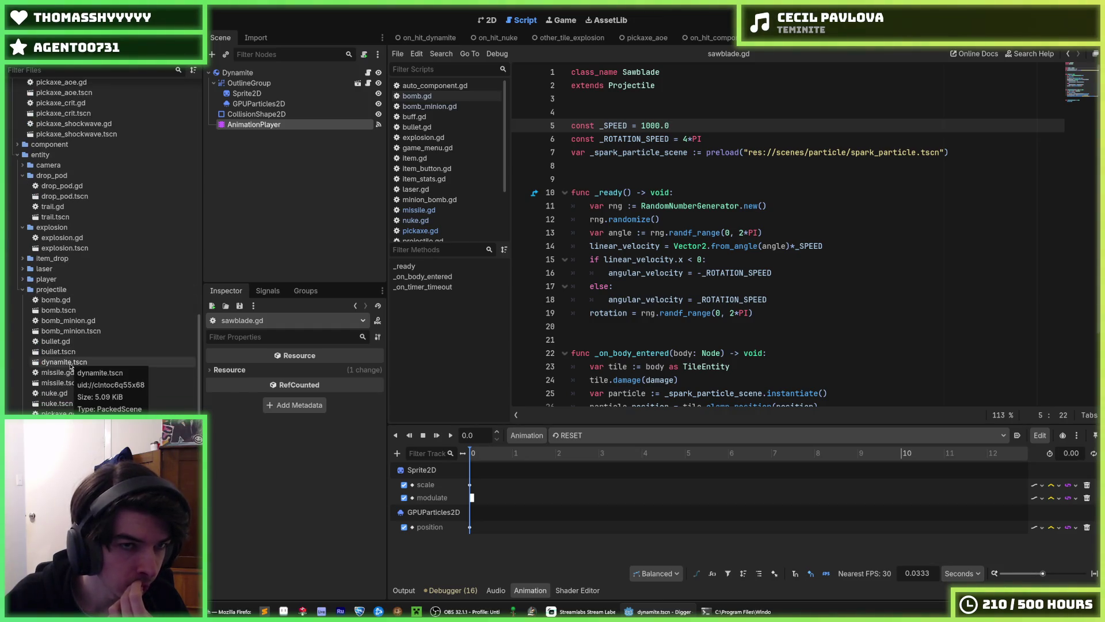
scroll(71, 367, up, 3)
scroll(70, 366, down, 3)
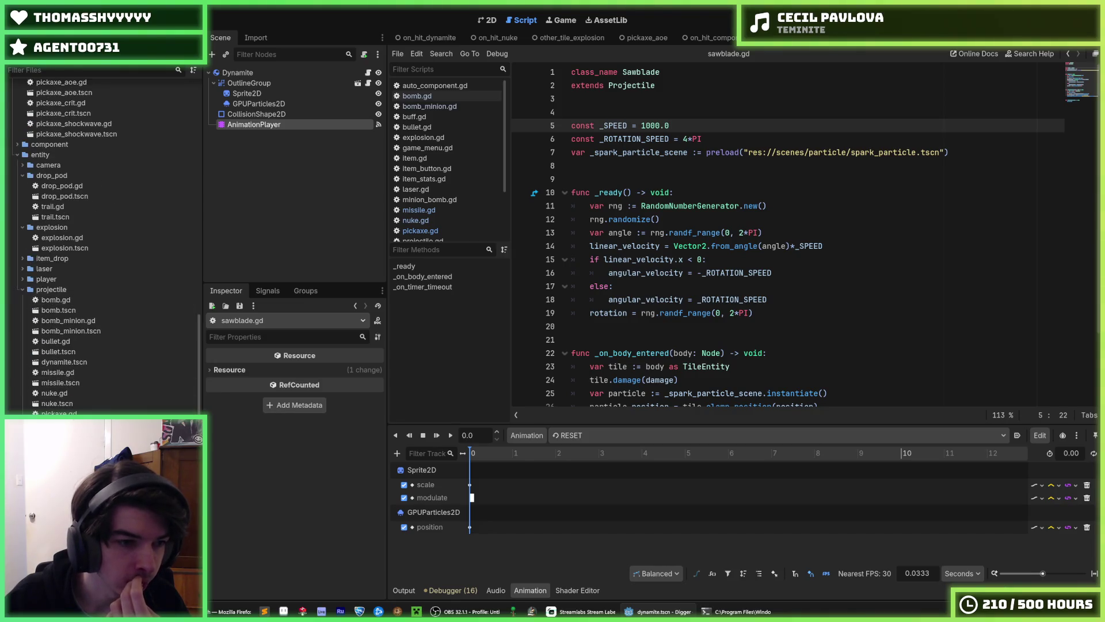
double_click(71, 346)
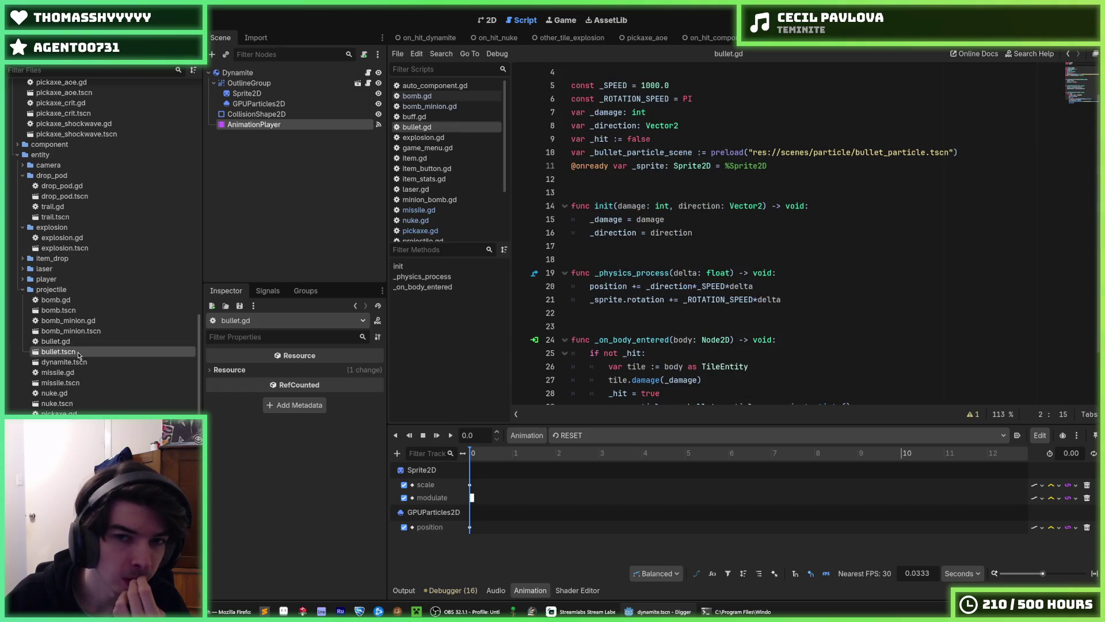
double_click(74, 352)
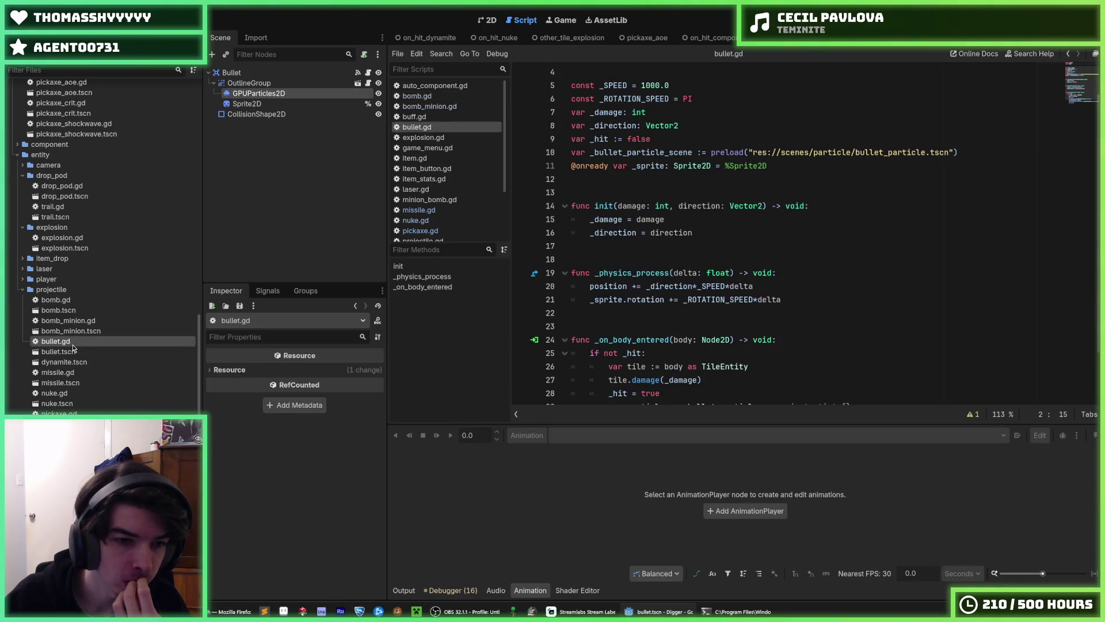
Select both bullet.gd and bullet.tscn in the FileSystem dock.
click(71, 346)
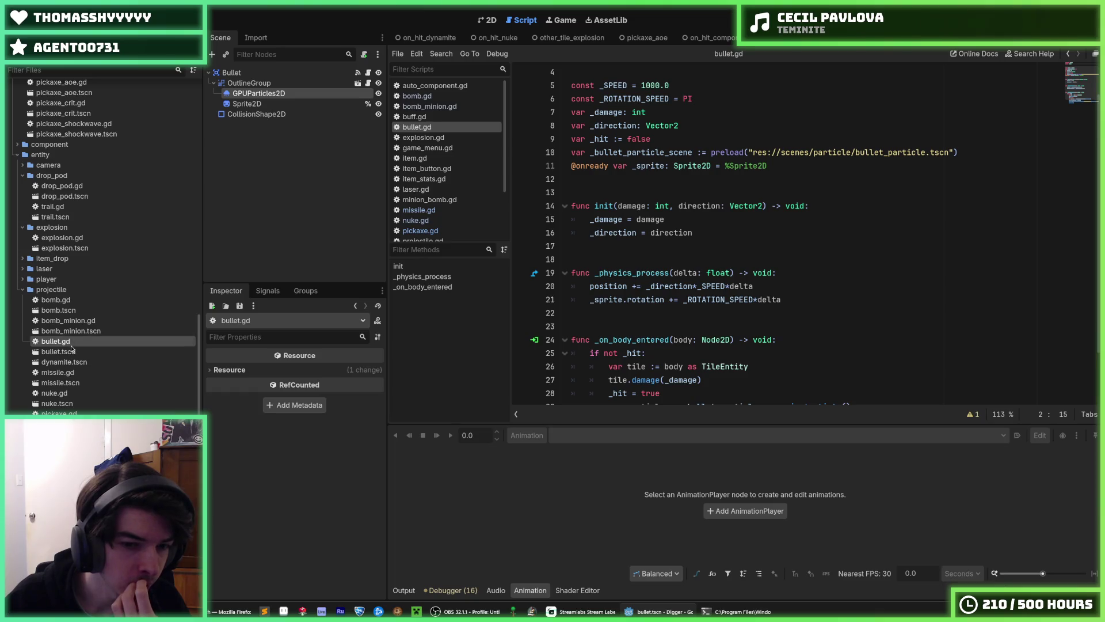
click(77, 355)
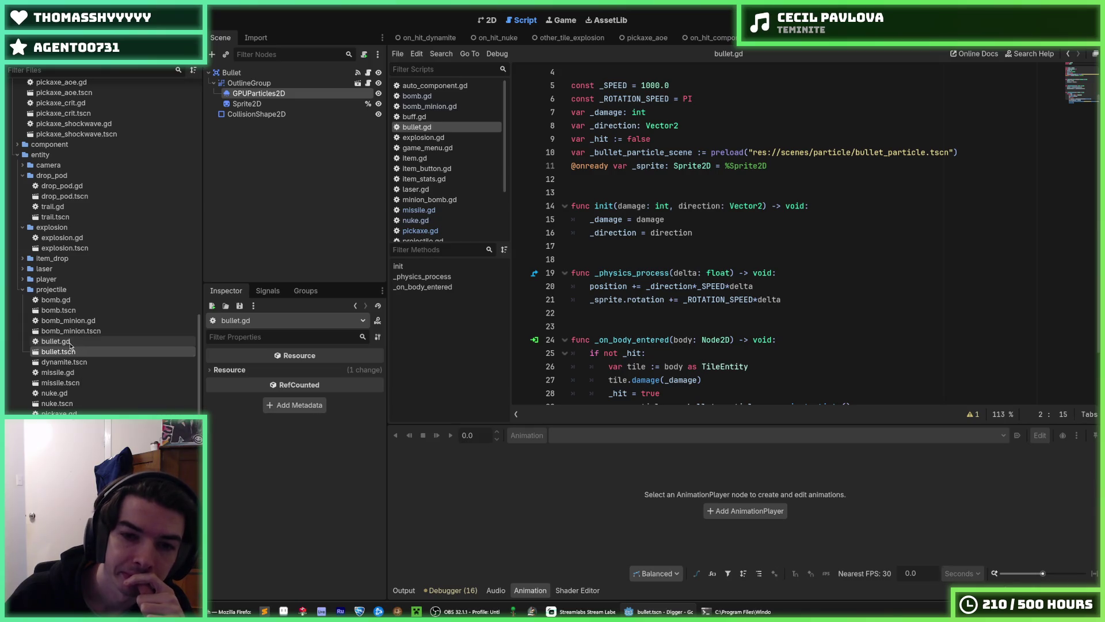
scroll(662, 372, down, 2)
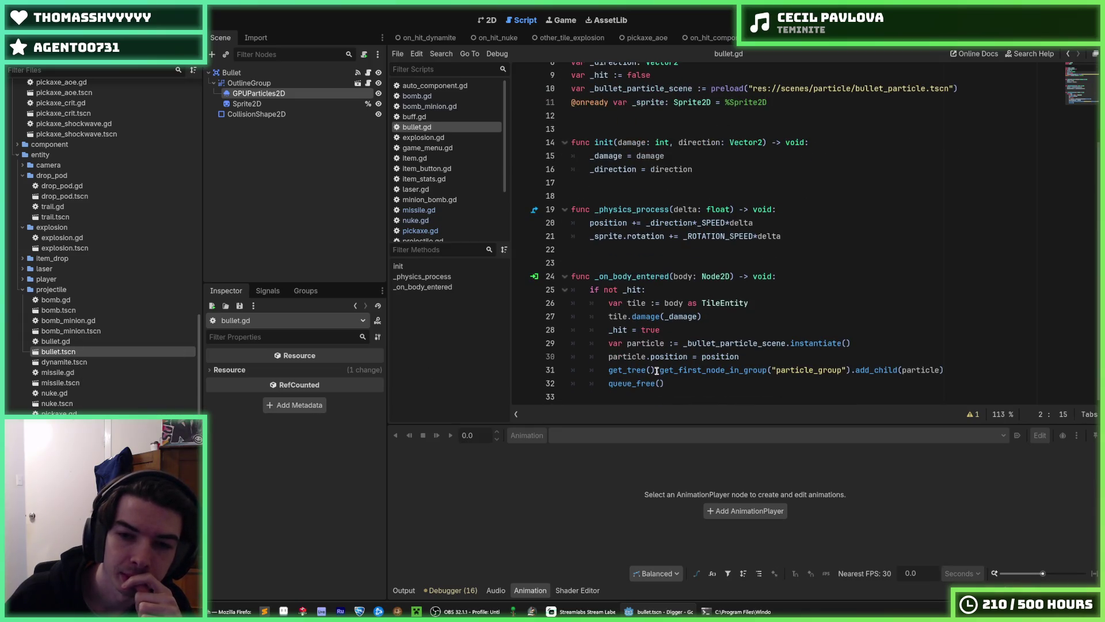
scroll(657, 371, up, 3)
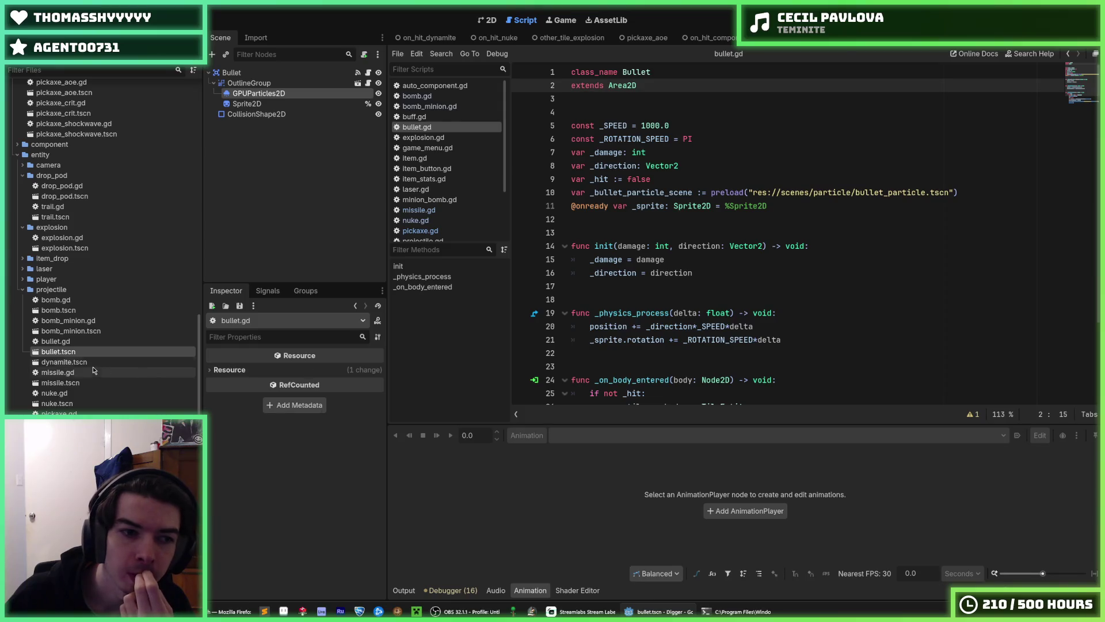
click(55, 342)
ctrl+click(67, 353)
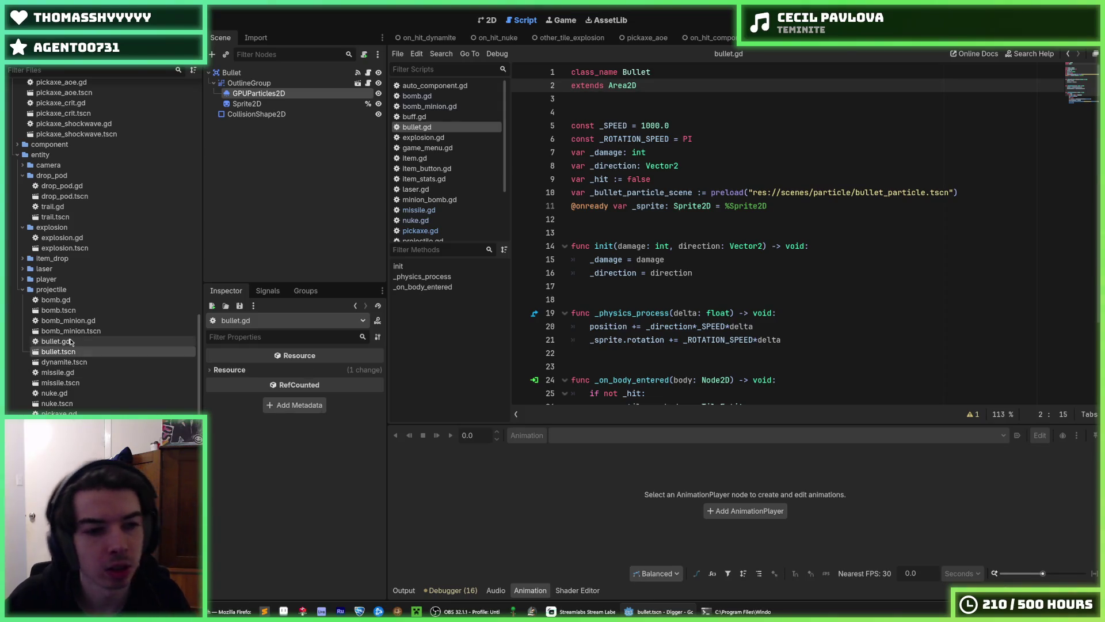
Start deleting the two bullet files, then cancel.
key(Delete)
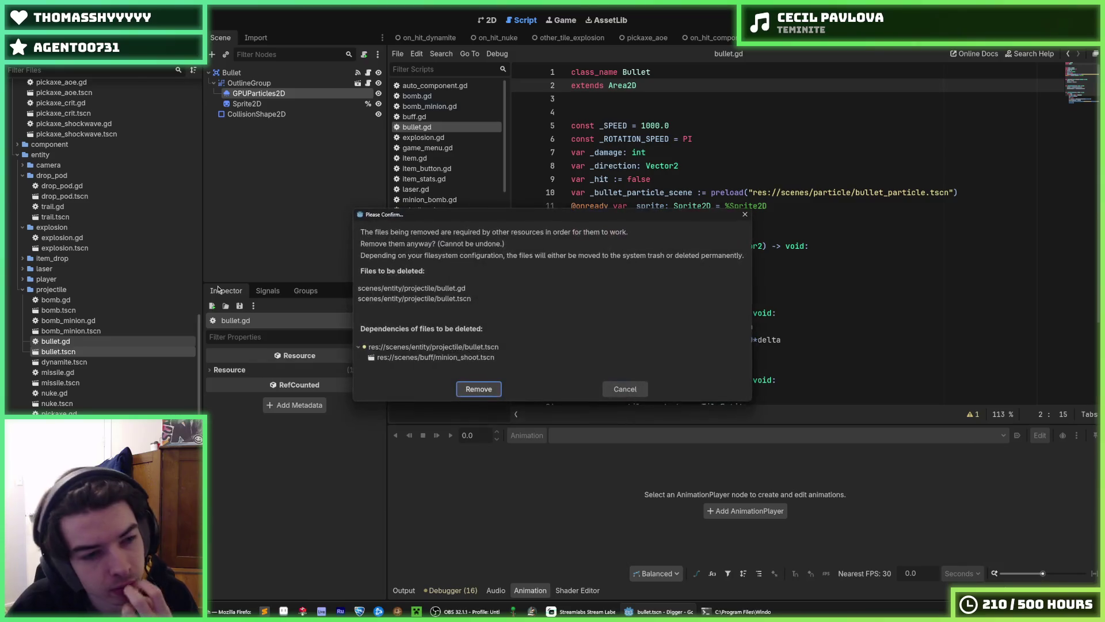
click(629, 383)
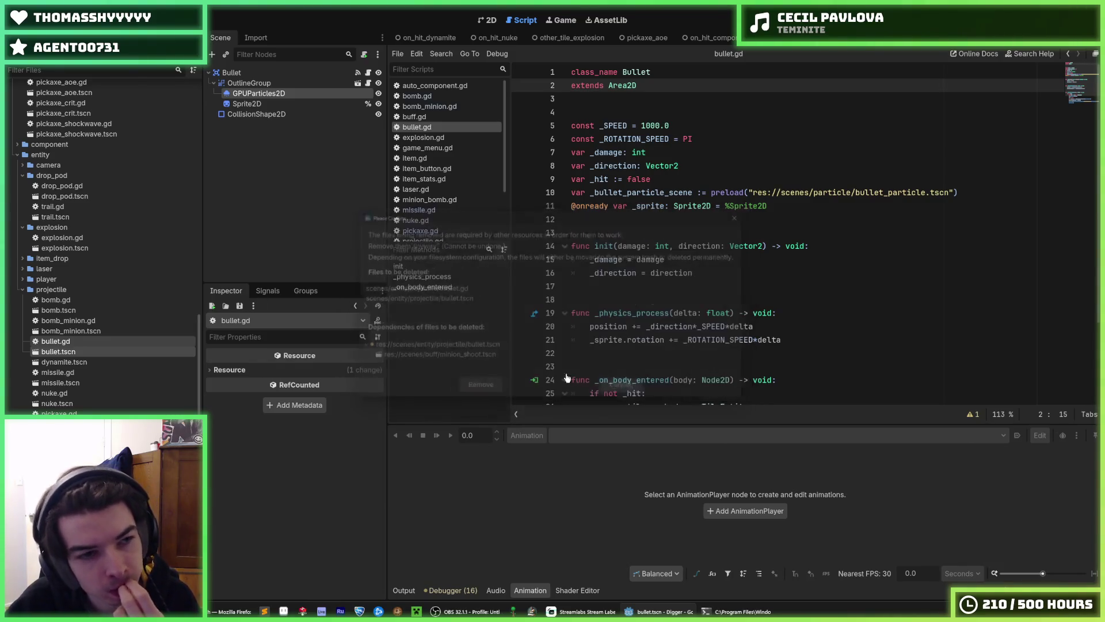
scroll(89, 294, up, 10)
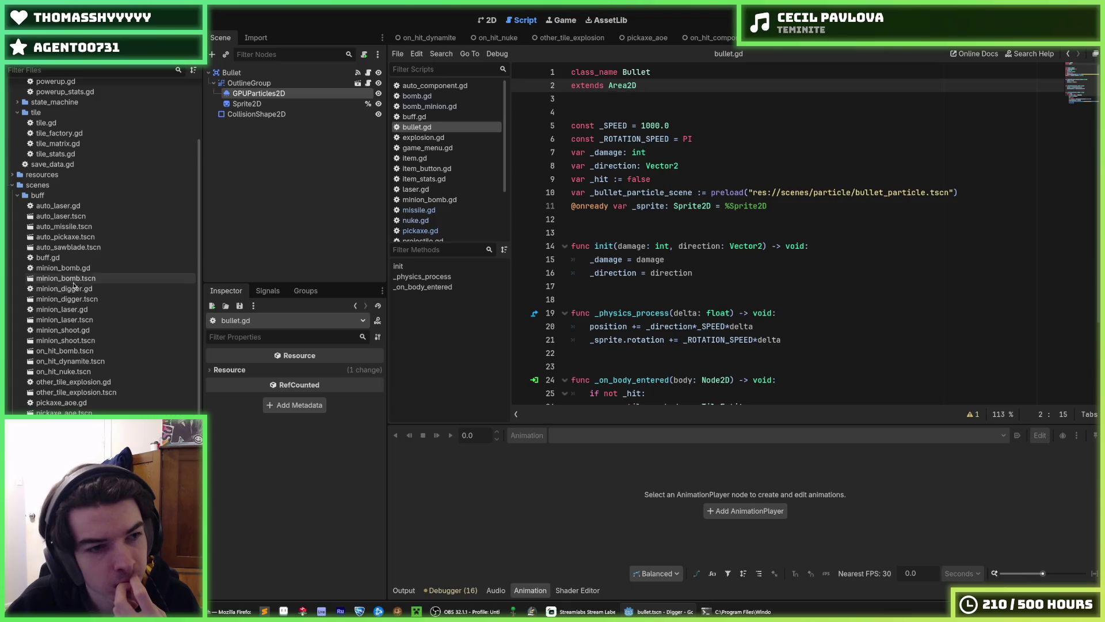
Select the minion_shoot script and scene, and open minion_shoot.tscn to review it.
click(78, 330)
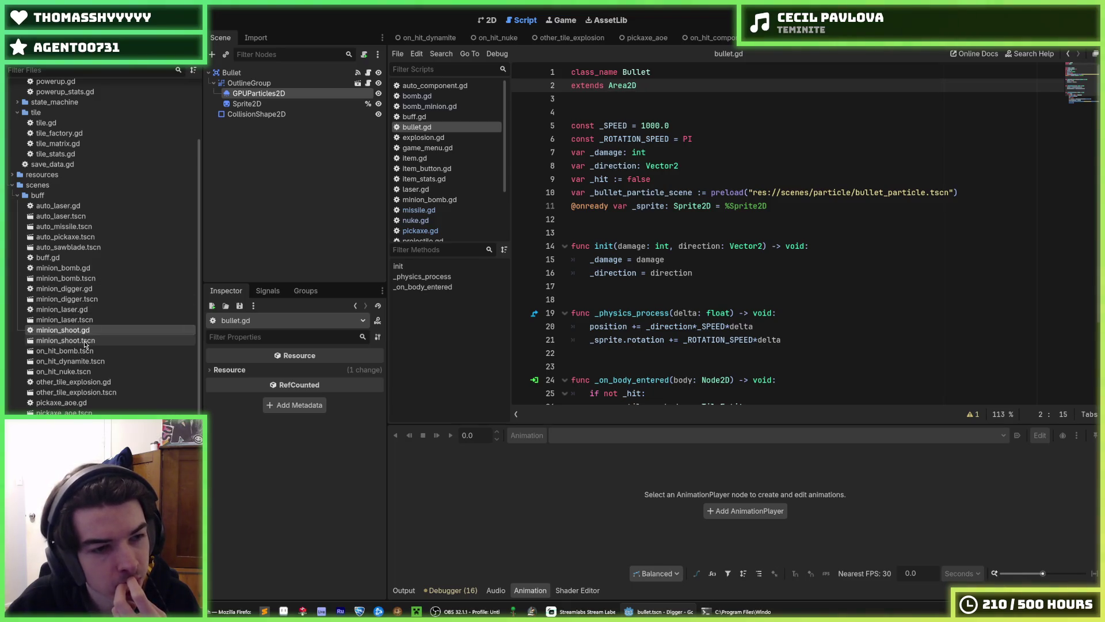
click(81, 340)
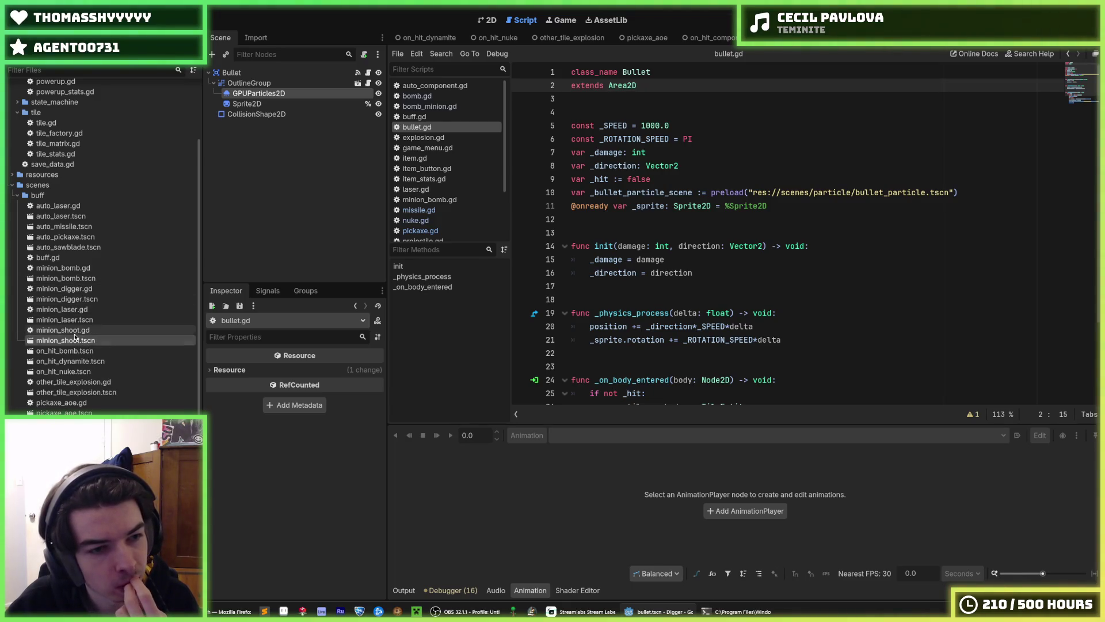
scroll(72, 337, down, 5)
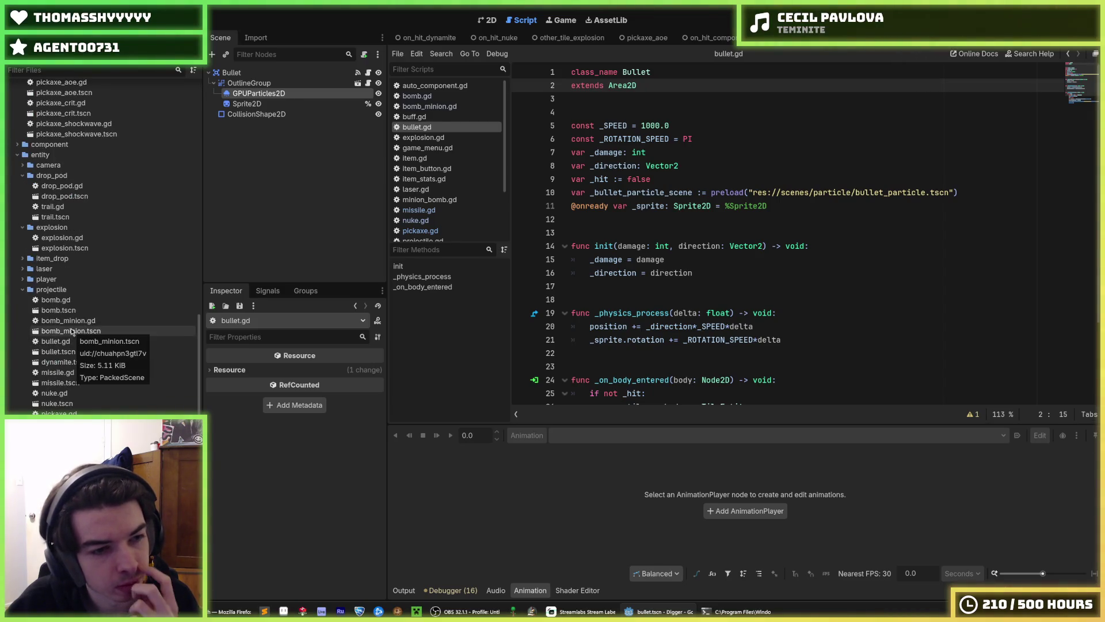
scroll(81, 357, up, 5)
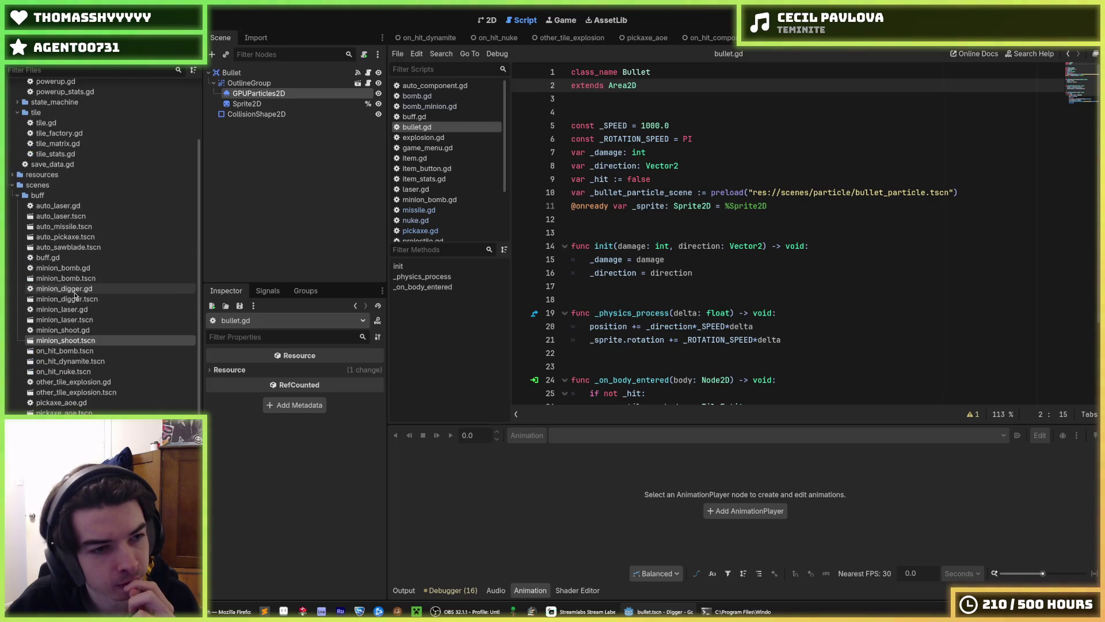
double_click(81, 340)
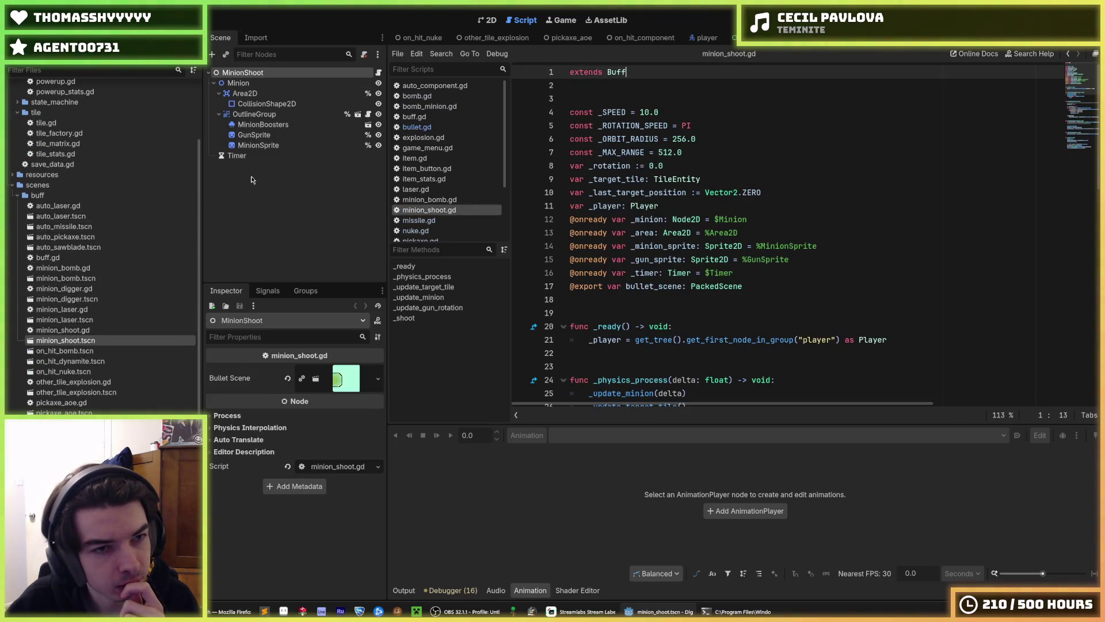
scroll(100, 345, down, 5)
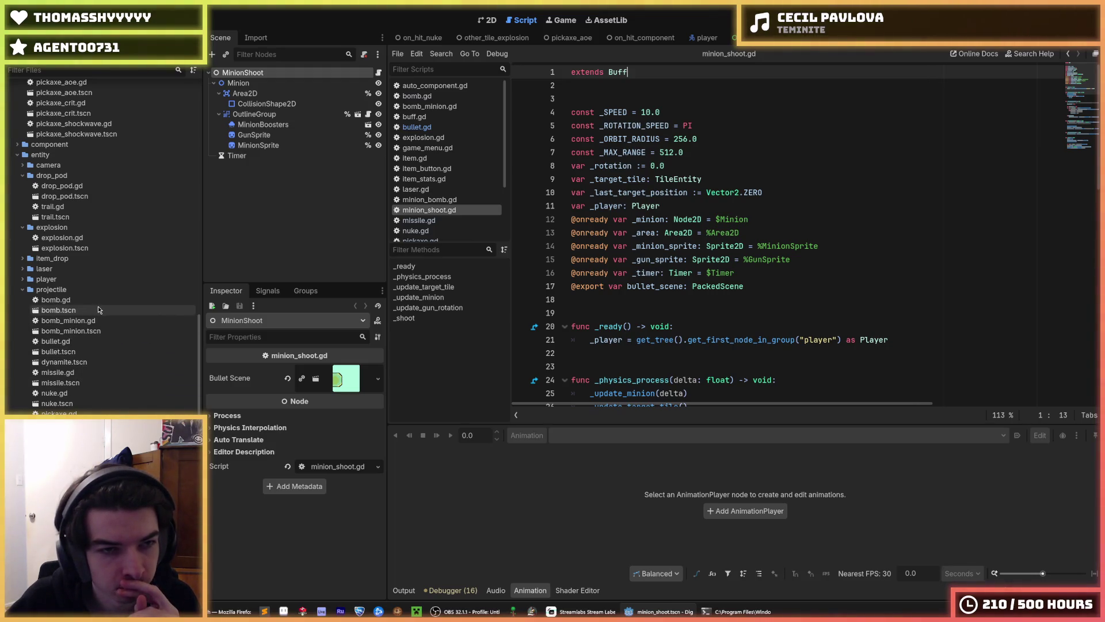
scroll(105, 297, down, 10)
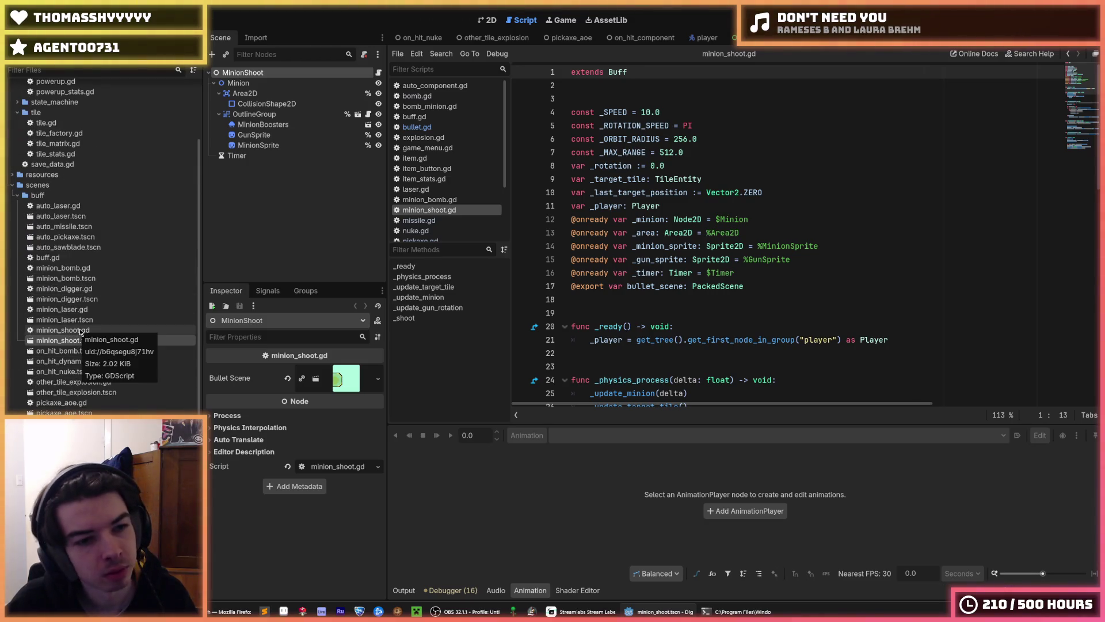
scroll(601, 300, down, 10)
scroll(601, 300, down, 3)
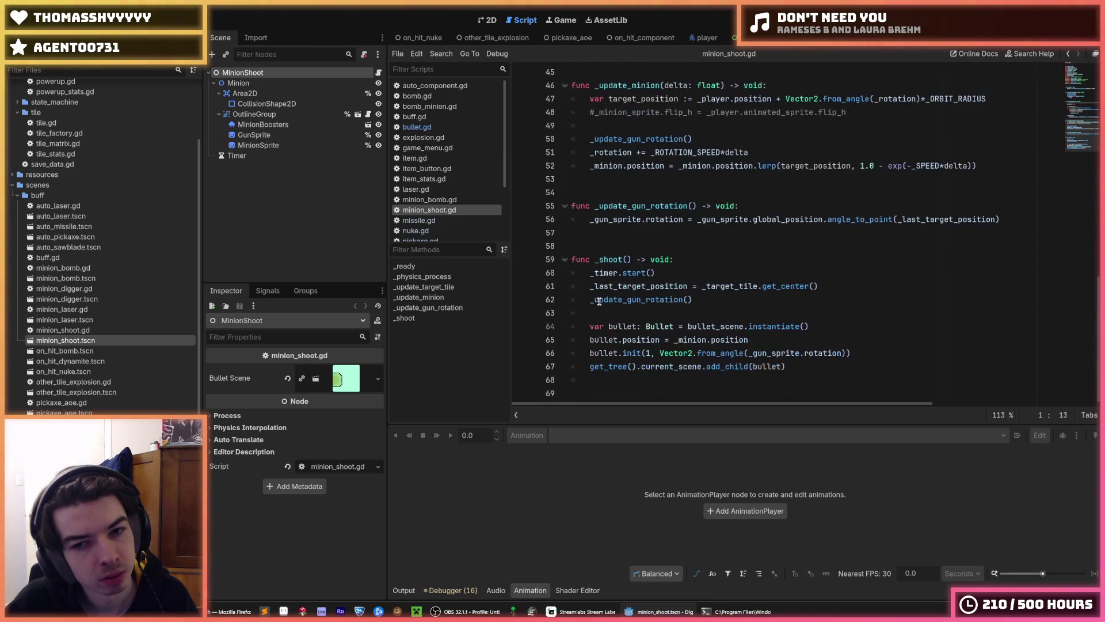
After comparing with minion_laser, remove the minion_shoot.gd and minion_shoot.tscn files.
double_click(81, 320)
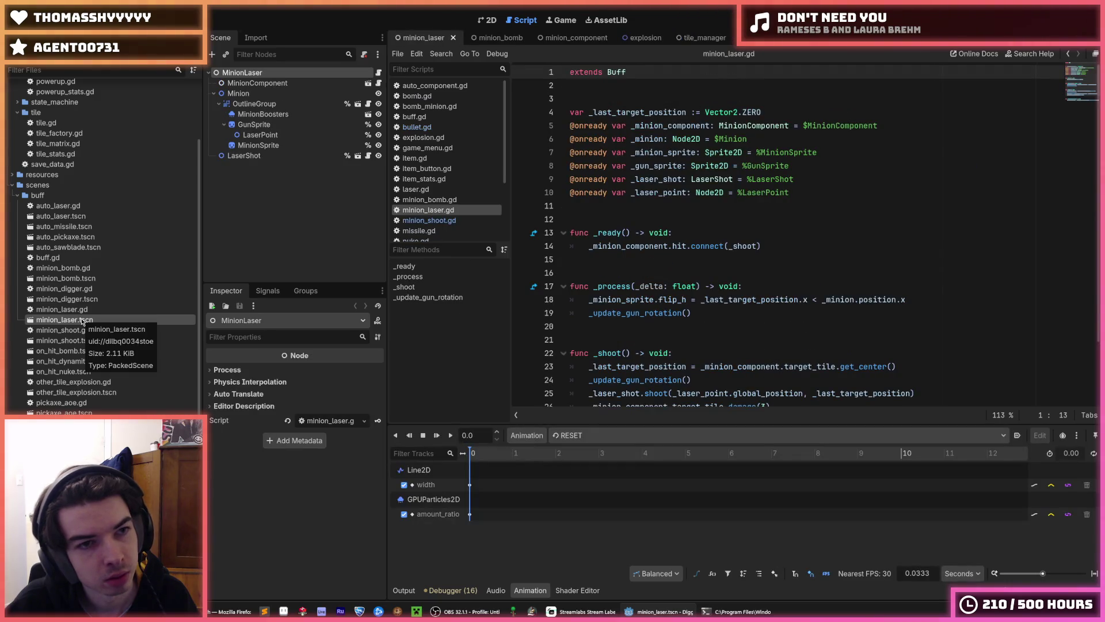
double_click(90, 338)
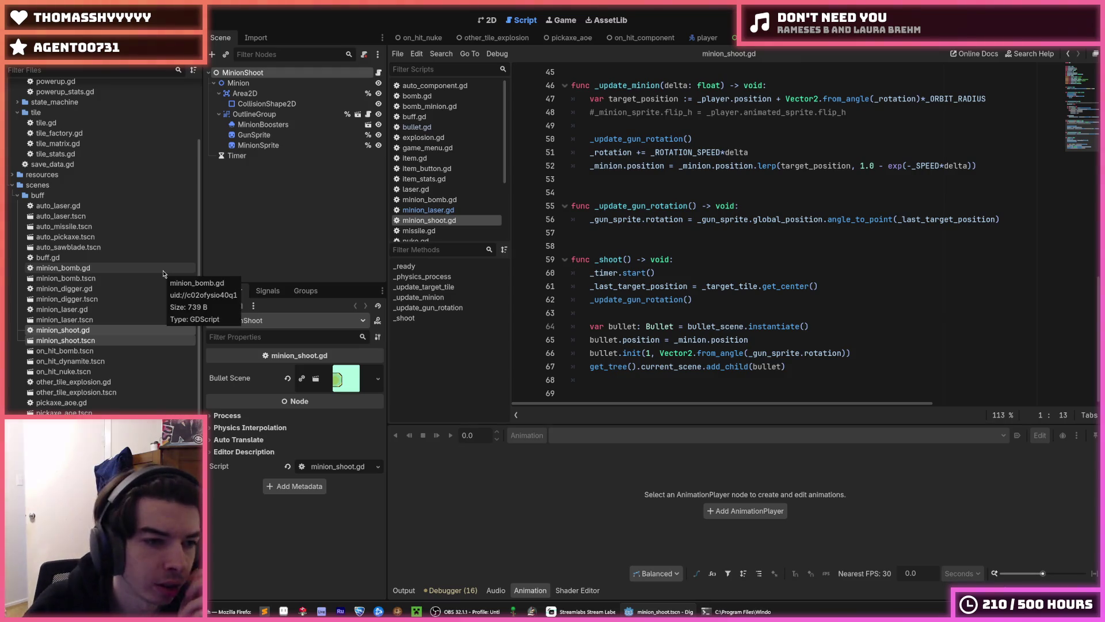
key(Delete)
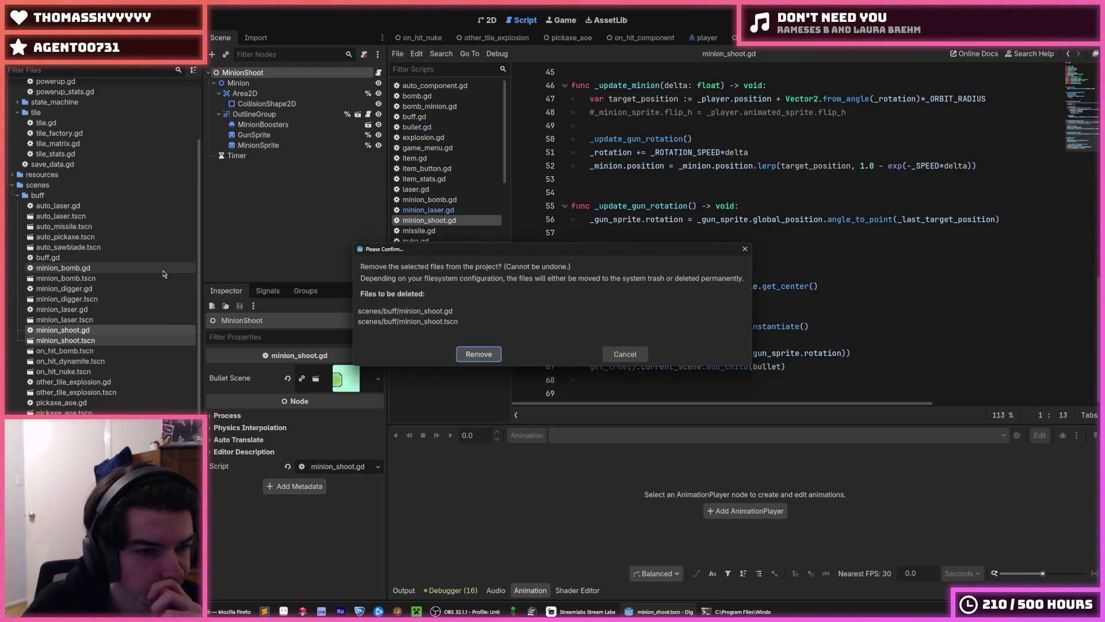
click(479, 354)
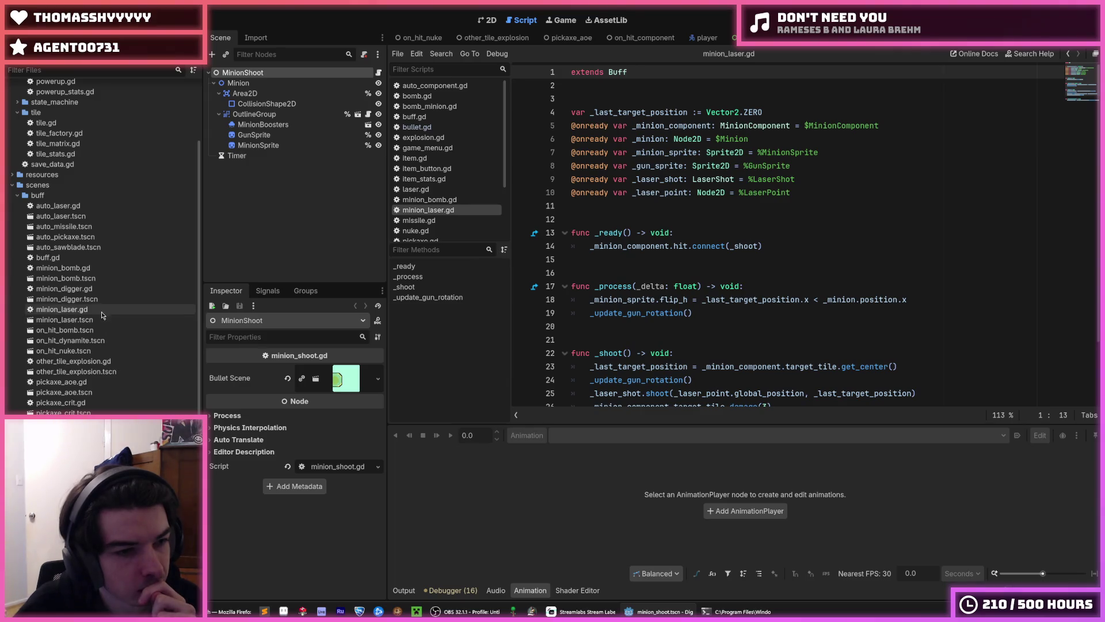
Delete bullet.gd and bullet.tscn, confirming the removal.
scroll(93, 317, down, 10)
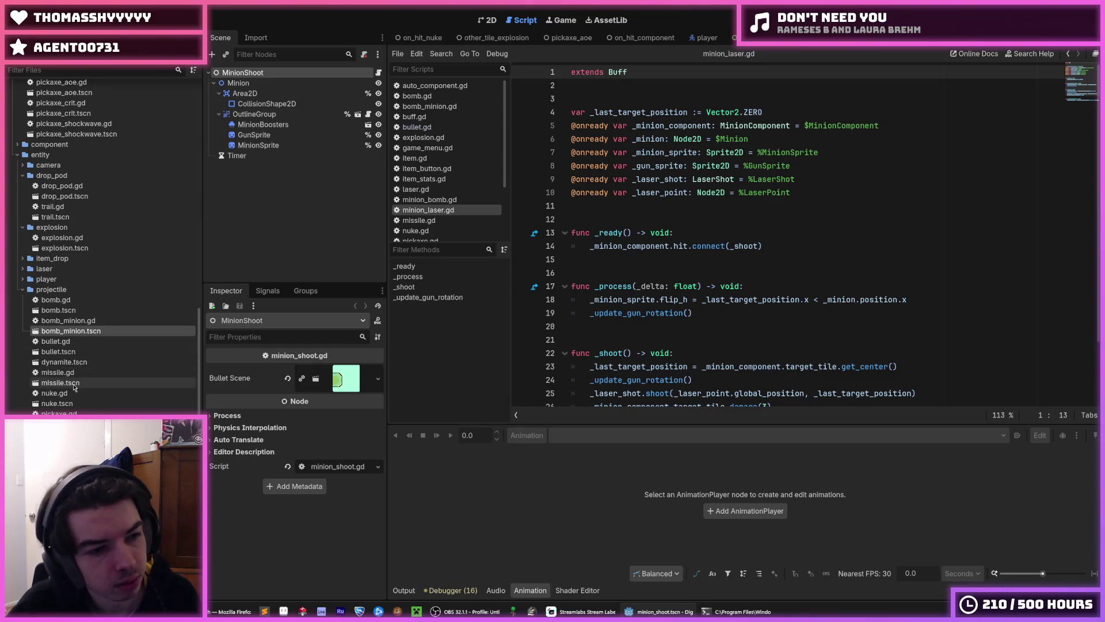
click(63, 352)
shift+click(67, 342)
key(Delete)
key(Return)
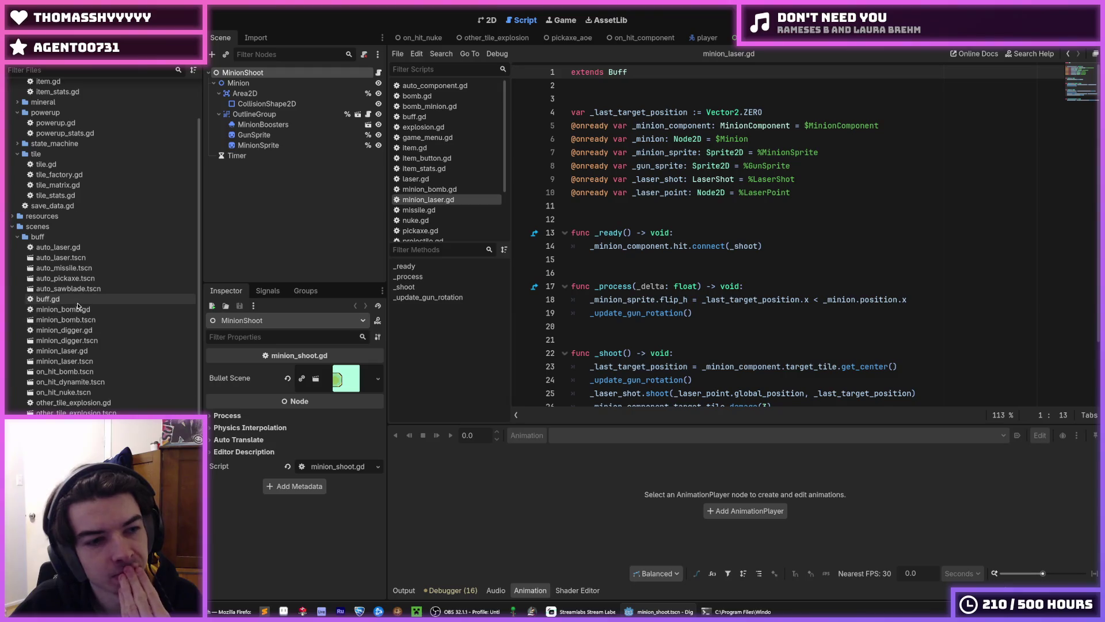
Review get_damage() in buff.gd, then open the auto_pickaxe scene.
scroll(76, 321, down, 10)
scroll(76, 320, up, 10)
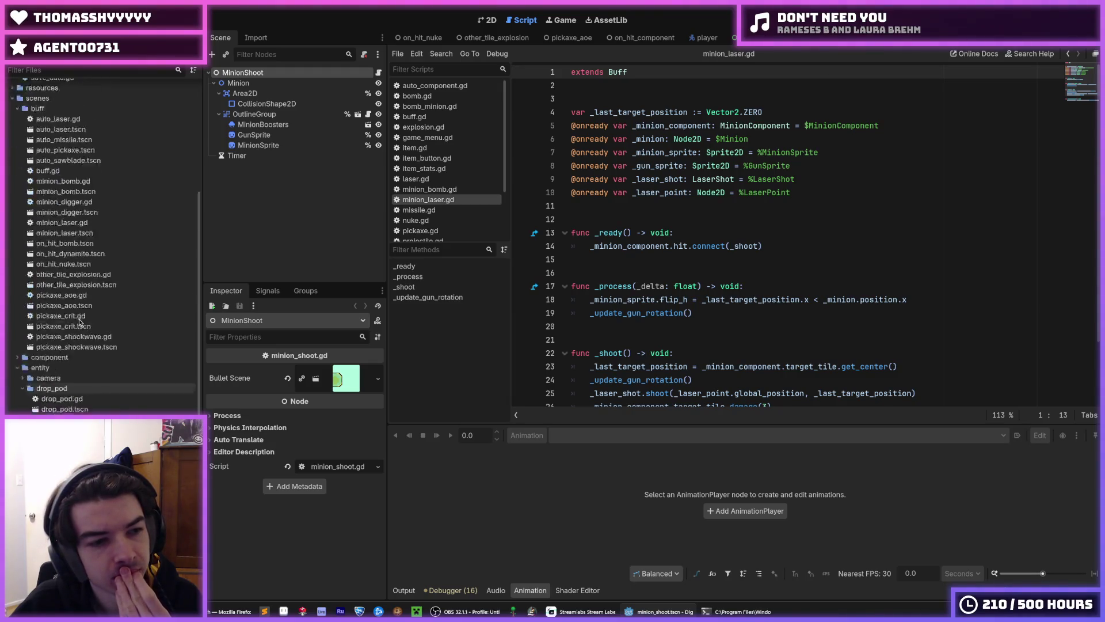
double_click(49, 299)
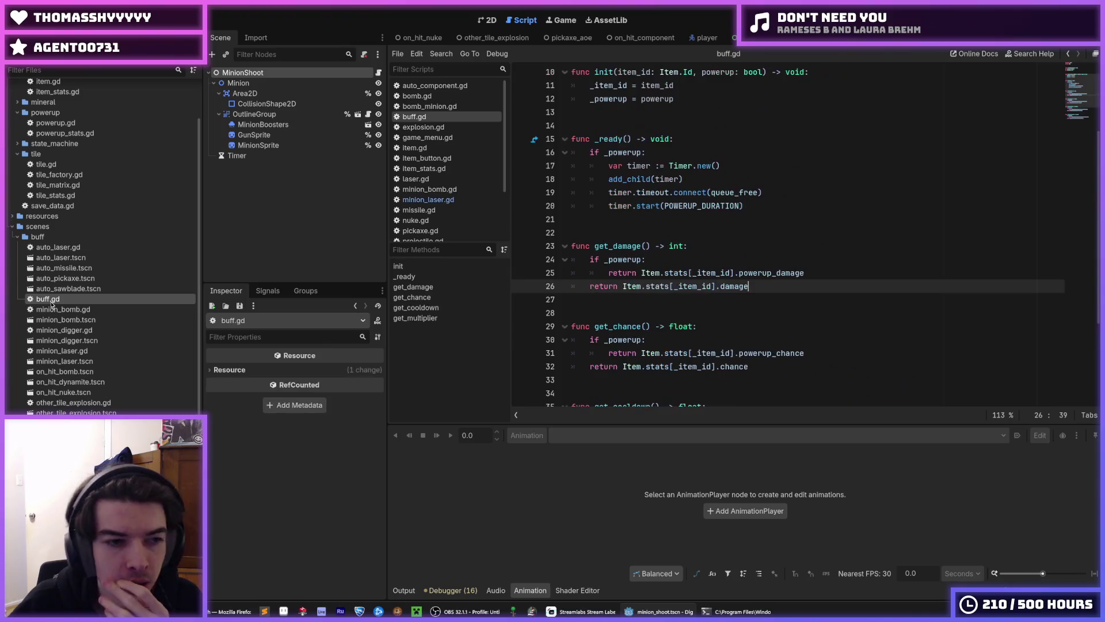
scroll(657, 290, up, 3)
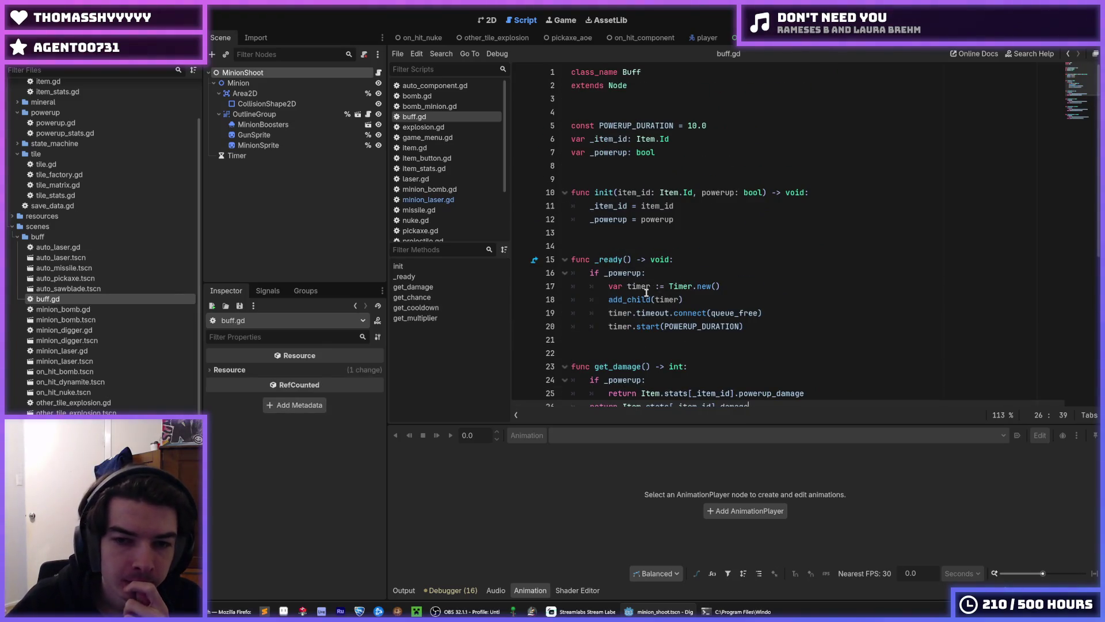
scroll(646, 293, down, 5)
scroll(620, 301, up, 3)
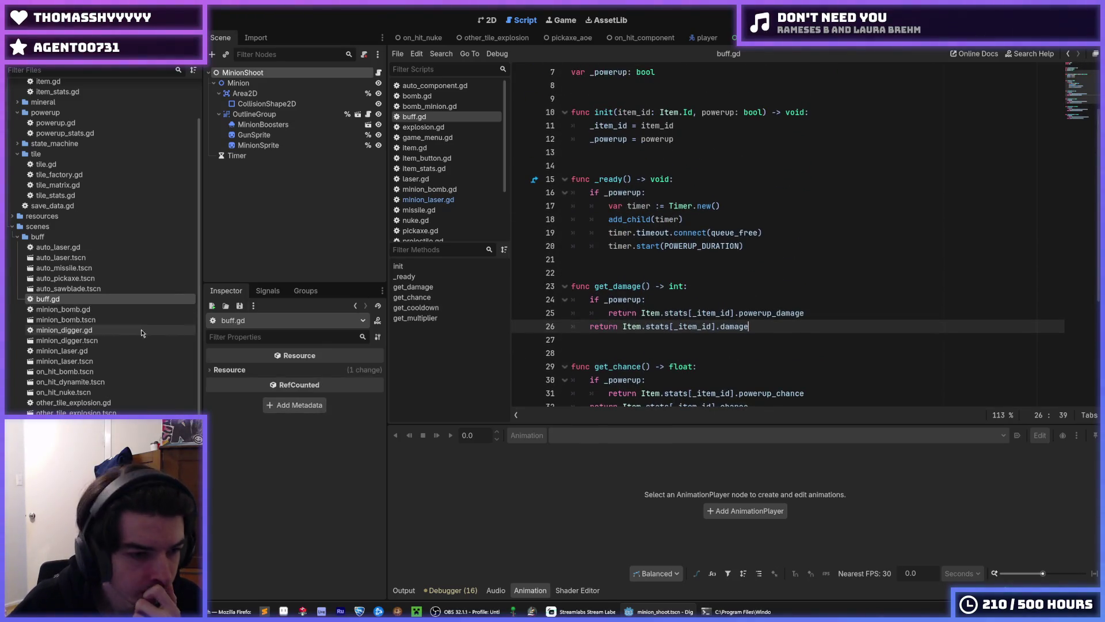
double_click(82, 281)
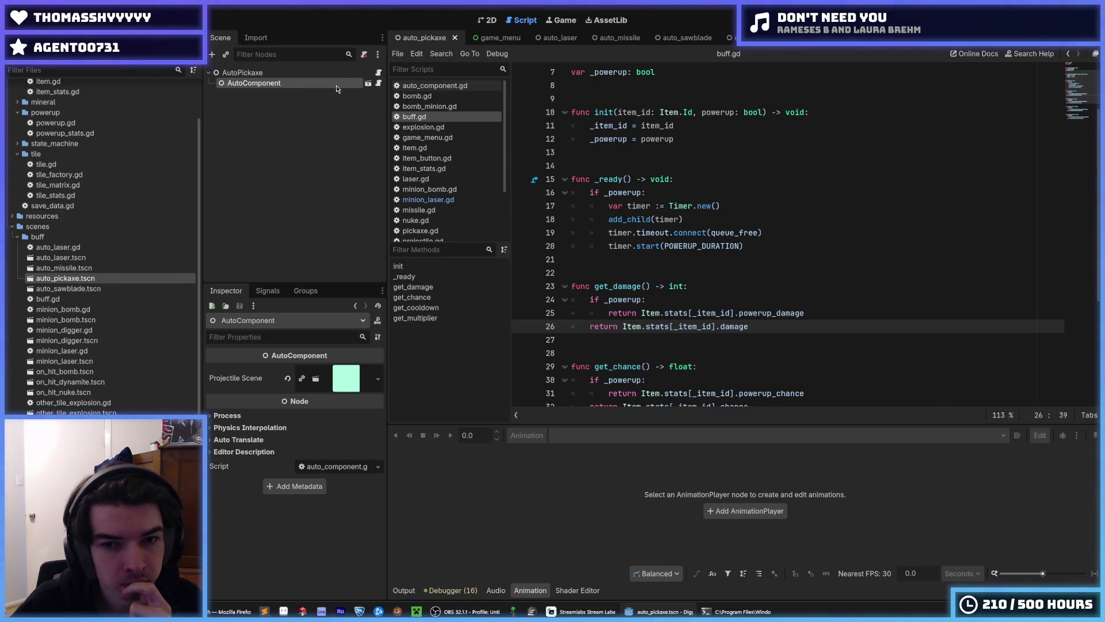
Uncomment instance.init(owner.get_damage()) on line 19 and jump to get_damage's definition.
click(378, 84)
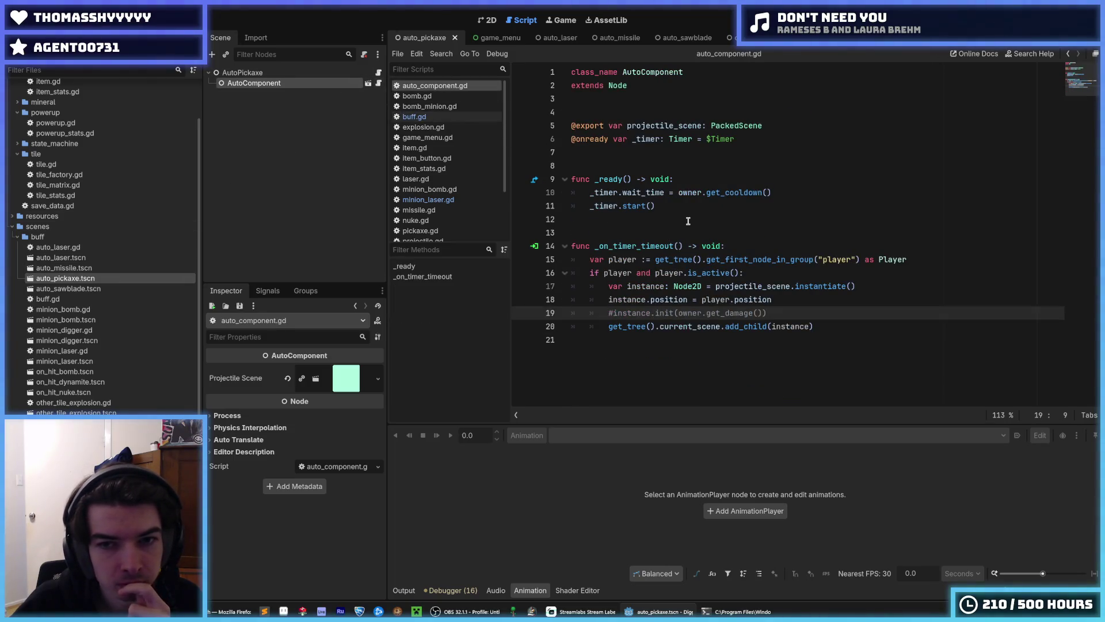
key(ctrl+k)
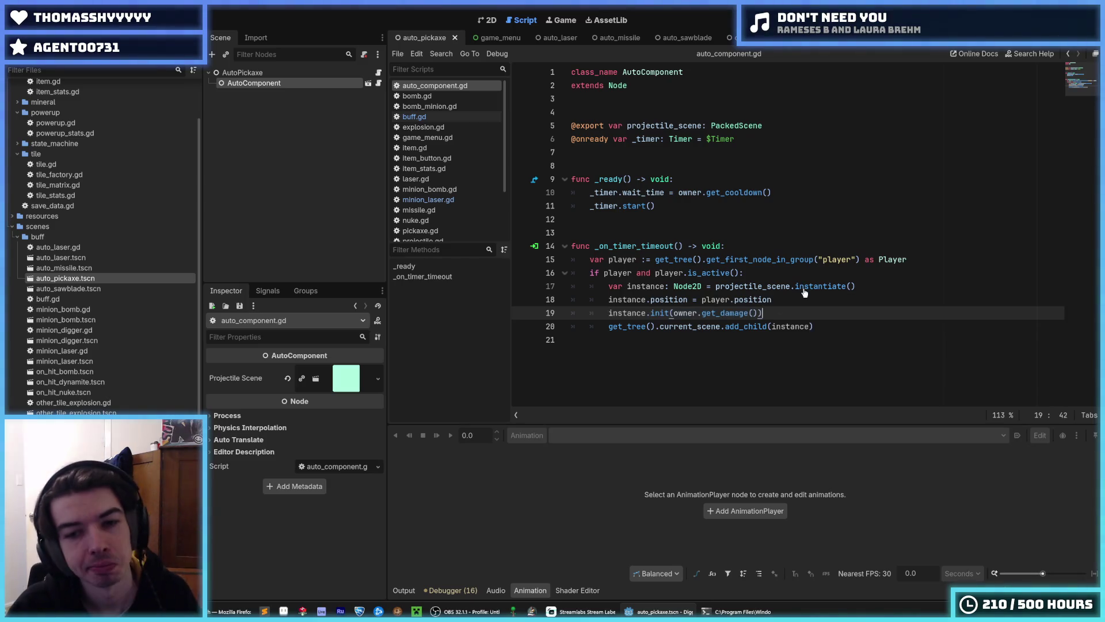
click(790, 299)
key(Down)
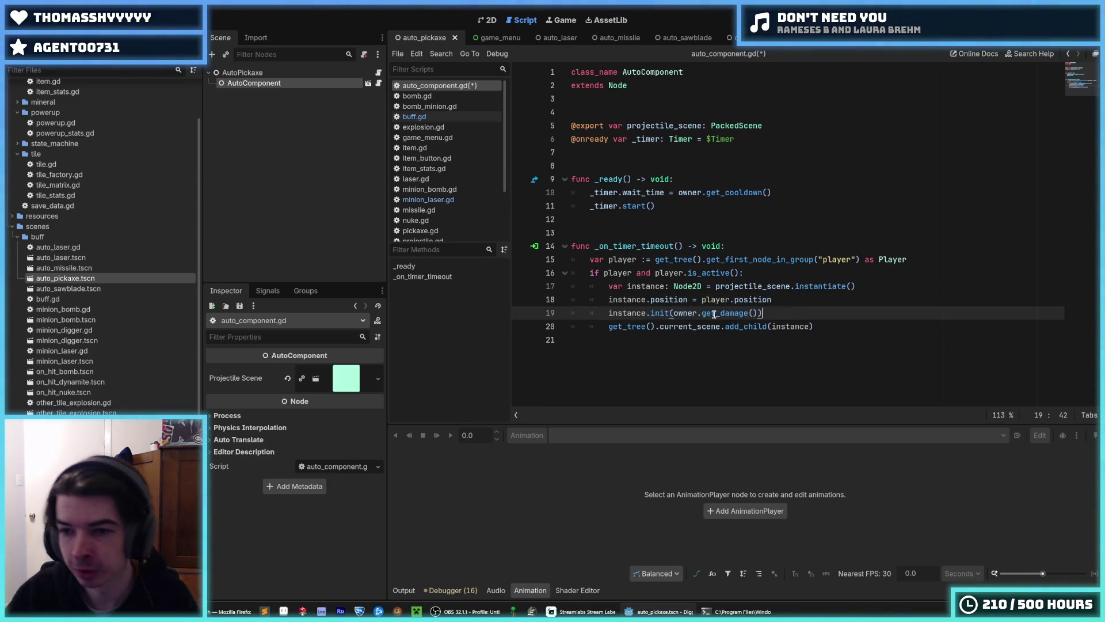
drag(766, 313, 609, 313)
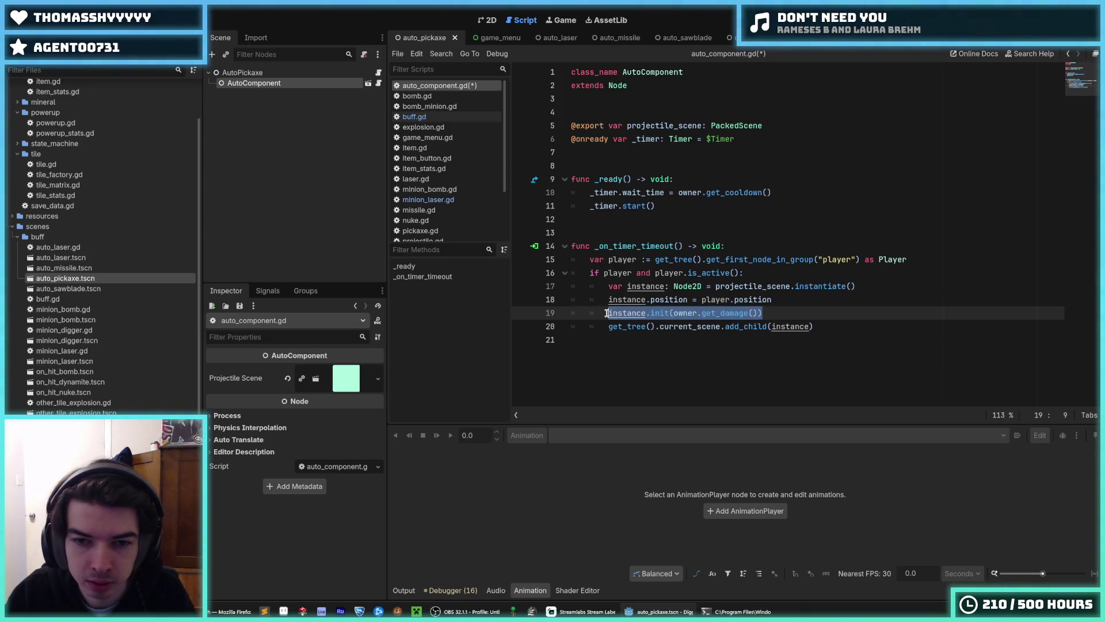
click(674, 313)
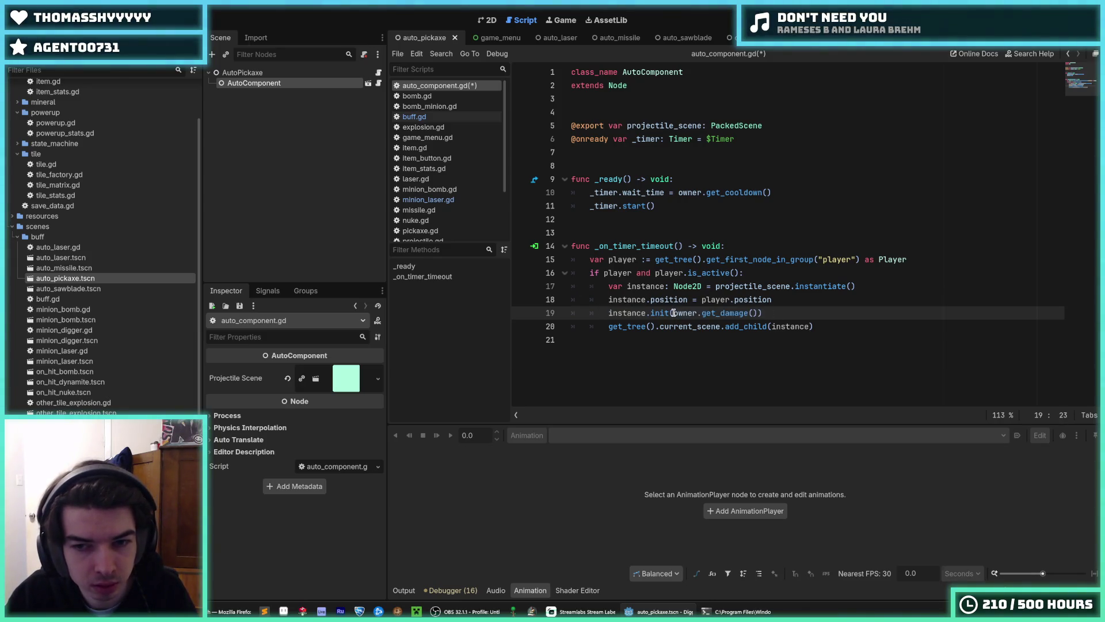
drag(674, 312, 758, 316)
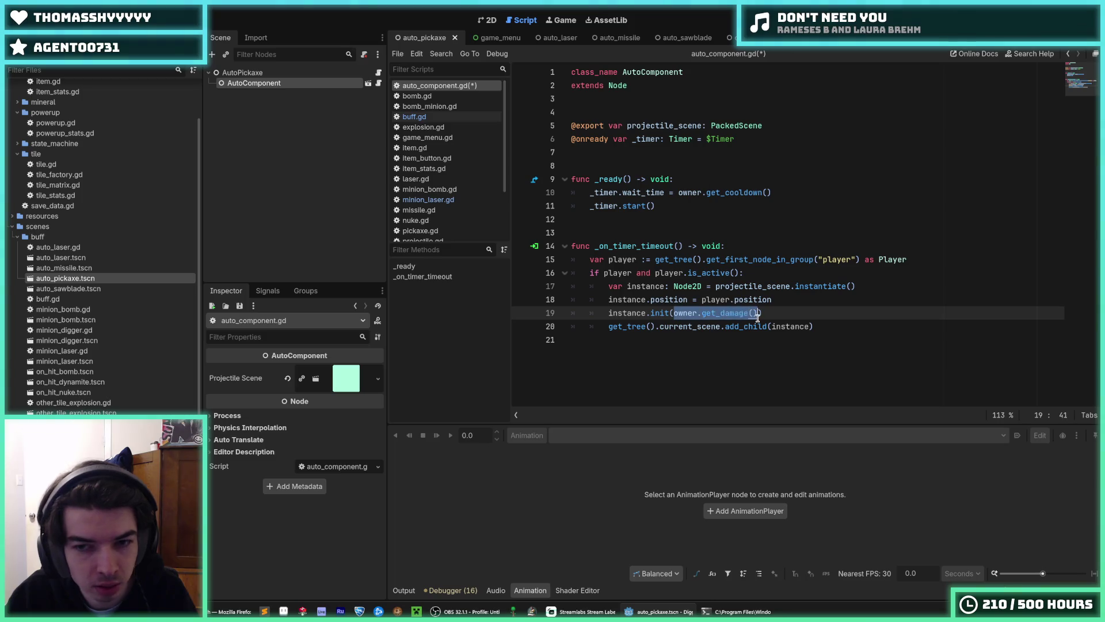
ctrl+click(701, 312)
scroll(608, 313, up, 6)
click(678, 260)
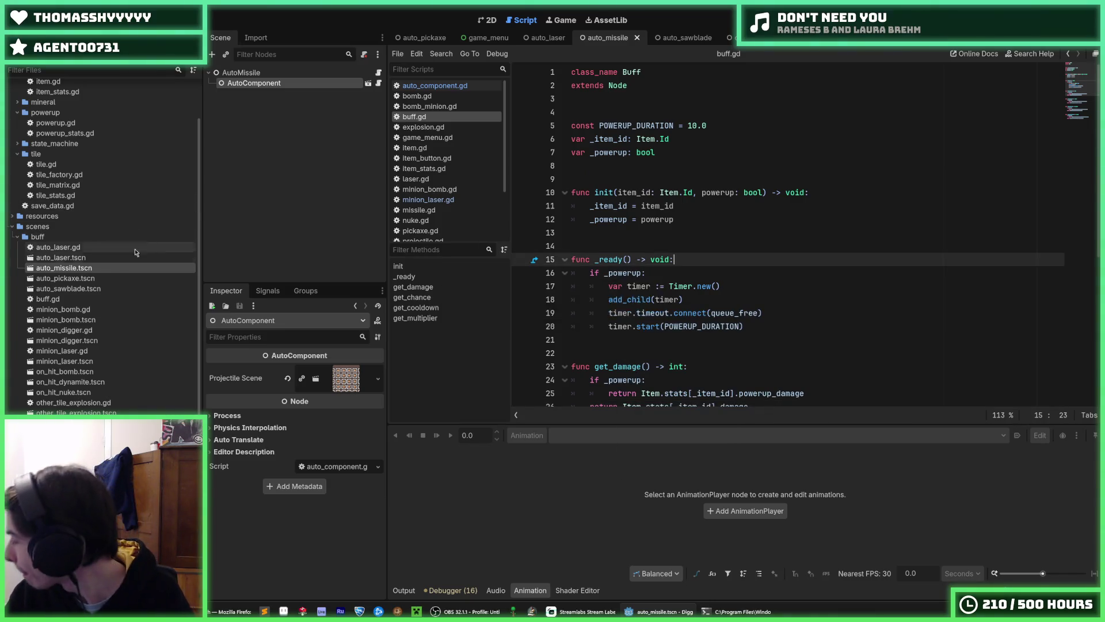
Save, then check the _powerup variable declaration in buff.gd.
key(ctrl+s)
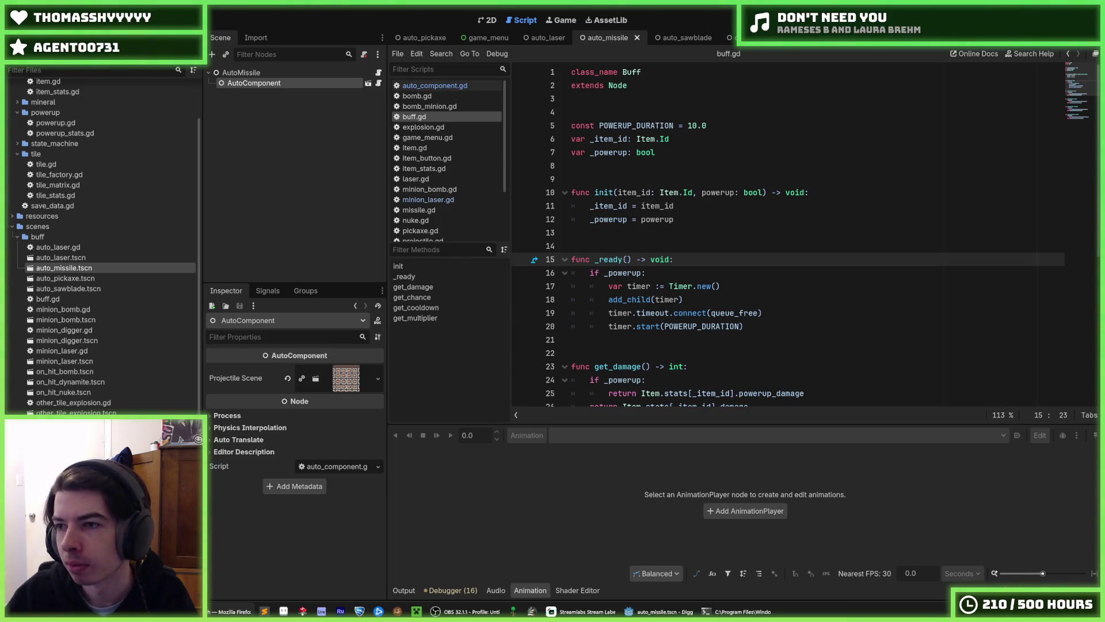
click(845, 154)
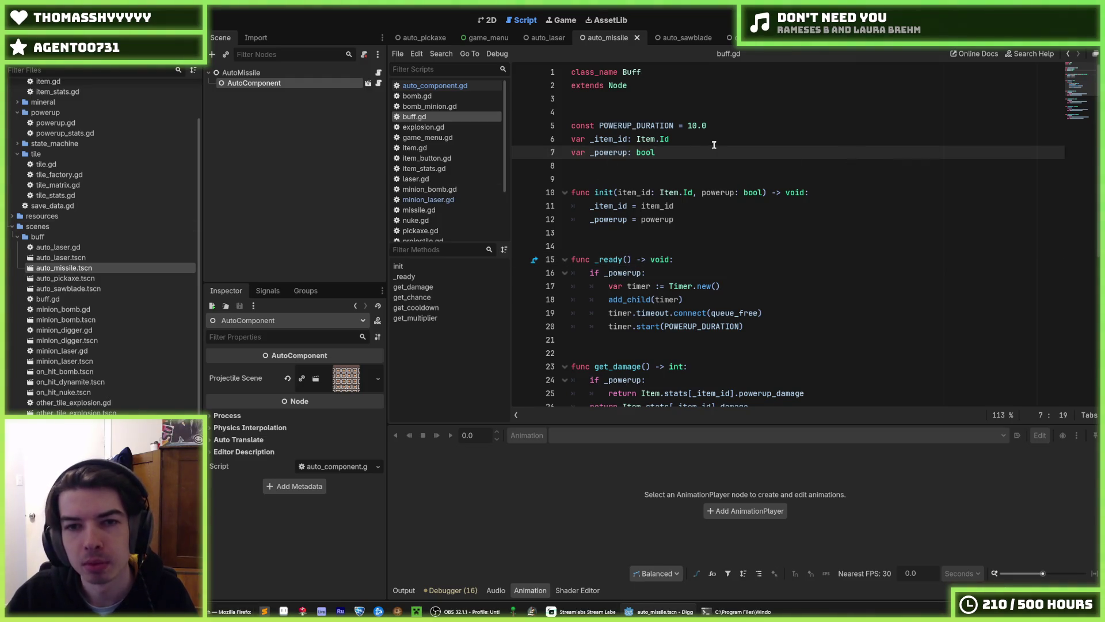
scroll(713, 155, down, 3)
scroll(716, 175, down, 3)
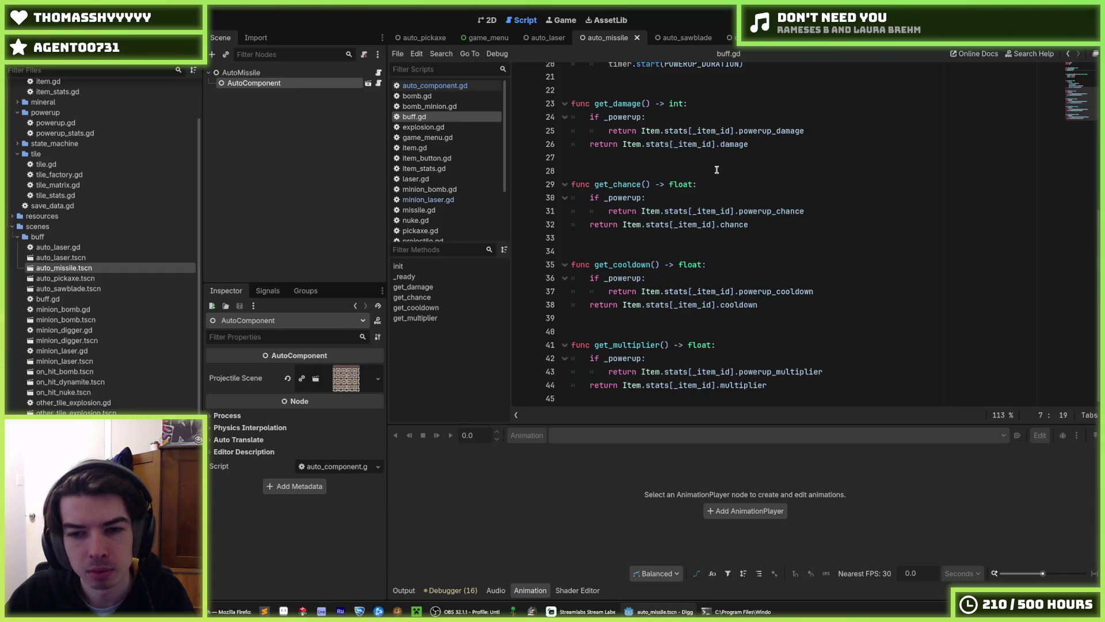
scroll(717, 169, up, 6)
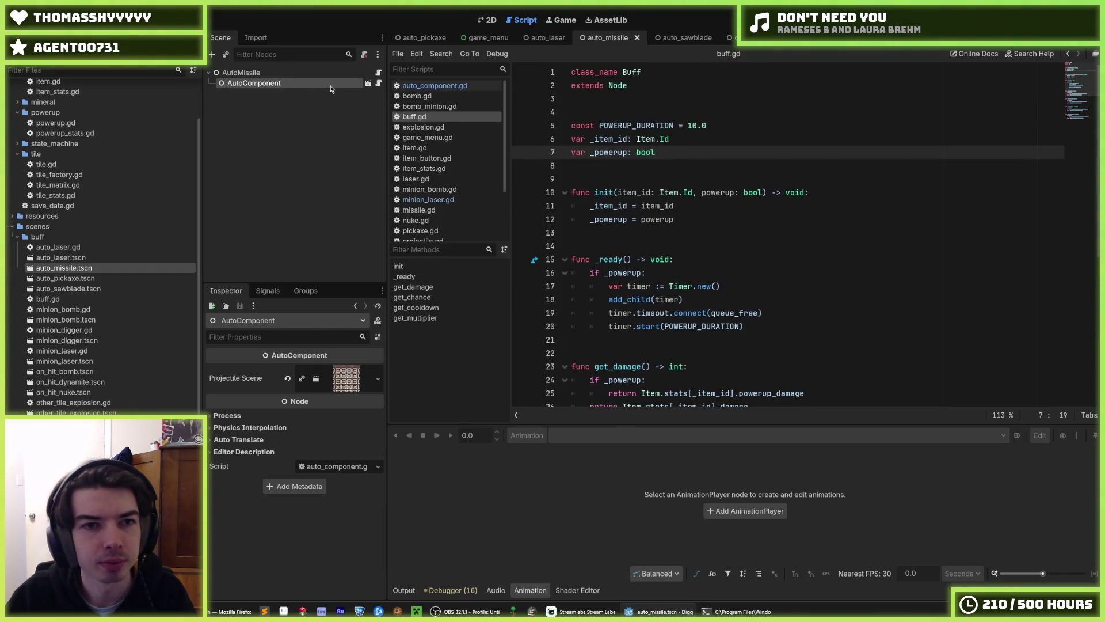
Reopen auto_component.gd, save everything, and open auto_laser.tscn and minion_bomb.gd.
click(379, 83)
click(680, 217)
key(ctrl+s)
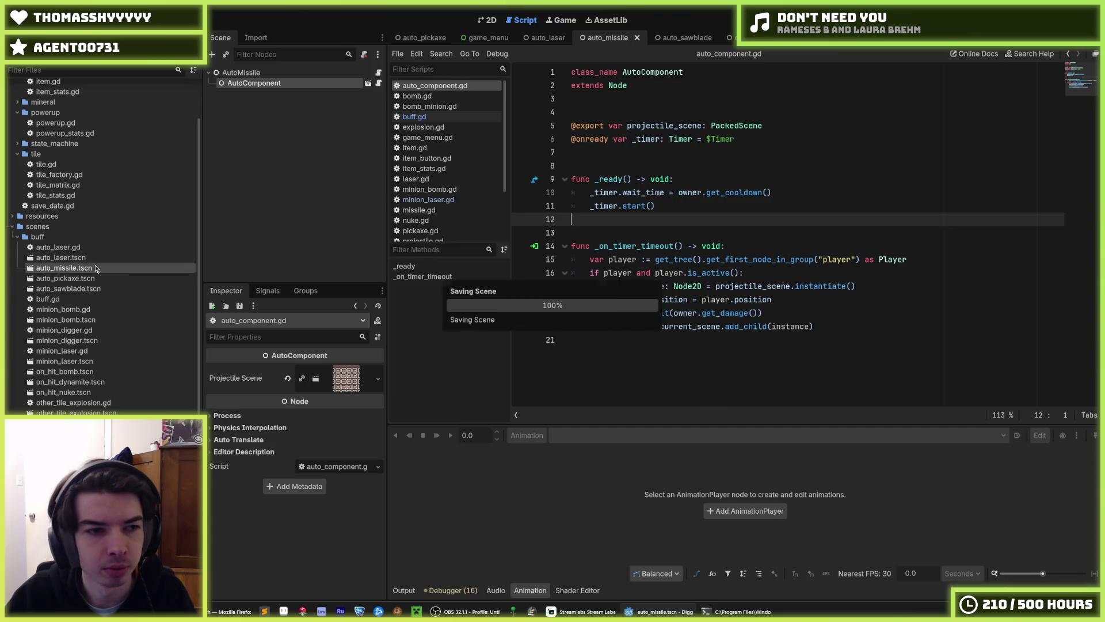
double_click(60, 258)
double_click(63, 309)
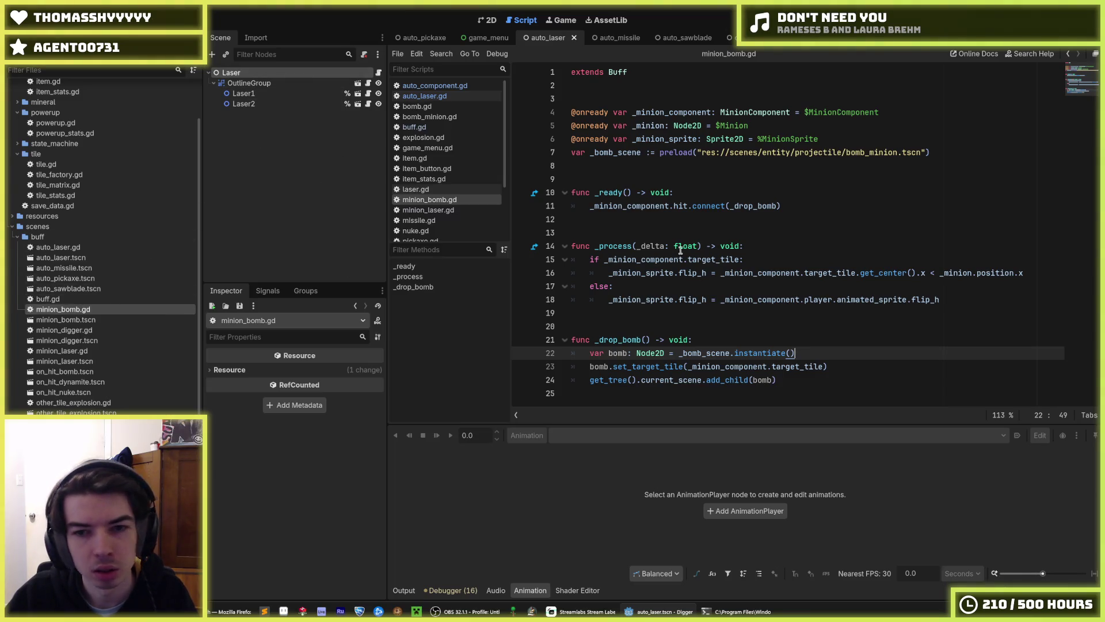
Add bomb.init(get_damage()) under set_target_tile in minion_bomb.gd and save.
click(849, 367)
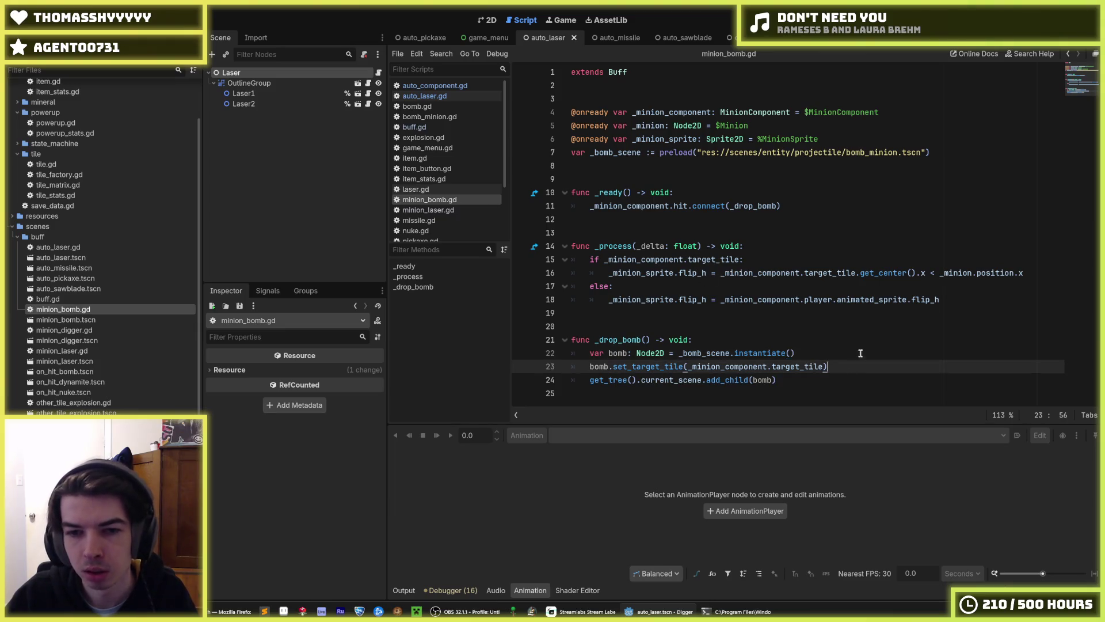
key(Return)
text(bomb)
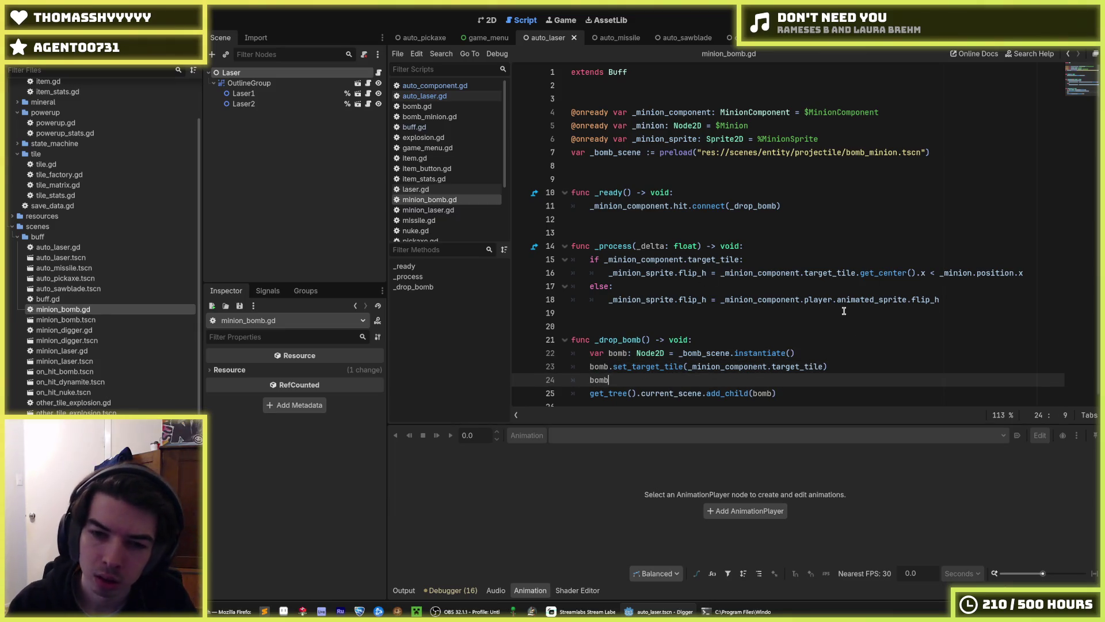
text(.init(owner.get_damage())
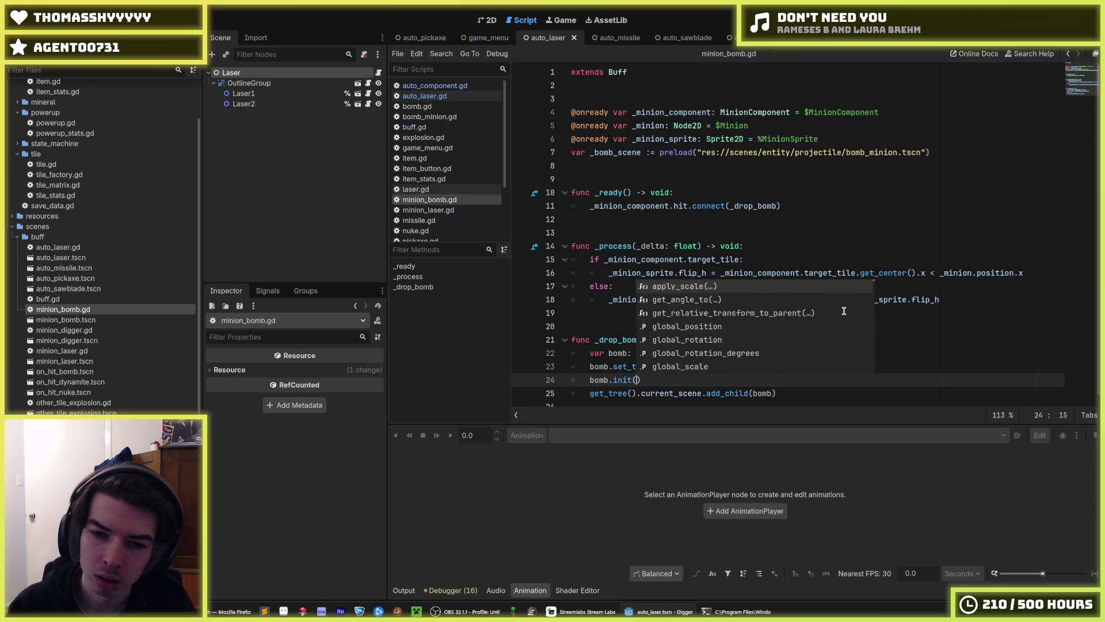
key(ctrl+s)
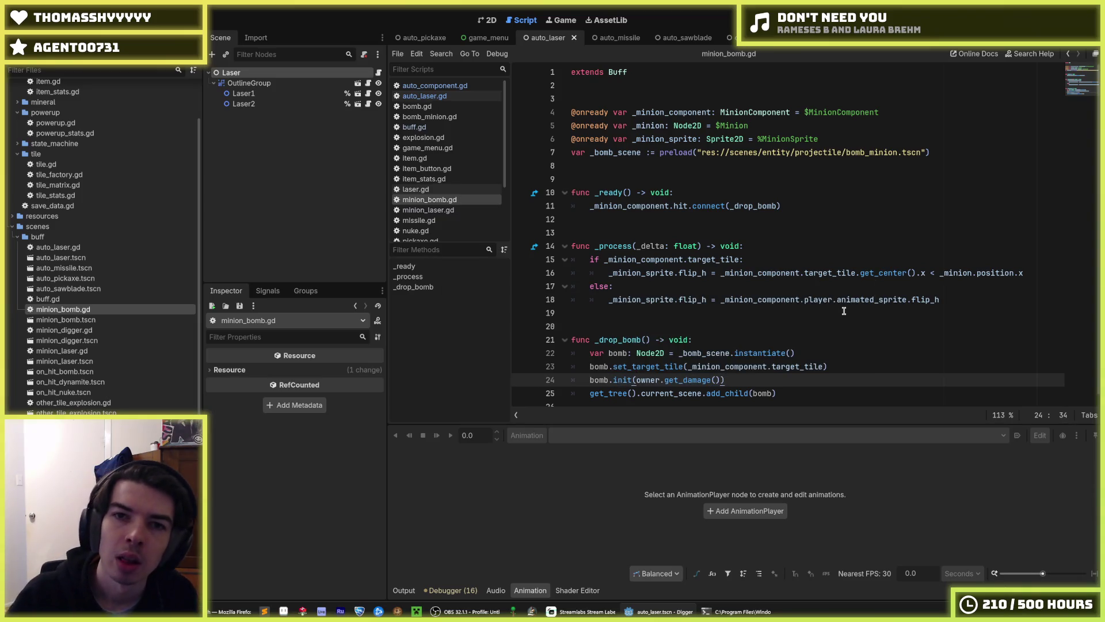
text())
key(ctrl+Left)
key(ctrl+Left)
key(ctrl+shift+Left)
key(ctrl+shift+Left)
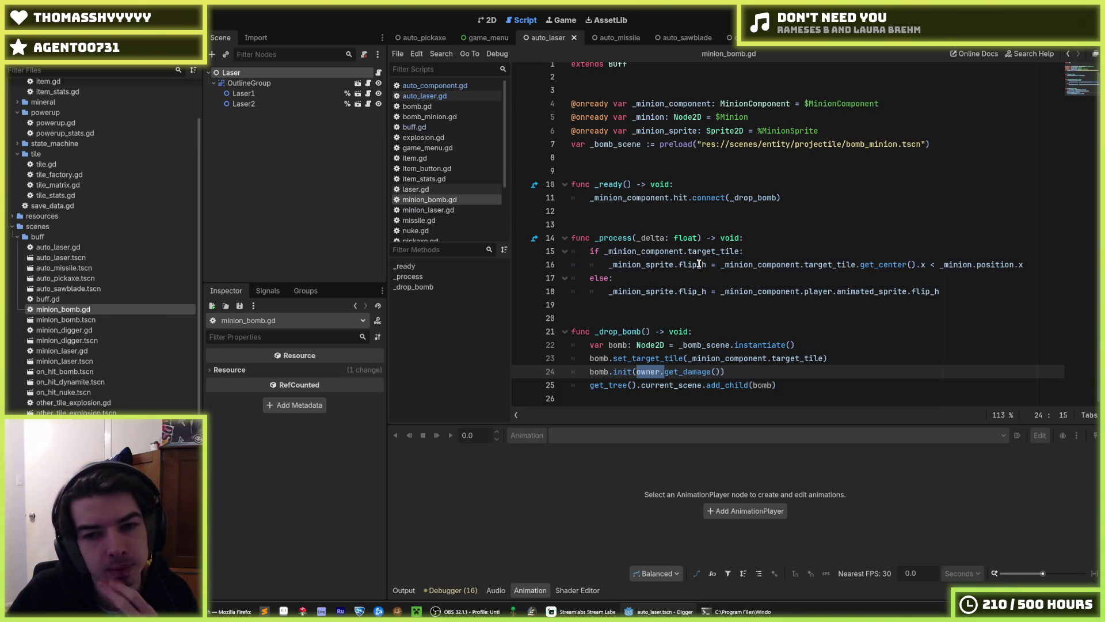
mouse_move(700, 265)
key(BackSpace)
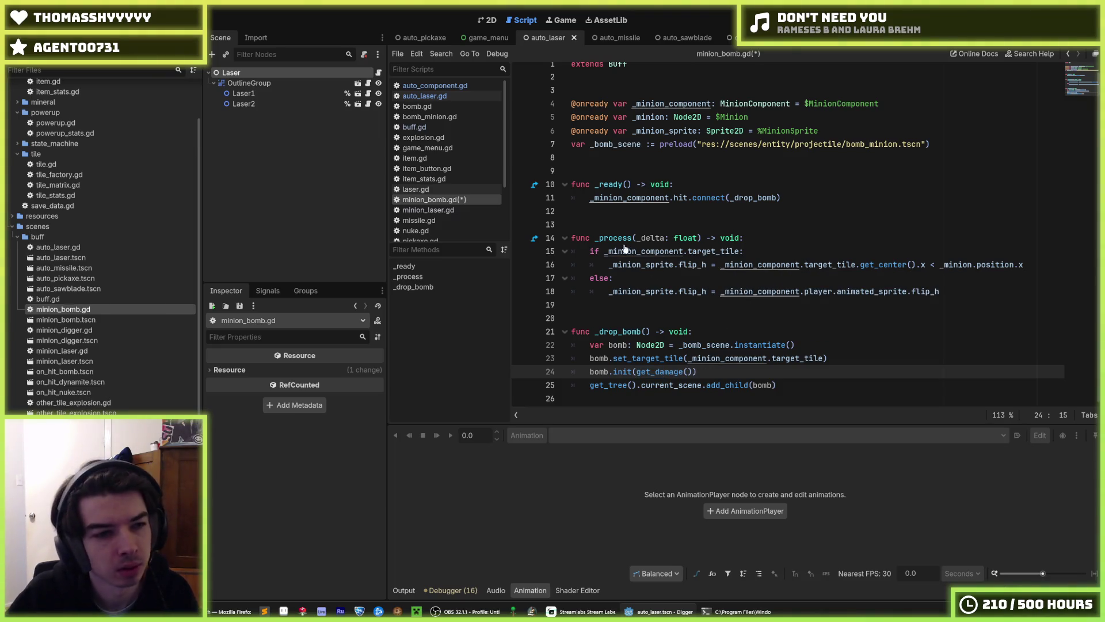
key(ctrl+s)
Open the minion_bomb scene, then minion_digger.gd.
double_click(91, 321)
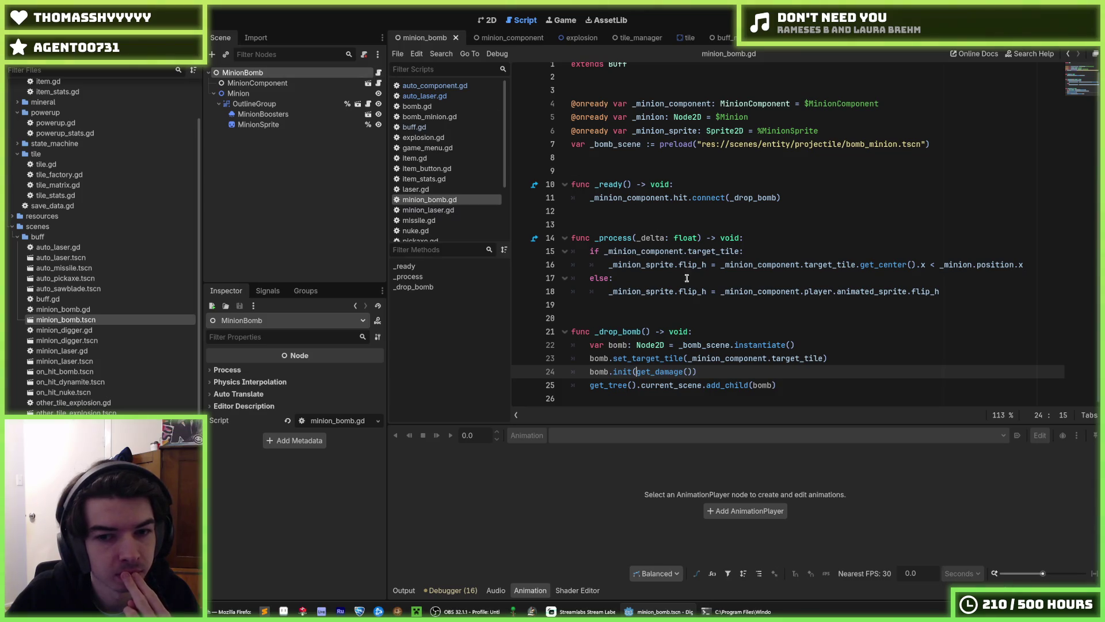
drag(710, 374, 599, 371)
click(602, 372)
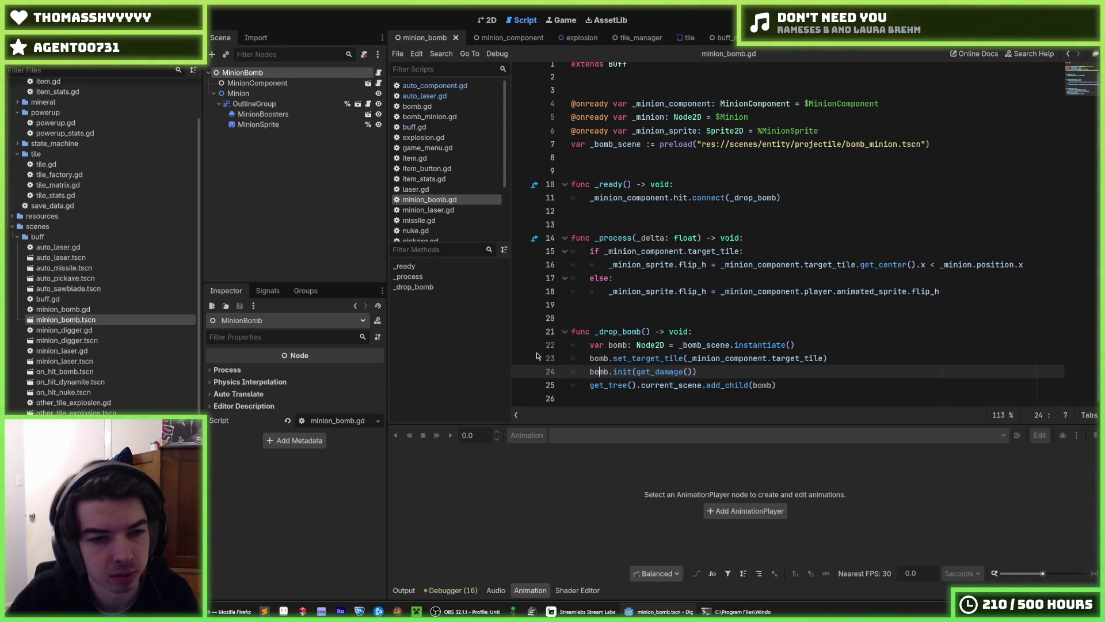
click(106, 329)
double_click(105, 329)
scroll(691, 317, down, 10)
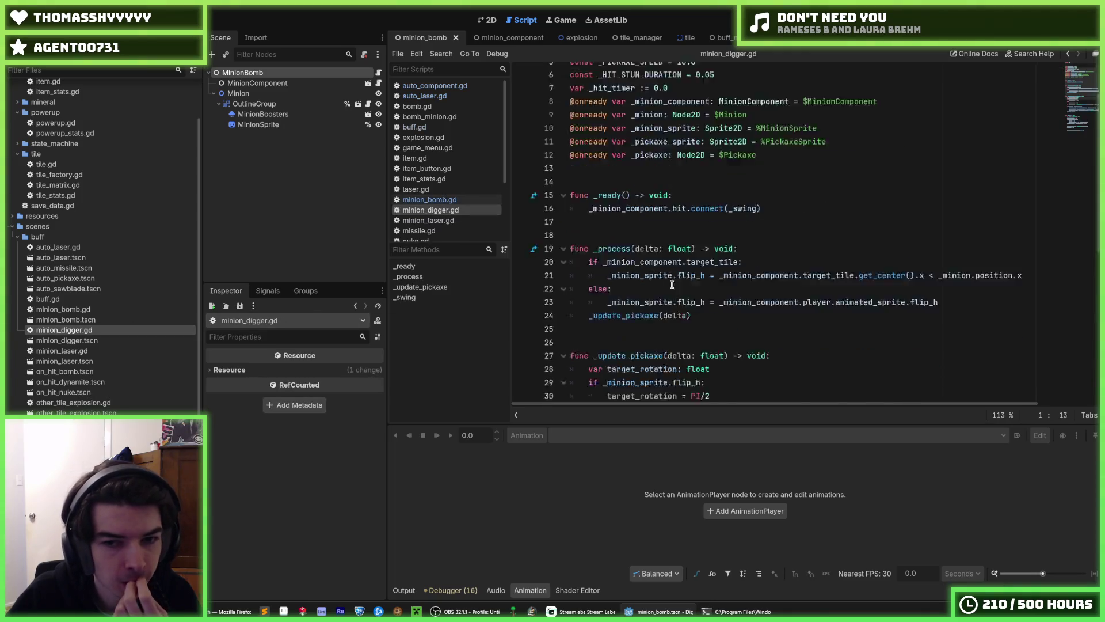
Replace the hardcoded 3 tile damage in minion_digger.gd with get_damage() and save.
scroll(689, 320, up, 1)
scroll(687, 328, down, 1)
drag(766, 382, 761, 382)
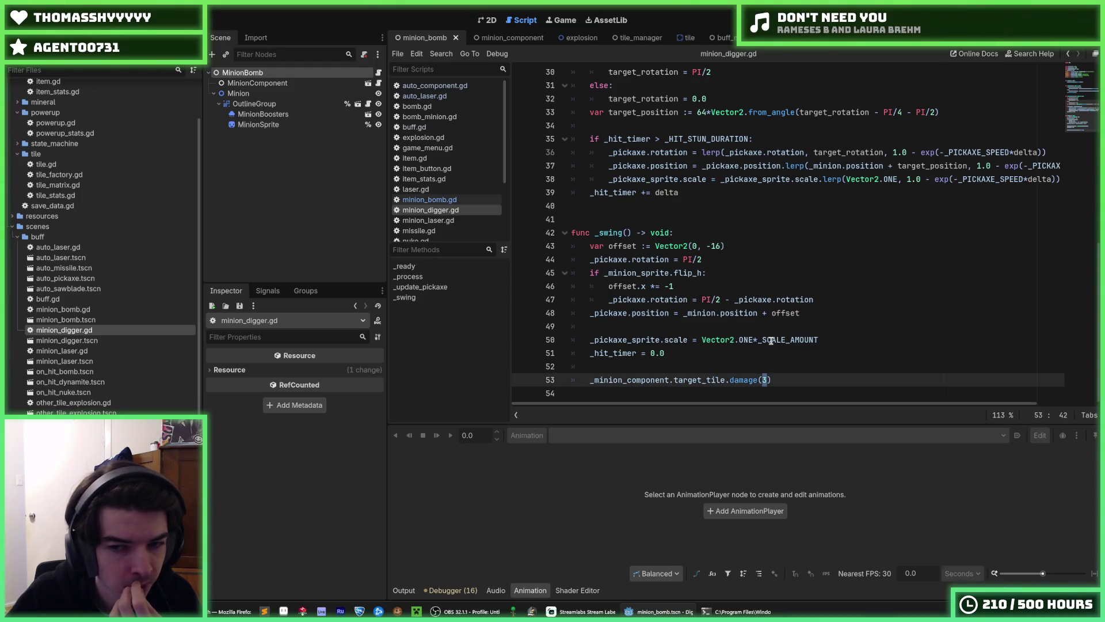
mouse_move(771, 341)
mouse_move(746, 314)
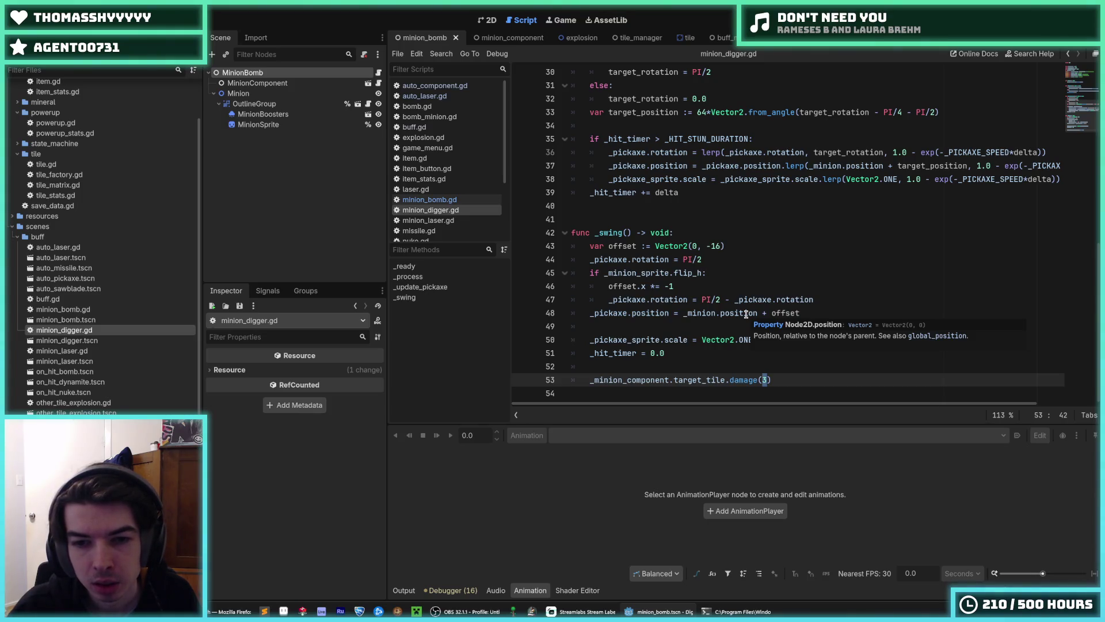
key(ctrl+z)
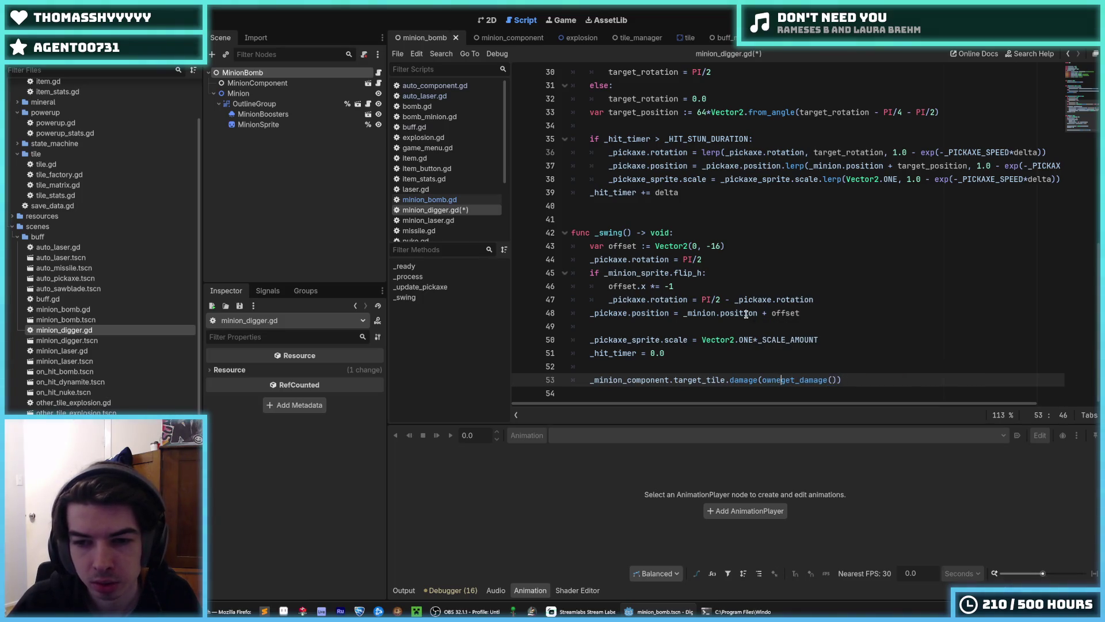
key(ctrl+s)
scroll(773, 294, up, 3)
scroll(772, 294, up, 8)
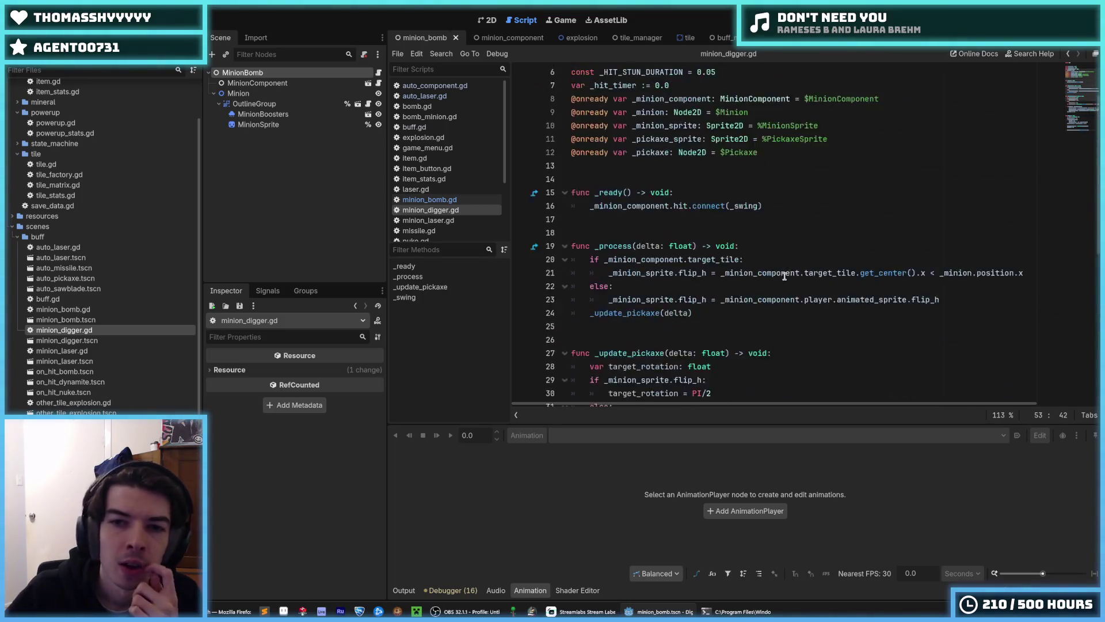
scroll(789, 270, down, 7)
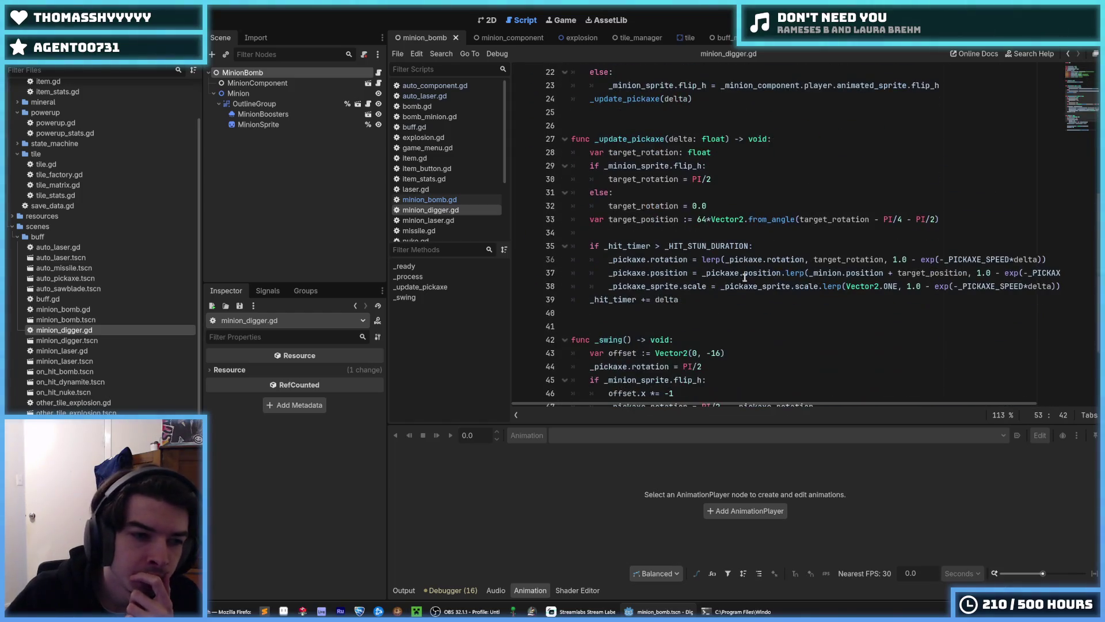
click(81, 352)
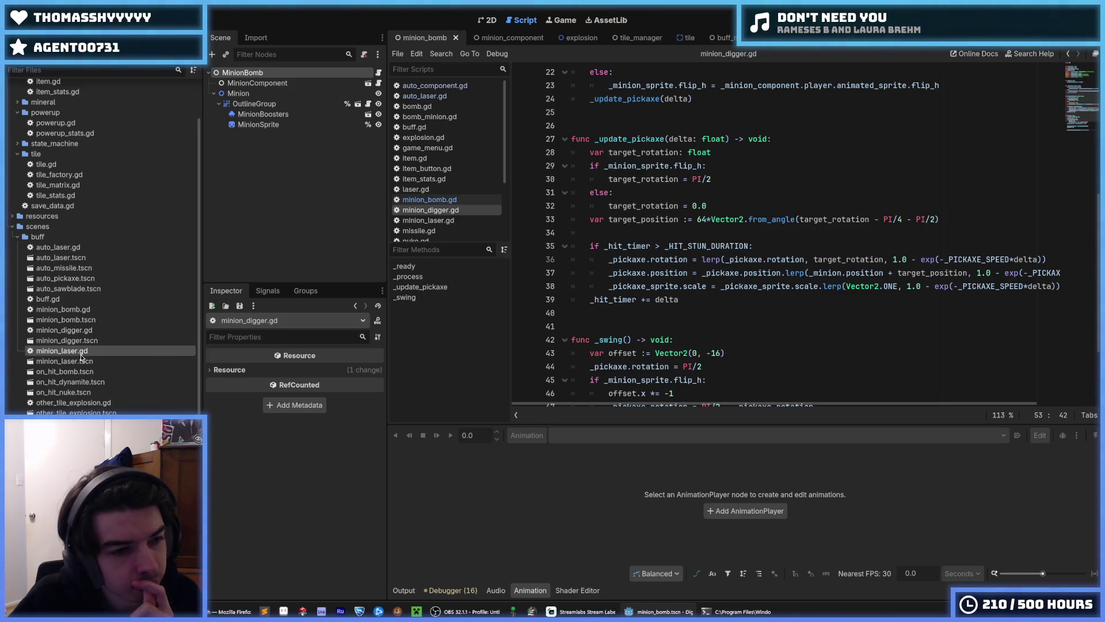
In minion_laser.gd, change damage(3) to damage(get_damage()) and save.
double_click(81, 352)
scroll(616, 274, down, 2)
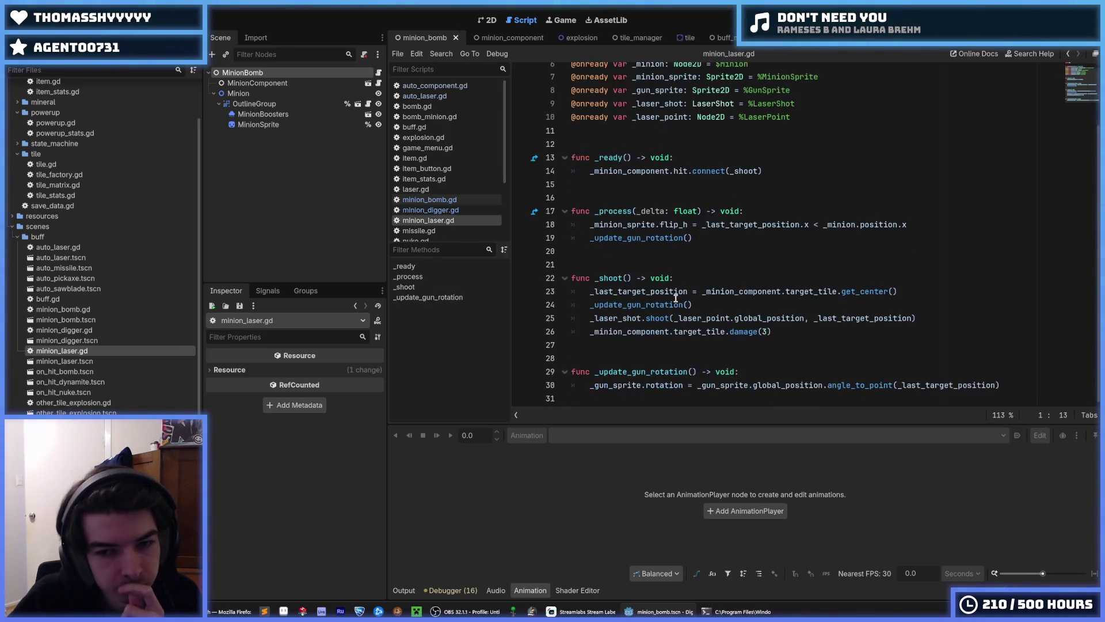
click(769, 332)
key(BackSpace)
scroll(776, 317, up, 2)
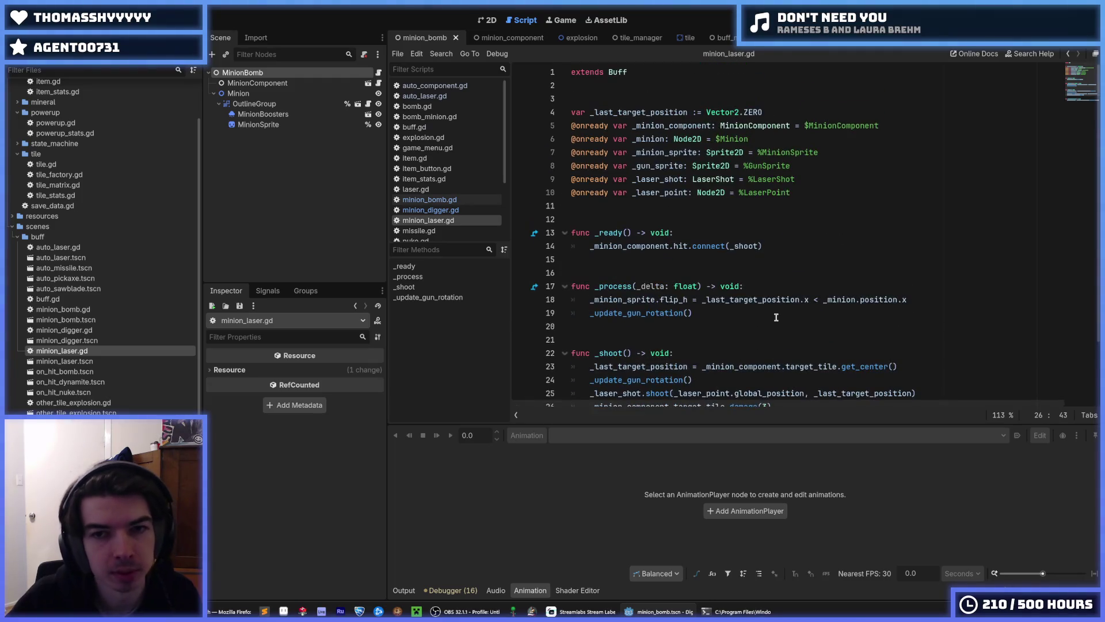
text(owner.get_damage()
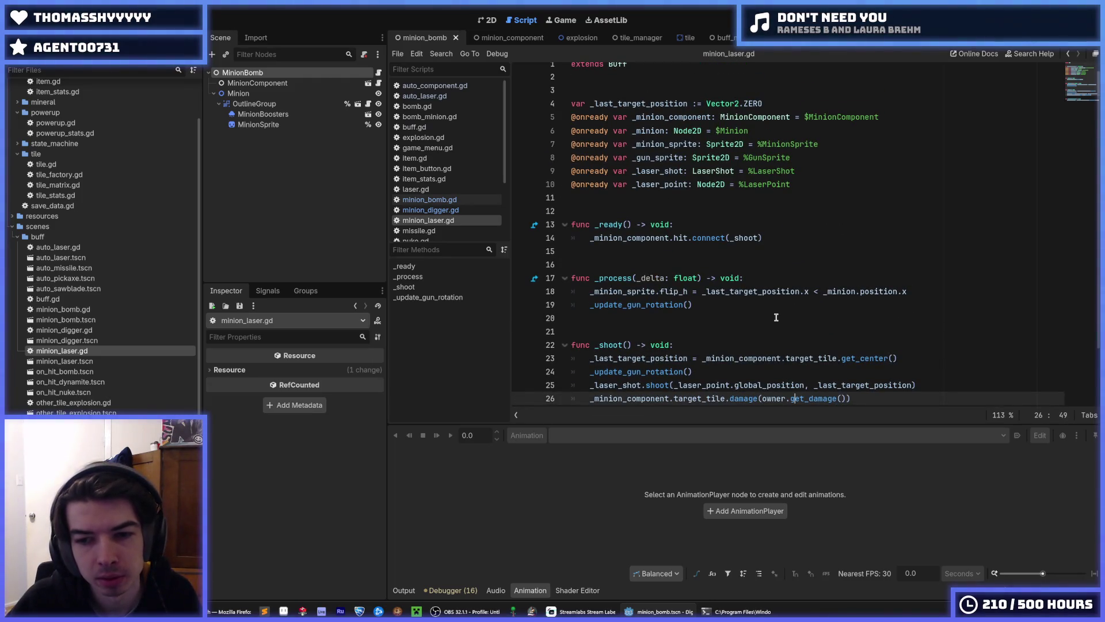
key(BackSpace)
key(BackSpace)
key(BackSpace)
key(ctrl+s)
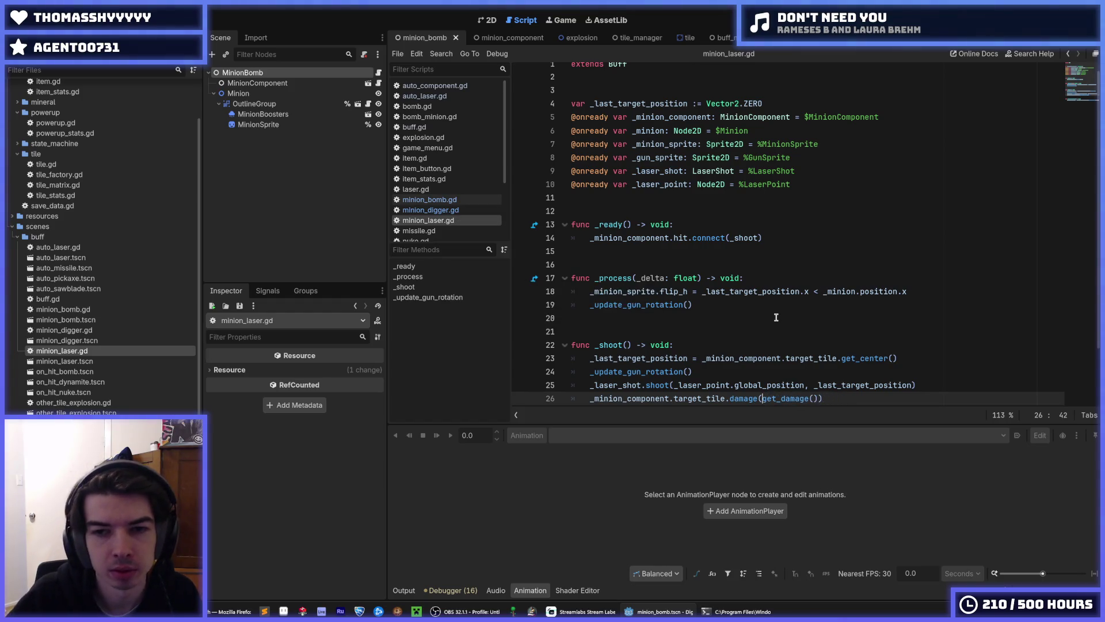
Add the missing ')' in the on-hit bomb component script, save, then open other_tile_explosion.gd.
scroll(691, 304, down, 2)
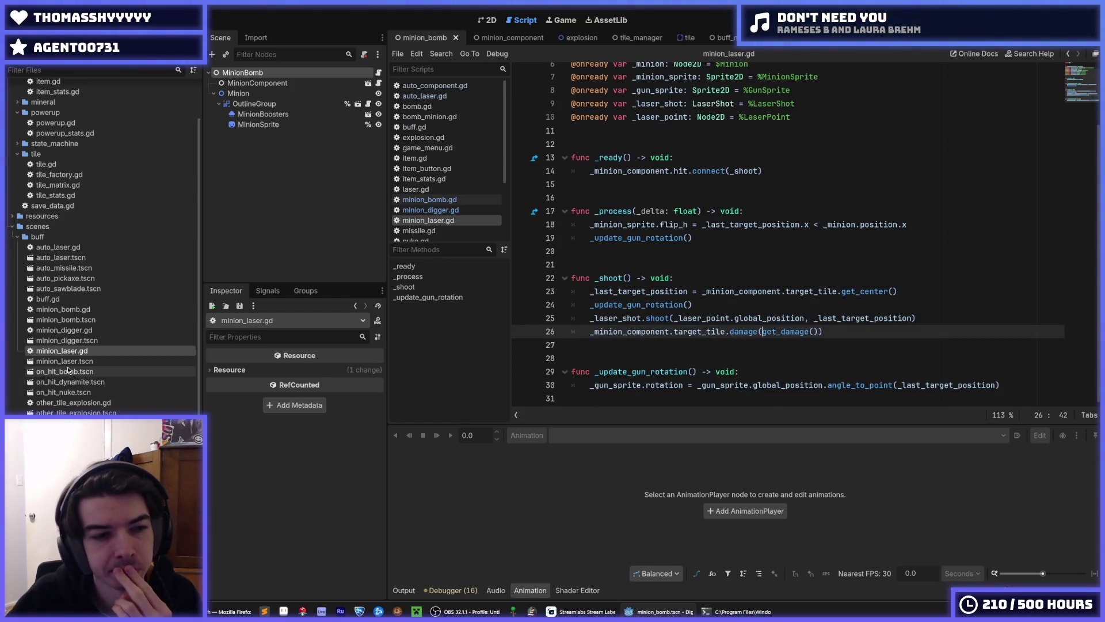
double_click(68, 370)
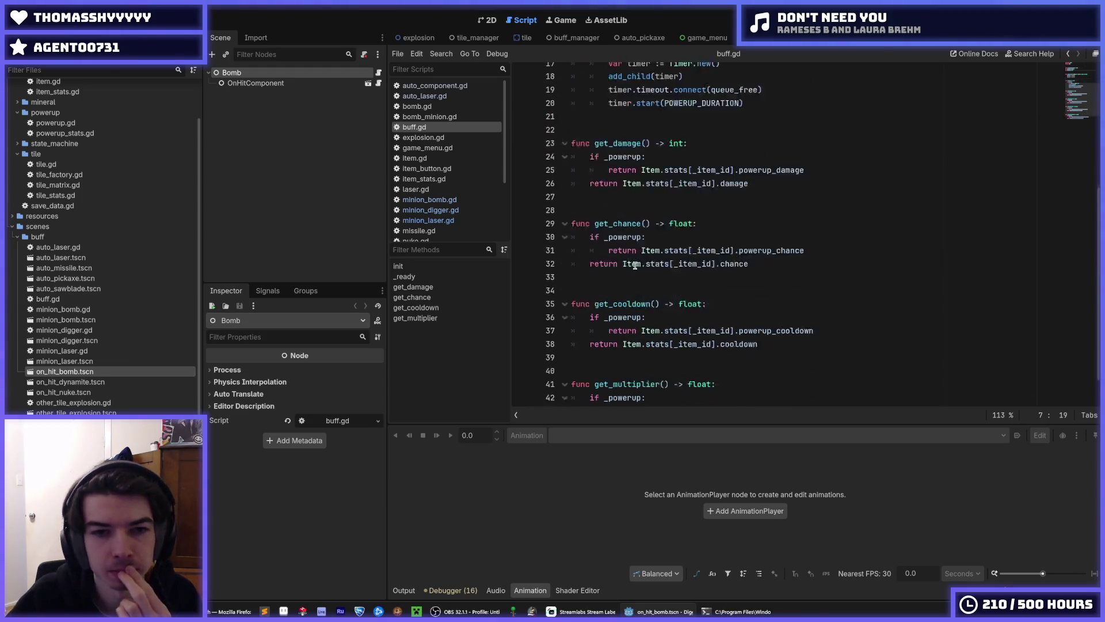
click(288, 83)
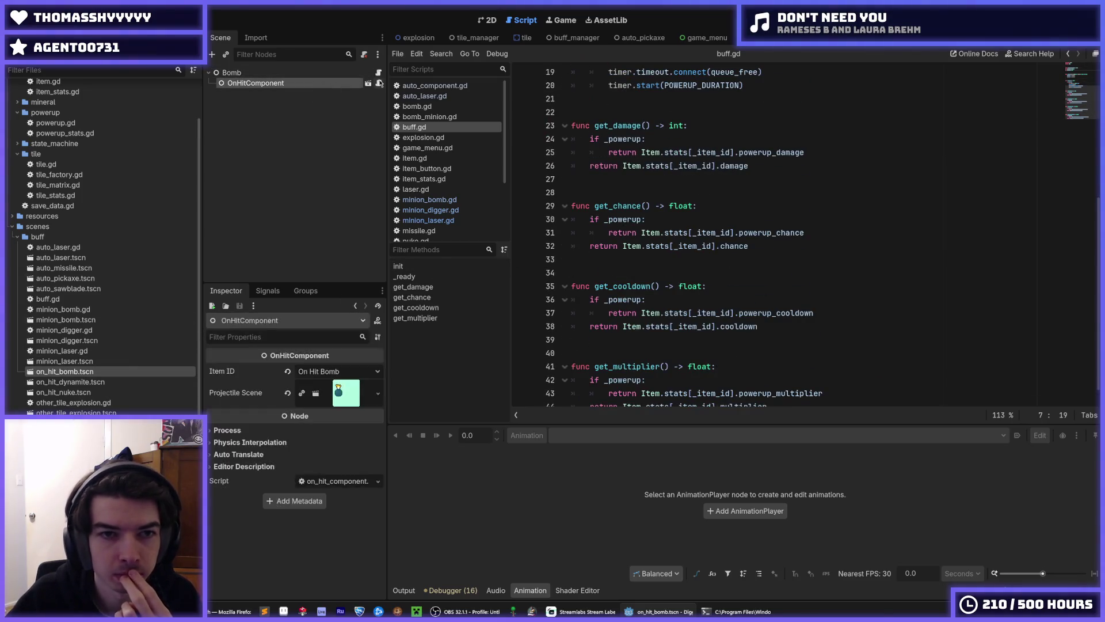
click(378, 83)
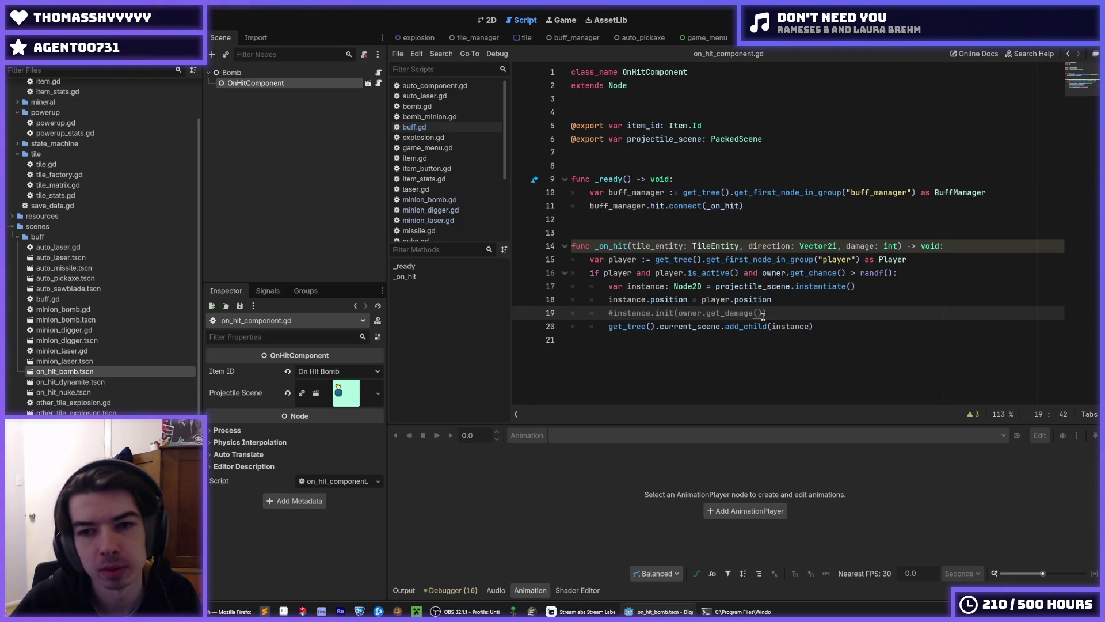
text())
key(ctrl+s)
double_click(64, 392)
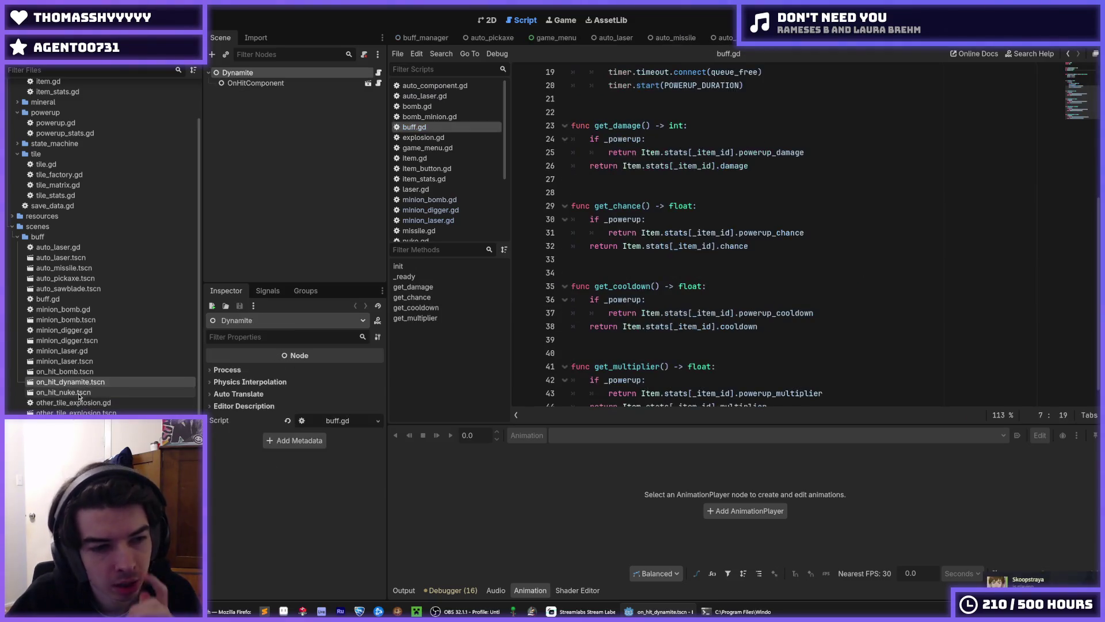
double_click(84, 403)
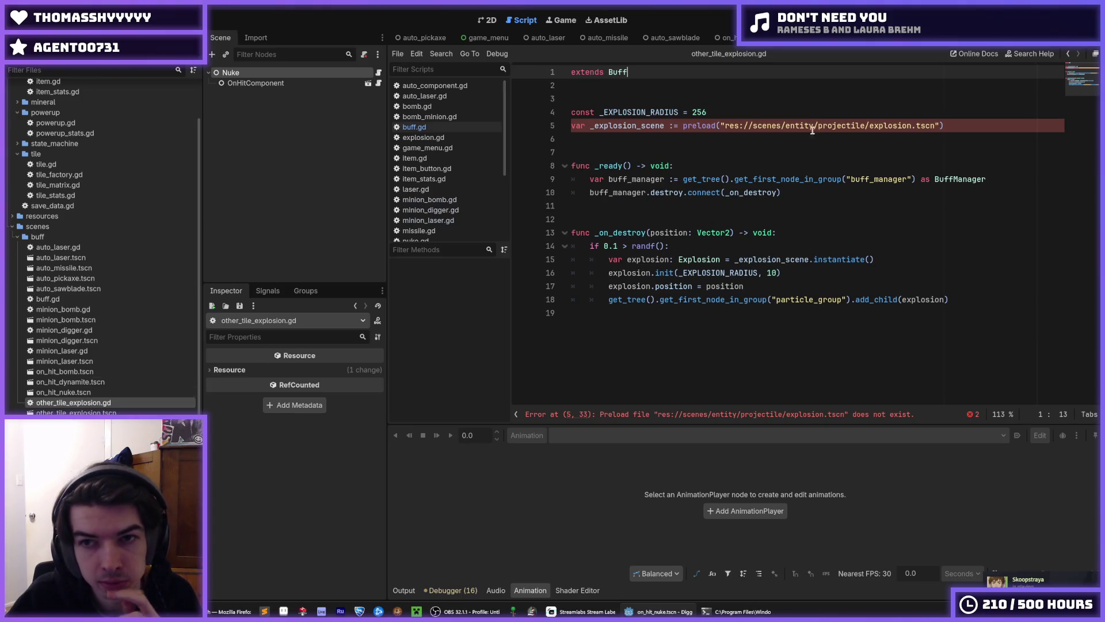
Correct the preload path on line 5 to res://scenes/entity/explosion/explosion.tscn.
double_click(848, 126)
text(explosion/e)
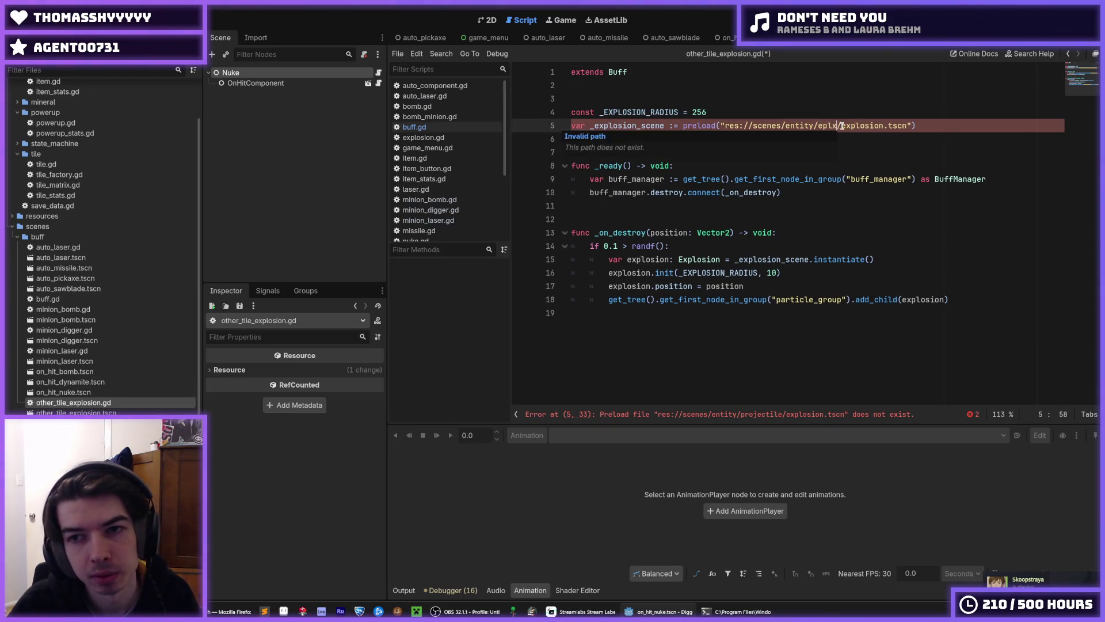
text(xplosion)
key(ctrl+s)
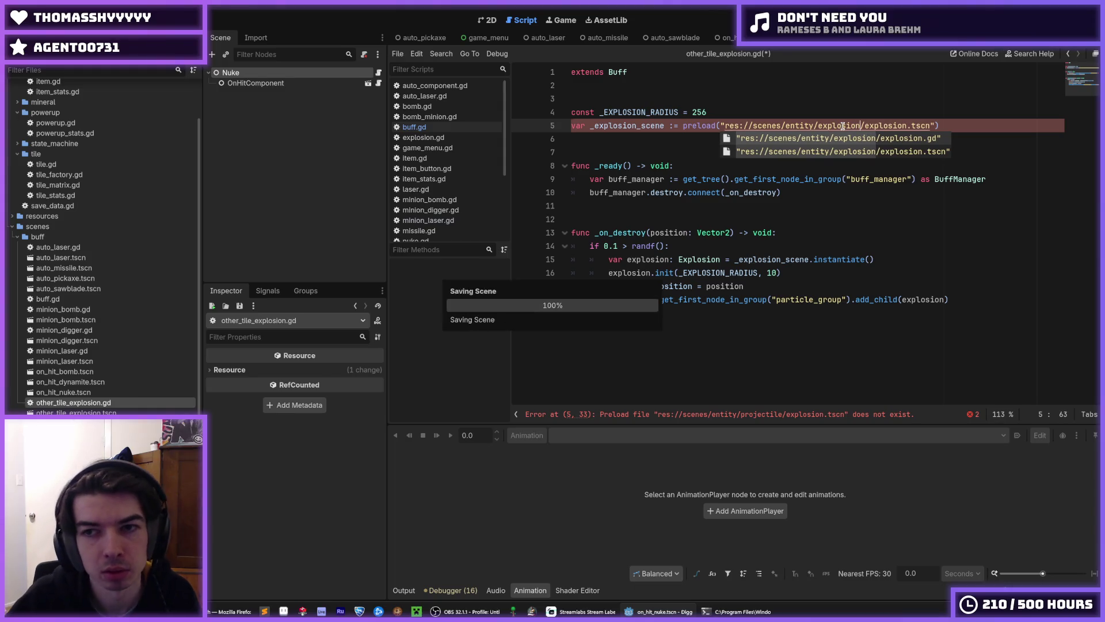
click(857, 99)
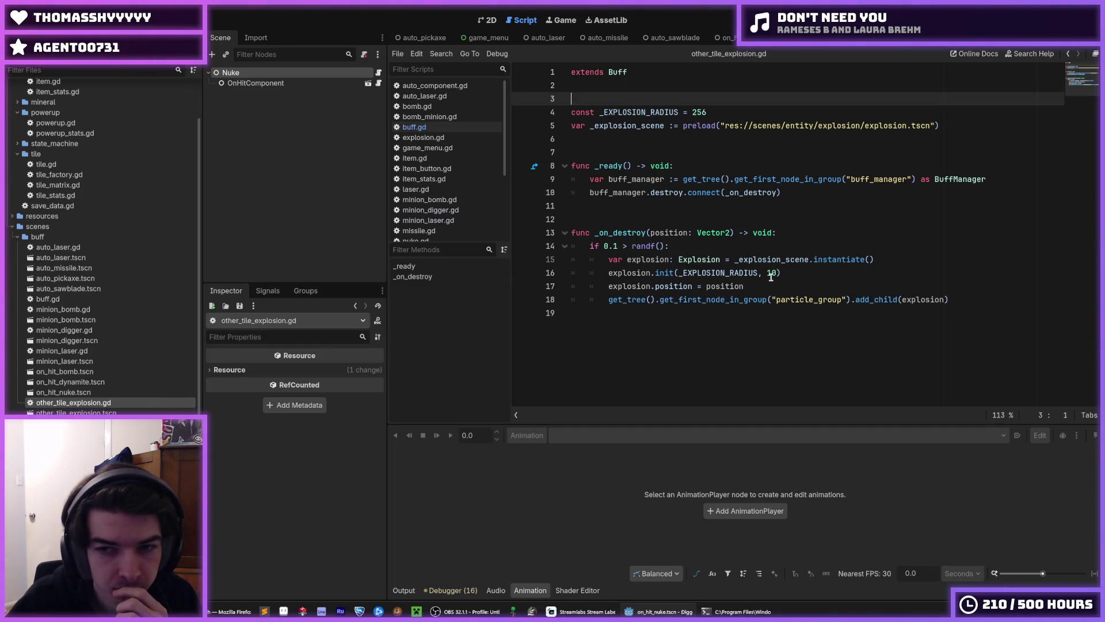
Replace the explosion damage 10 with get_damage() and save the script.
double_click(771, 274)
text(owner.get_damage())
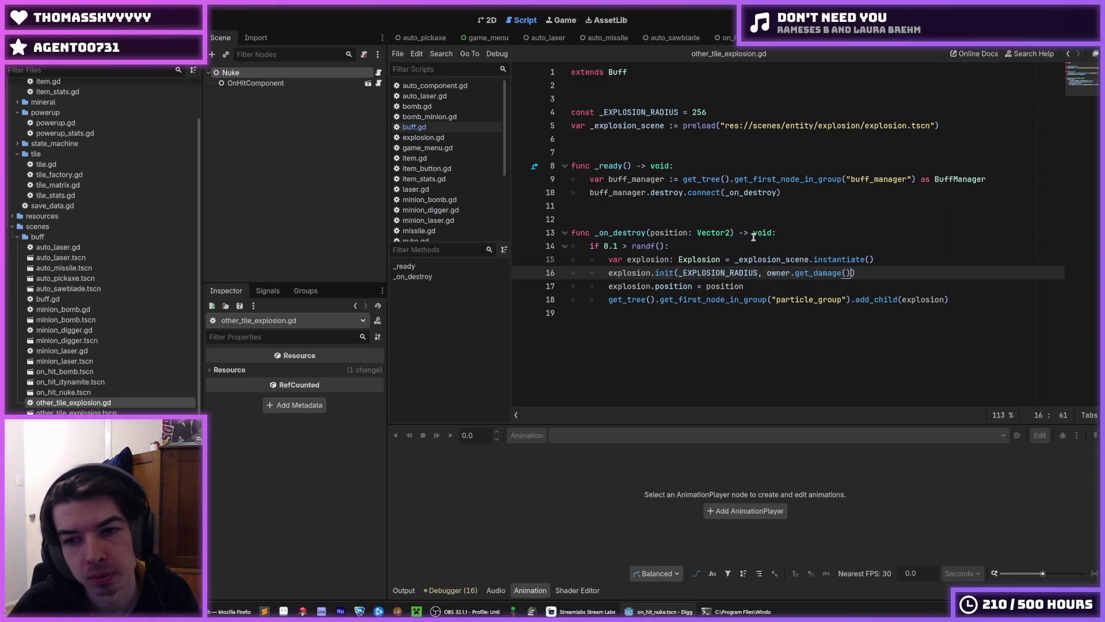
key(ctrl+Left)
key(BackSpace)
key(BackSpace)
key(BackSpace)
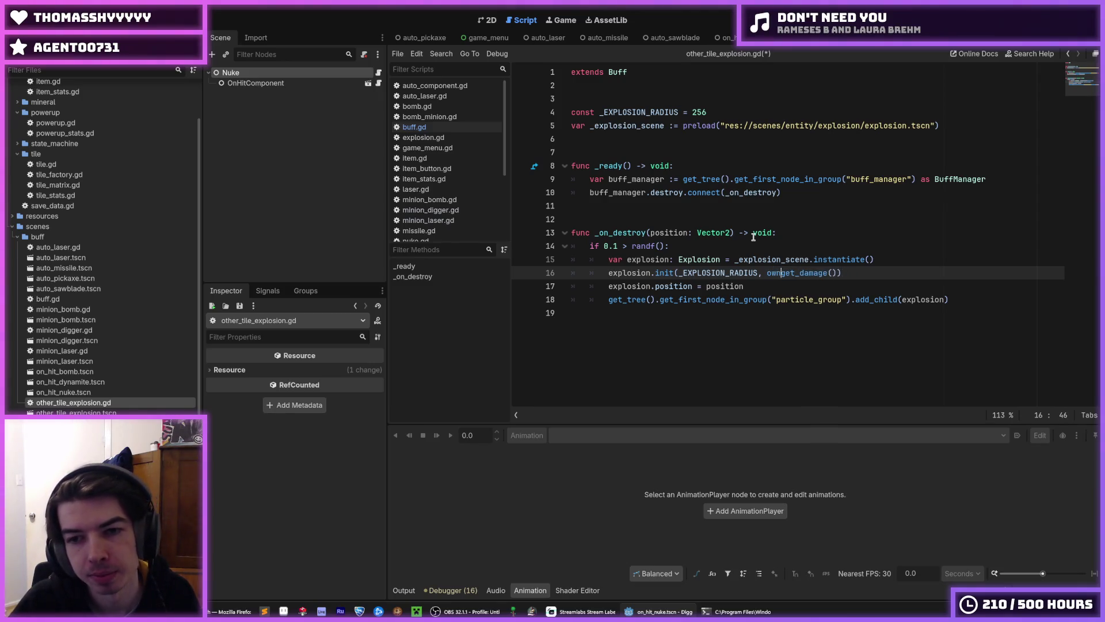
key(ctrl+s)
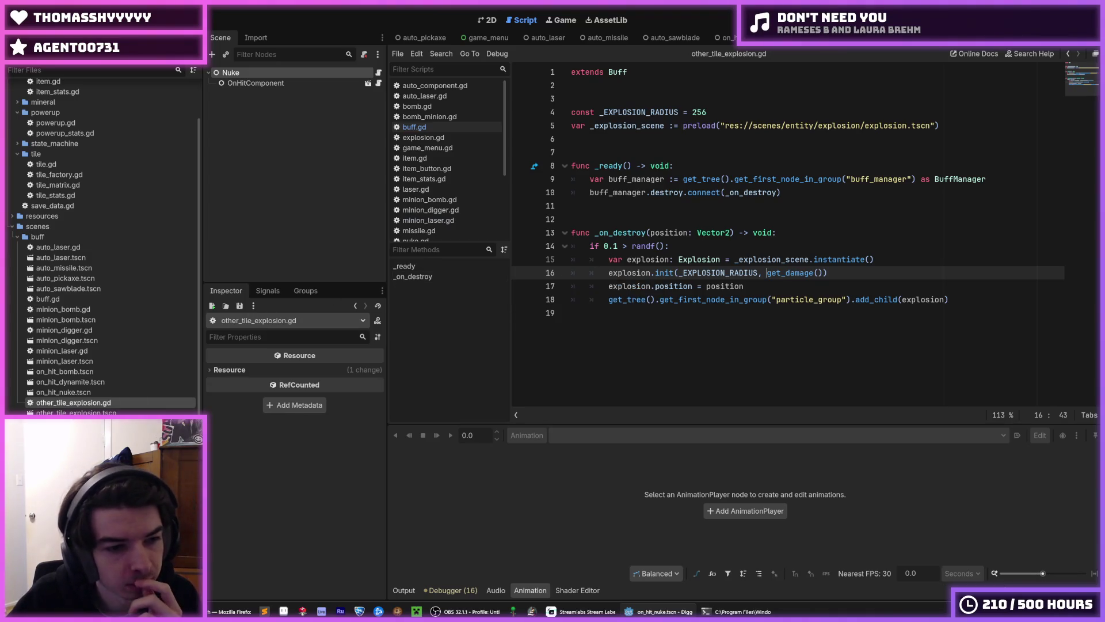
key(alt+Left)
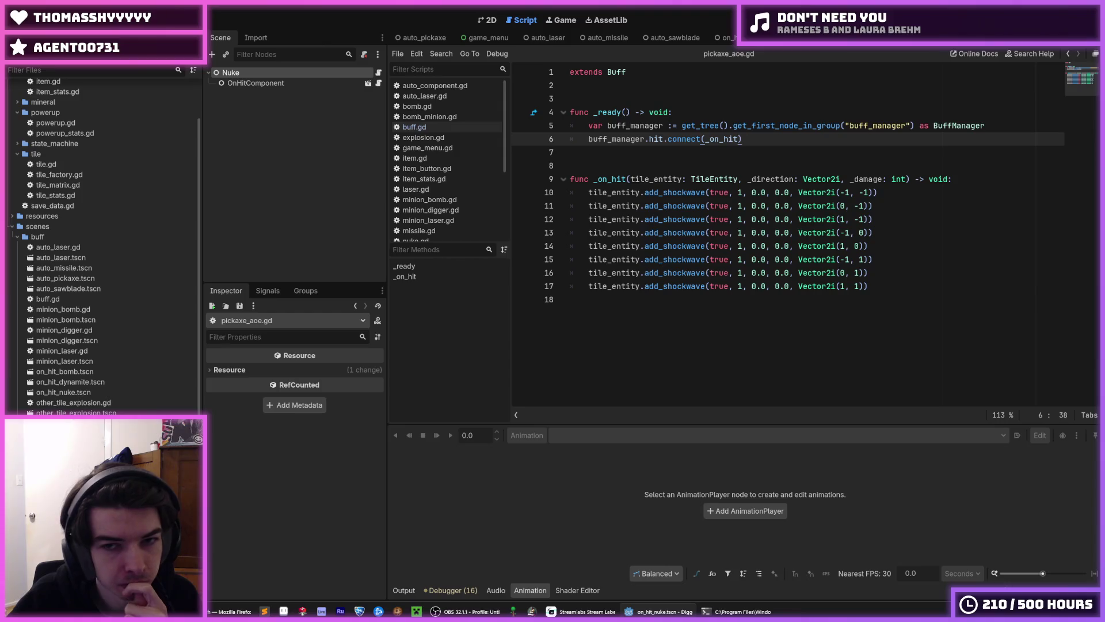
Replace the damage 1 in all eight add_shockwave calls with _damage.
click(741, 193)
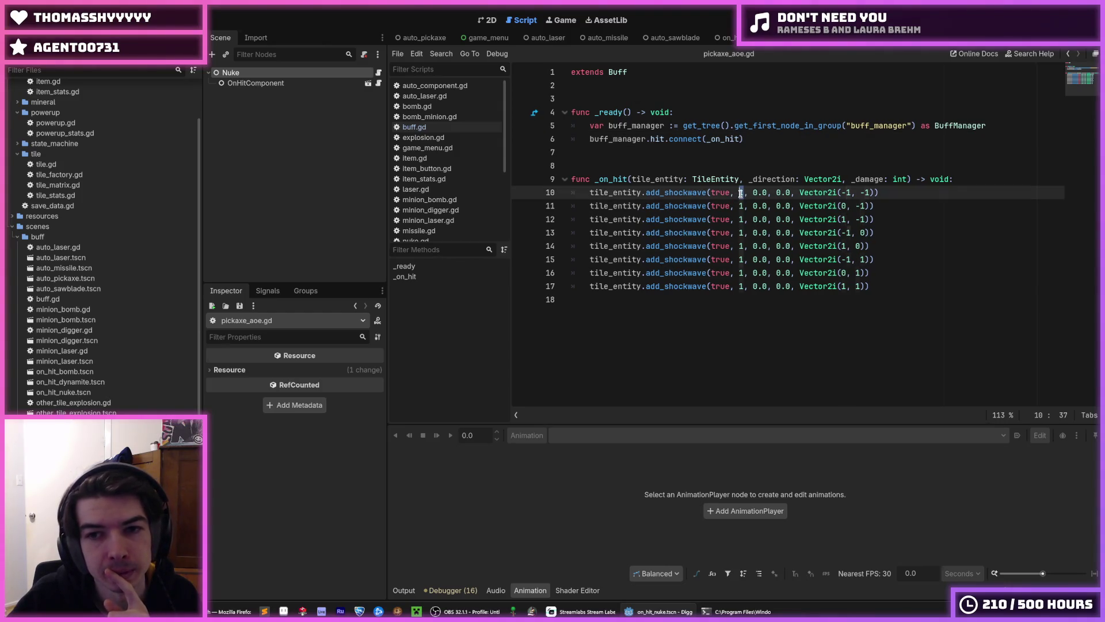
click(741, 194)
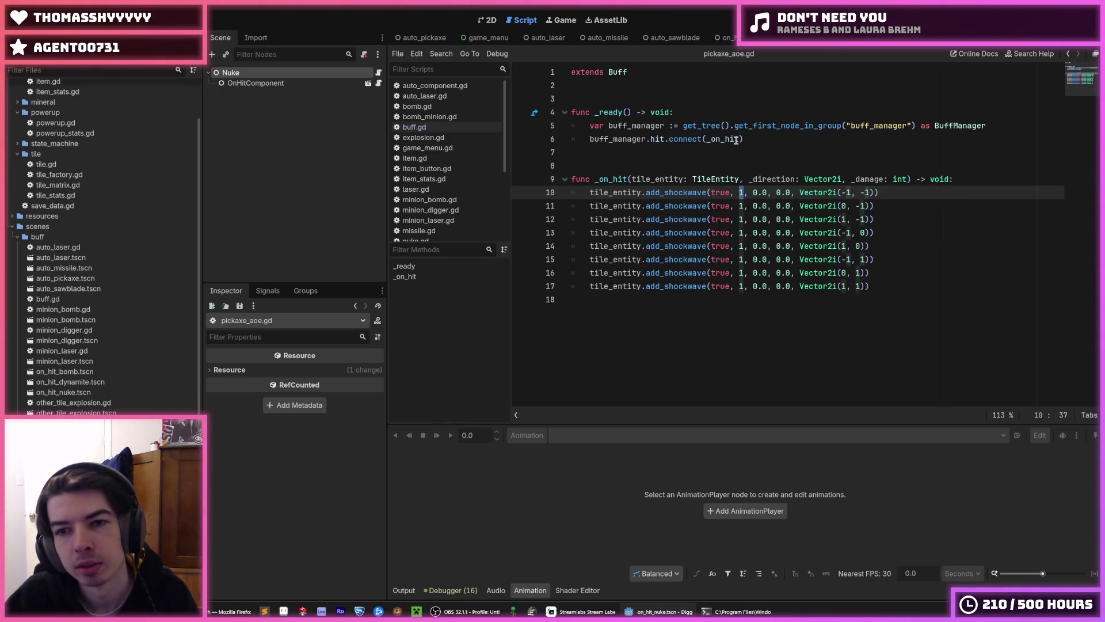
double_click(860, 180)
key(ctrl+c)
double_click(742, 192)
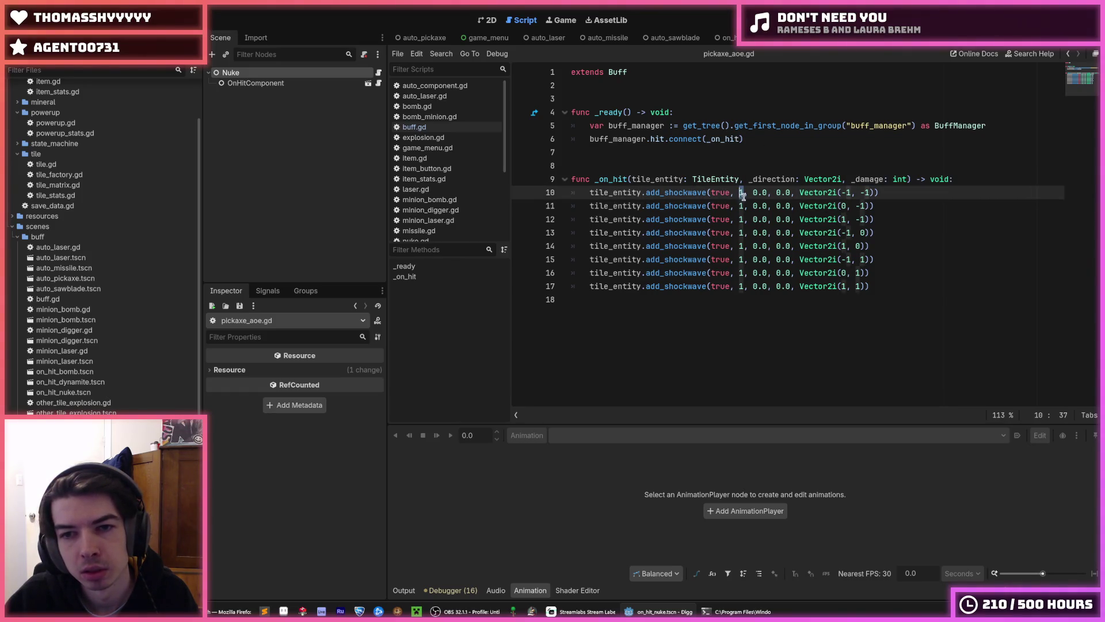
key(ctrl+v)
double_click(742, 205)
key(ctrl+v)
double_click(741, 219)
key(ctrl+v)
double_click(740, 233)
key(ctrl+v)
double_click(742, 245)
key(ctrl+v)
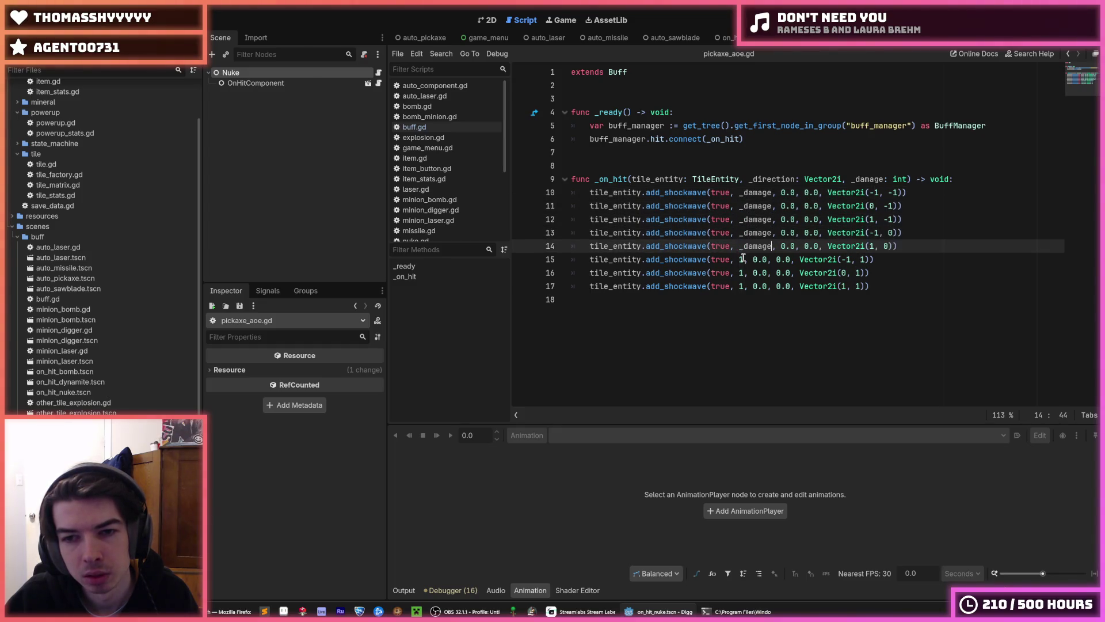
double_click(741, 259)
key(ctrl+v)
double_click(741, 273)
key(ctrl+v)
double_click(741, 286)
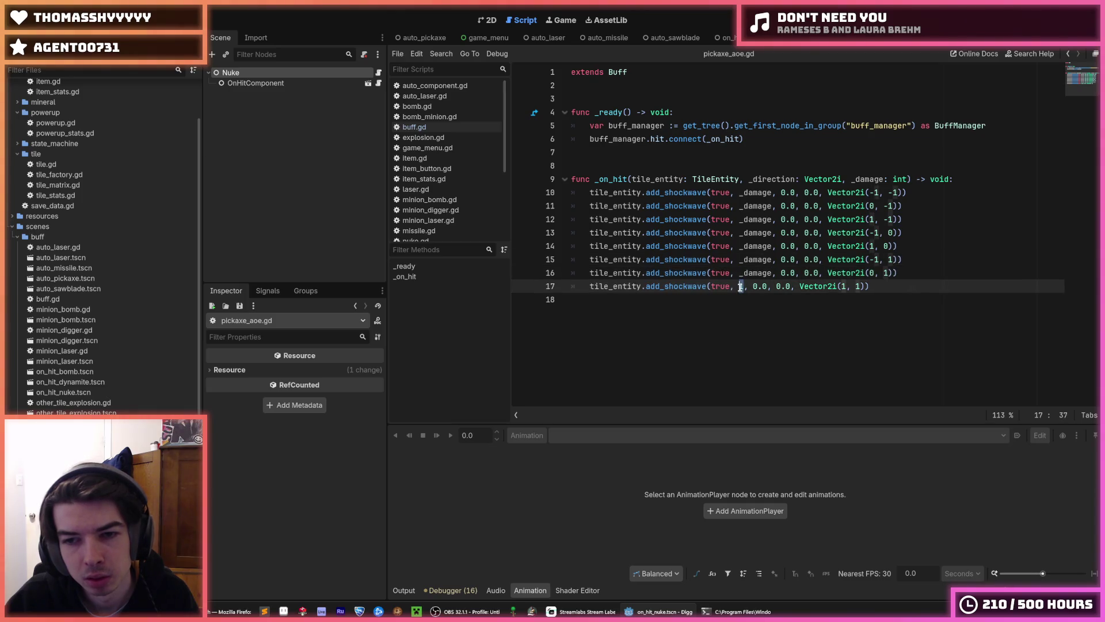
key(ctrl+v)
Rename the _damage parameter and its uses to damage, then save pickaxe_aoe.gd.
click(874, 179)
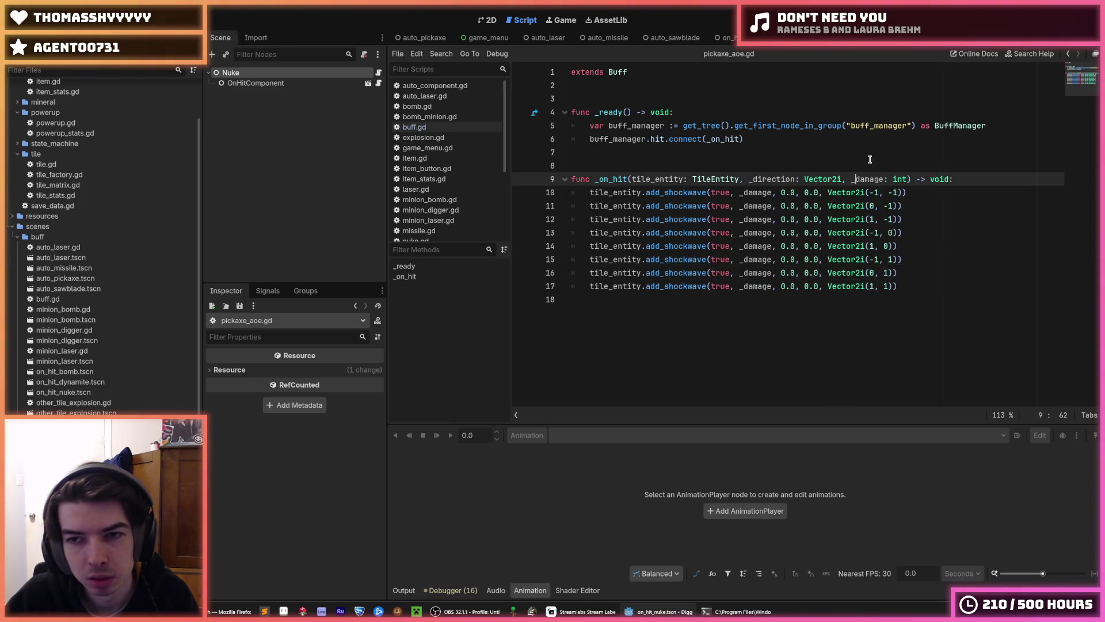
double_click(870, 179)
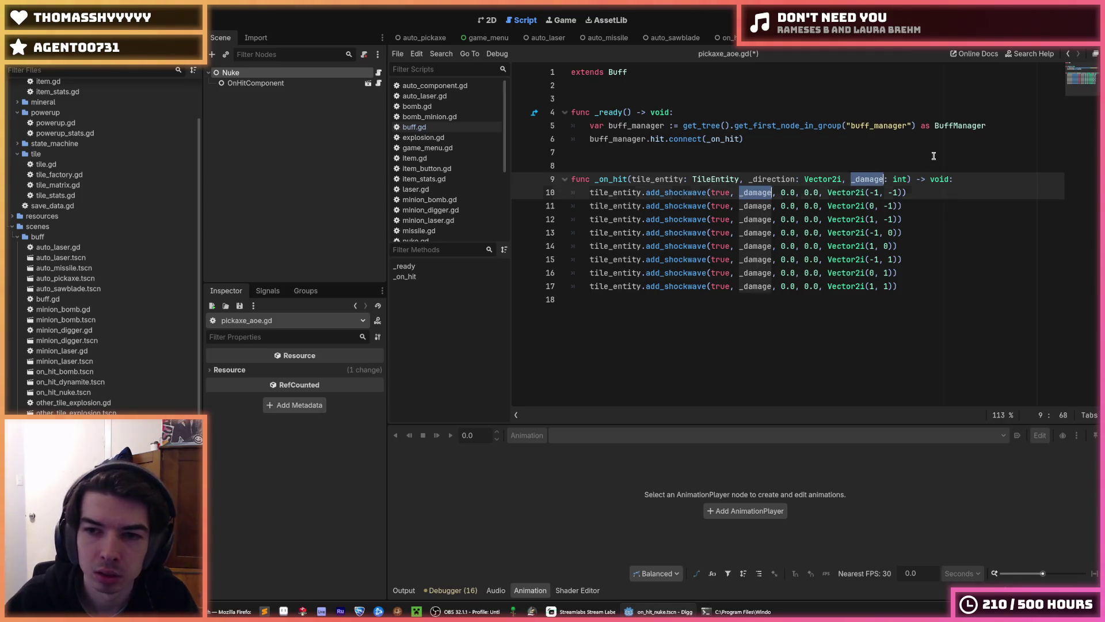
key(Left)
key(Delete)
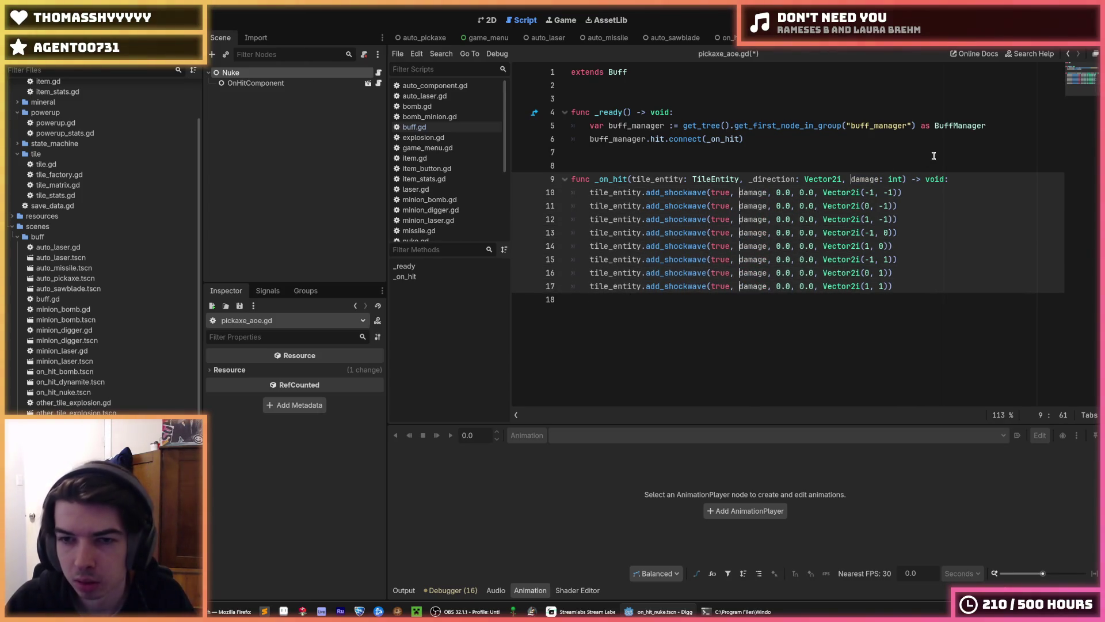
click(1033, 153)
key(ctrl+s)
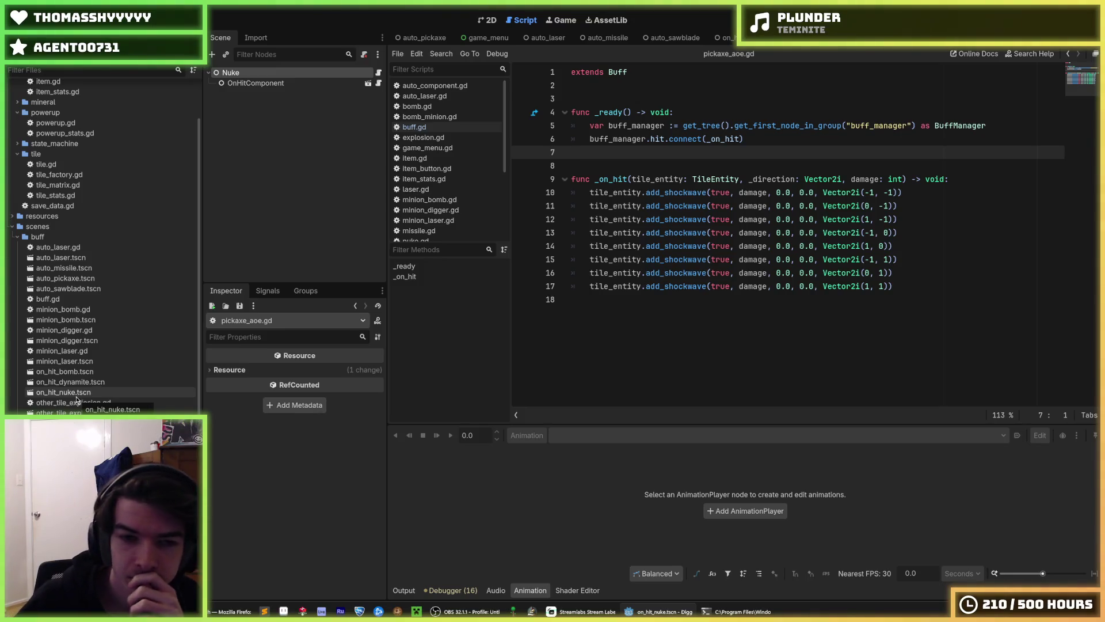
Switch to the pickaxe_crit.gd script.
key(alt+Left)
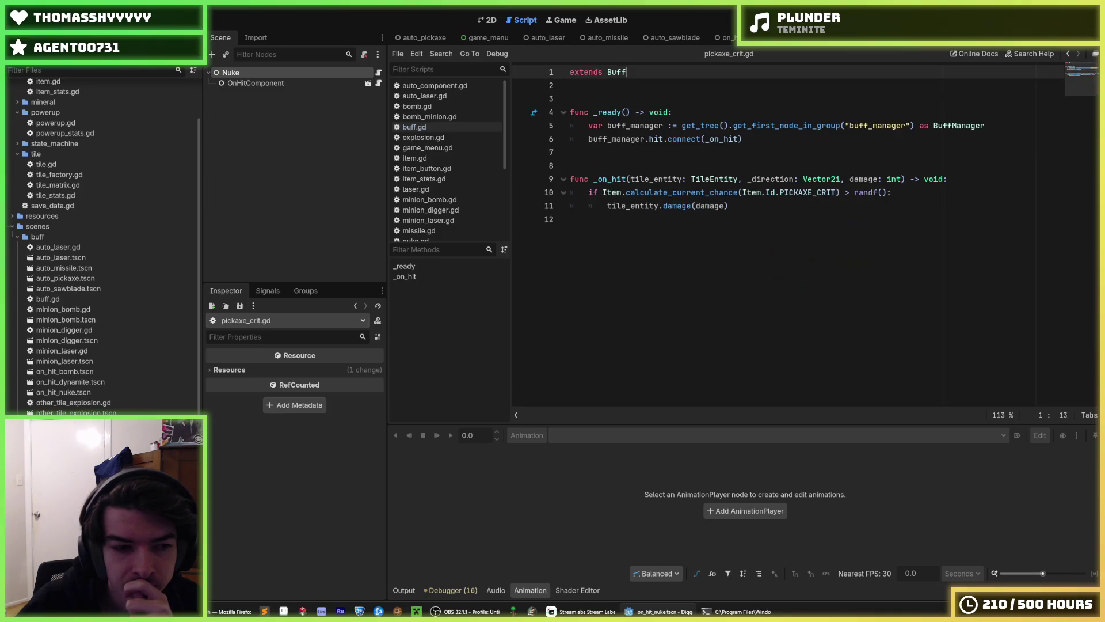
key(alt+Right)
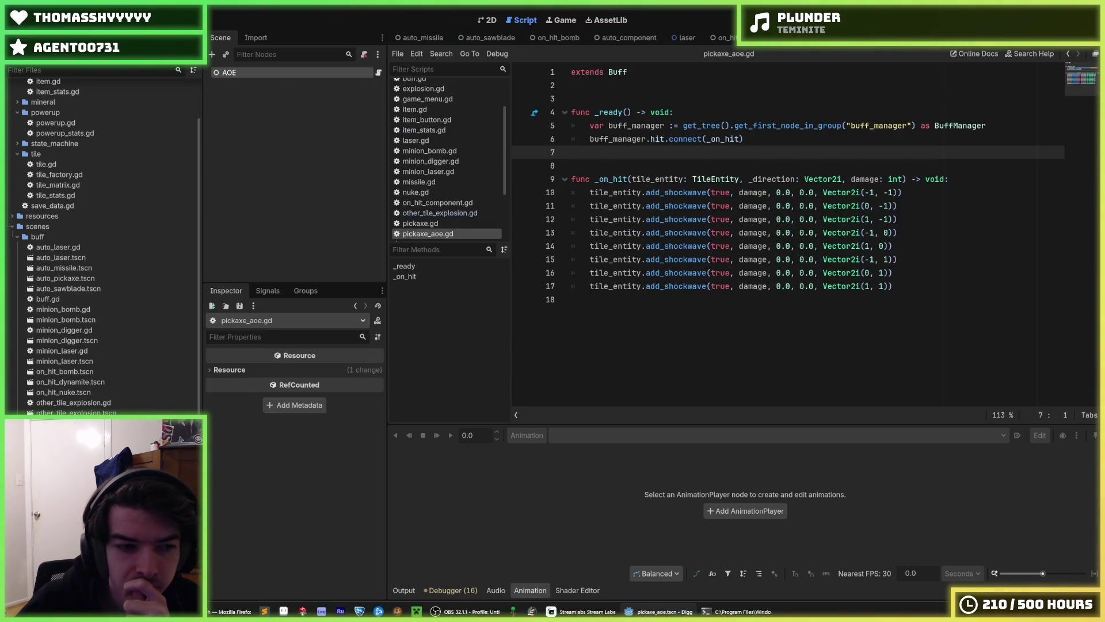
key(alt+Left)
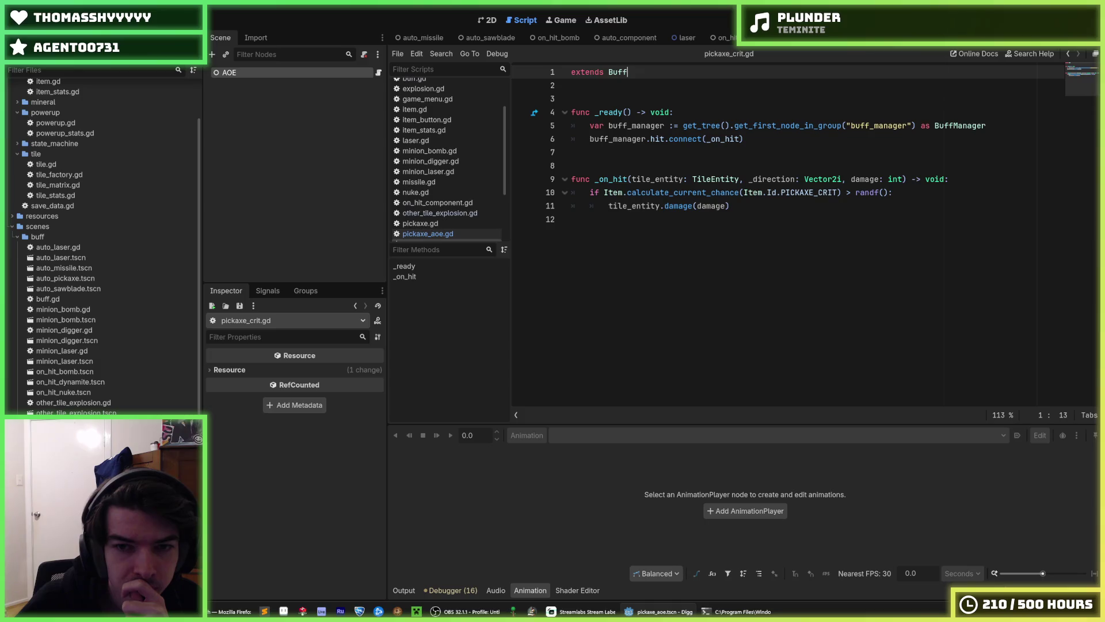
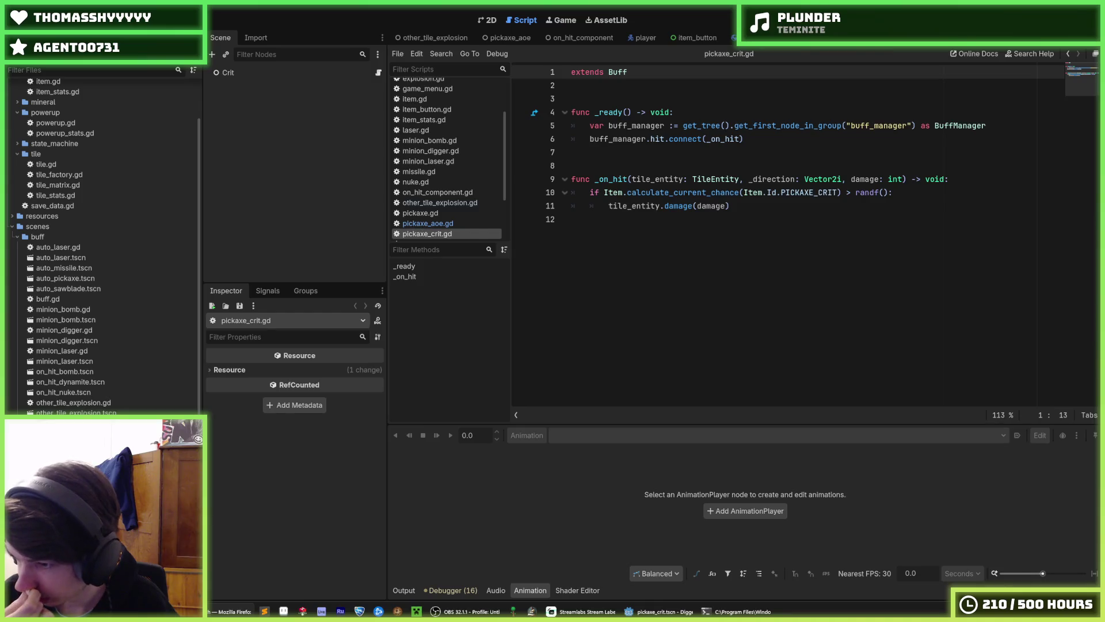
Inspect the PICKAXE_CRIT check and the damage call lines in pickaxe_crit.gd.
click(898, 206)
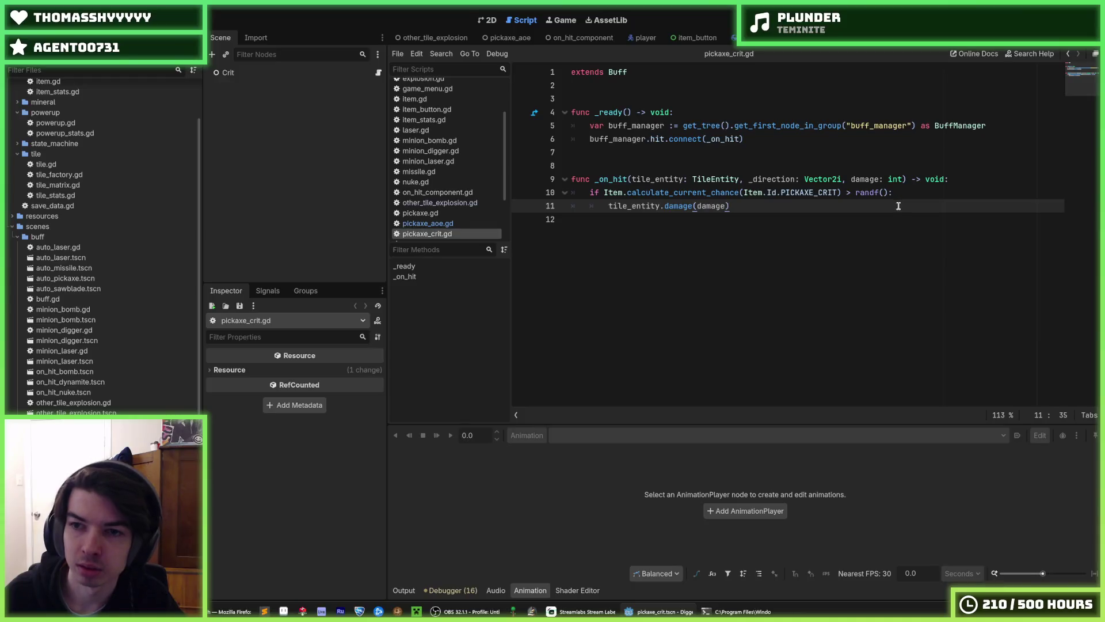
click(898, 192)
click(899, 206)
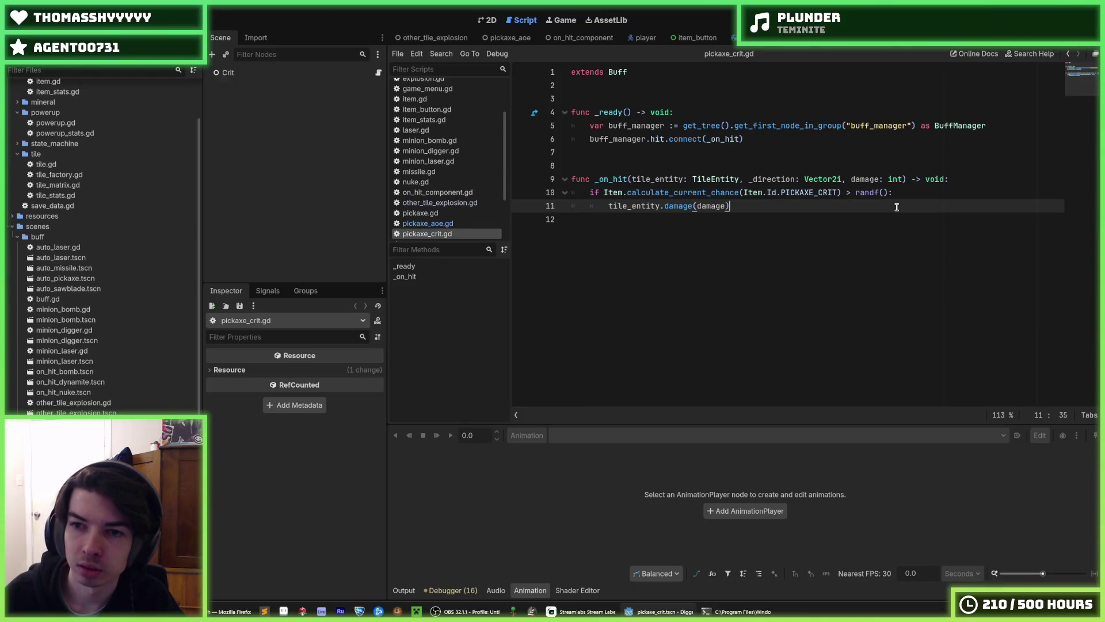
click(898, 192)
click(898, 205)
click(898, 192)
click(898, 205)
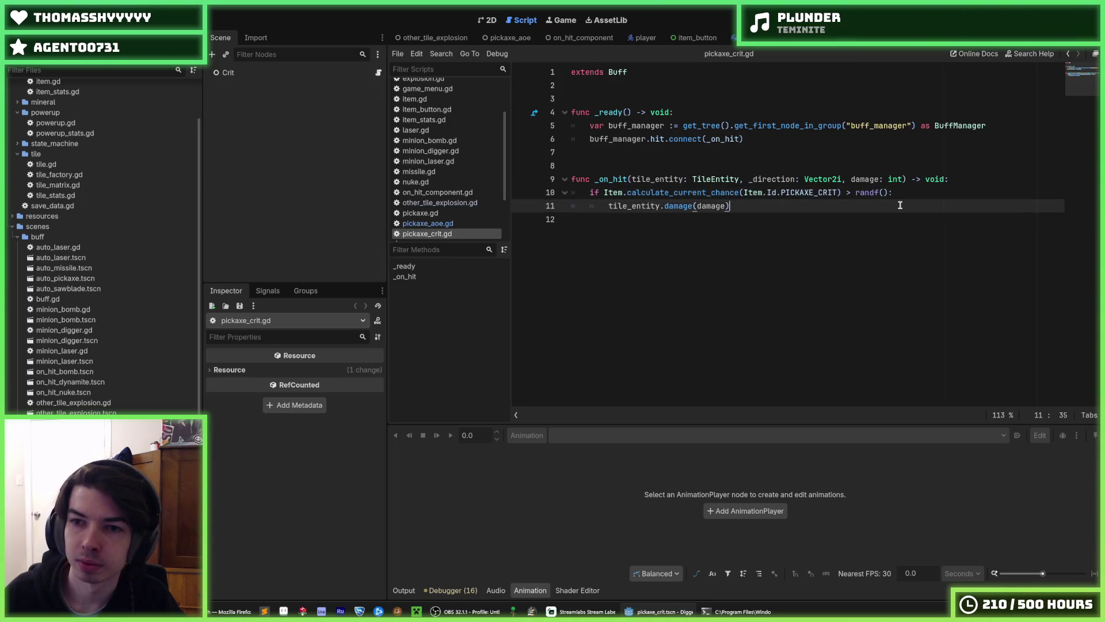
click(899, 192)
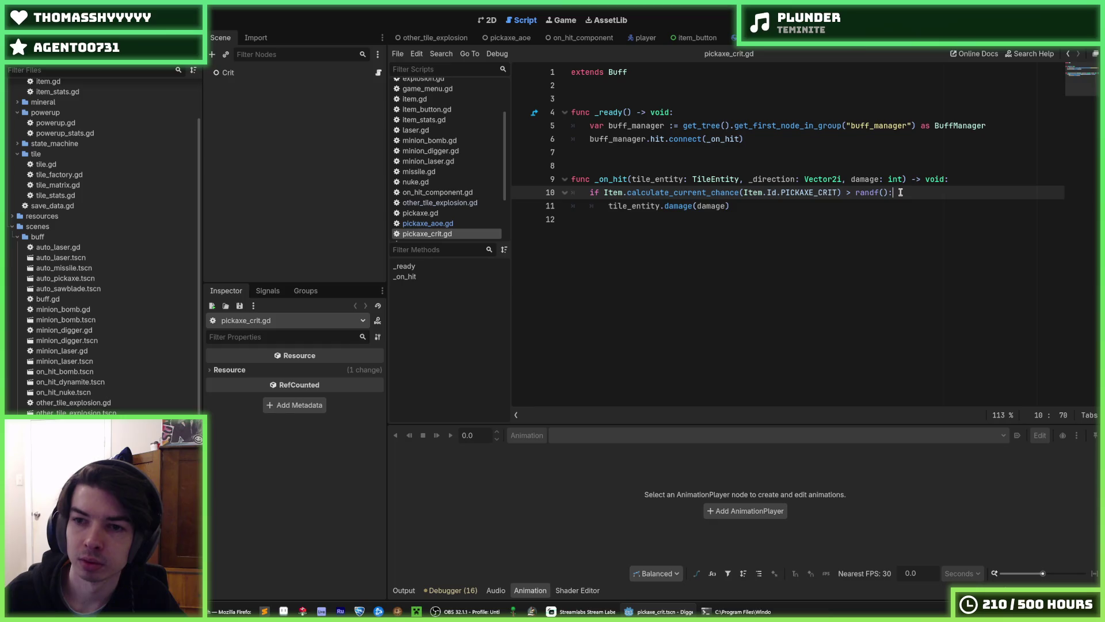
click(897, 205)
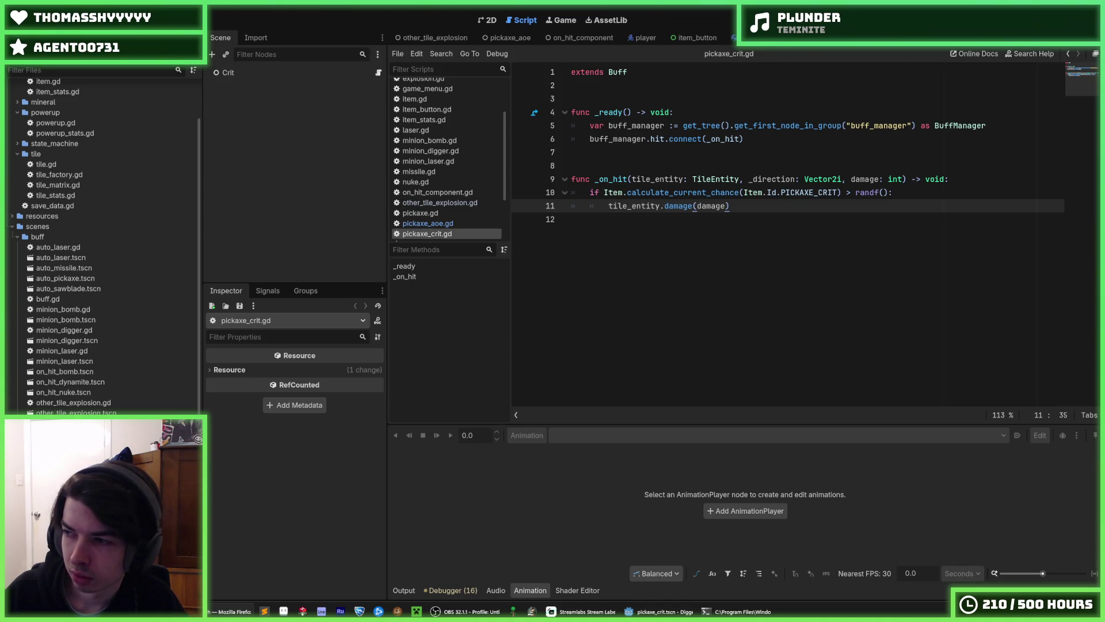
Step between pickaxe_shockwave.gd, pickaxe_crit.gd and pickaxe_aoe.gd, ending on pickaxe_aoe.gd.
click(781, 205)
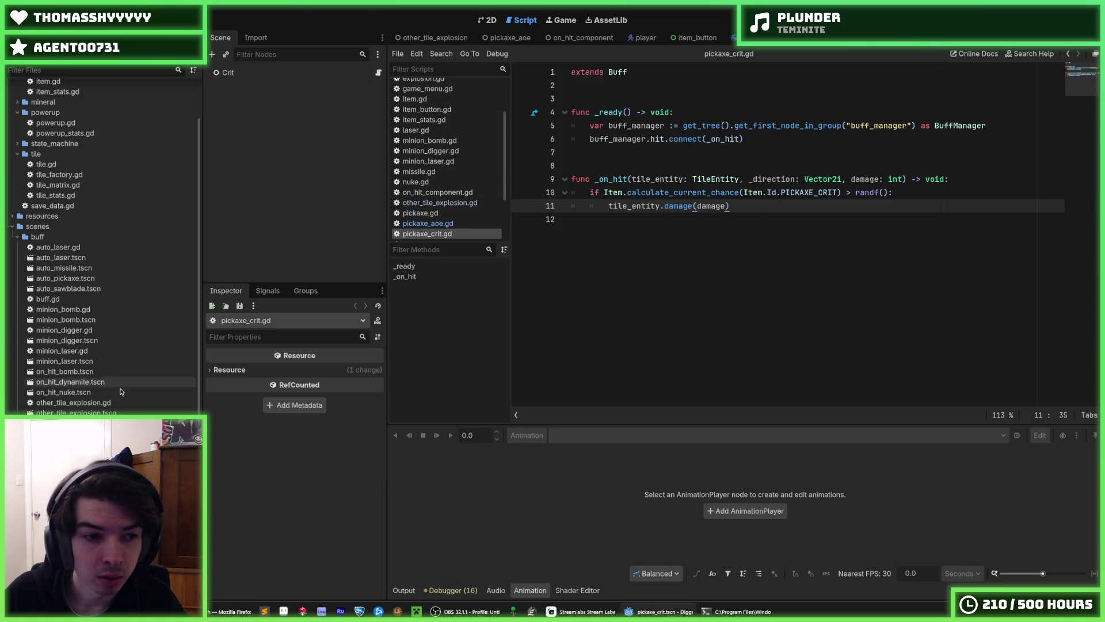
key(ctrl+shift+period)
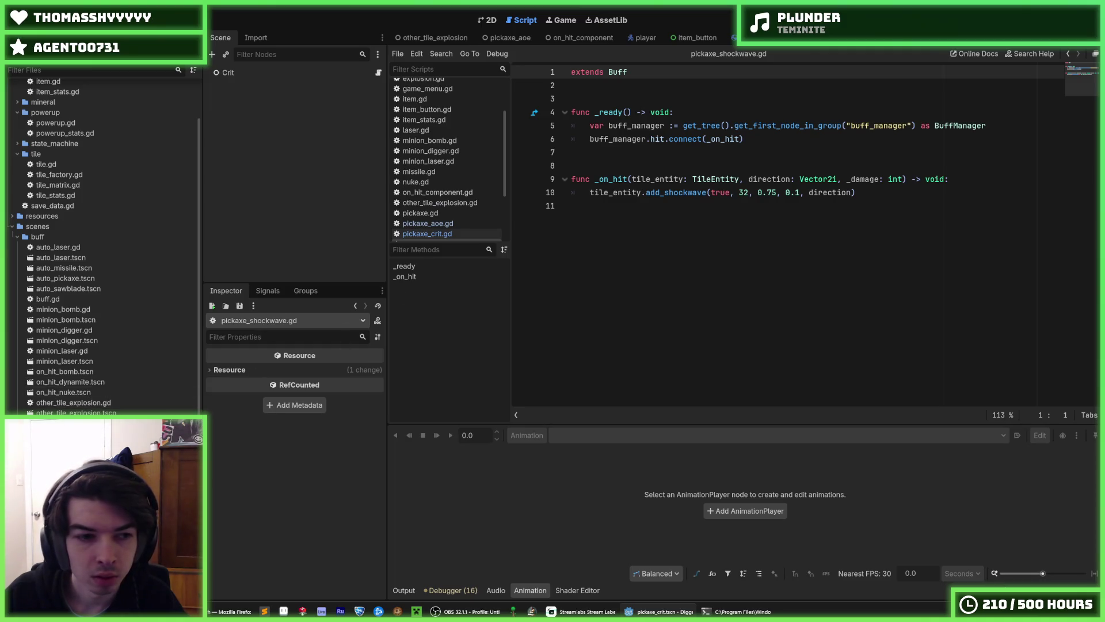
key(ctrl+shift+comma)
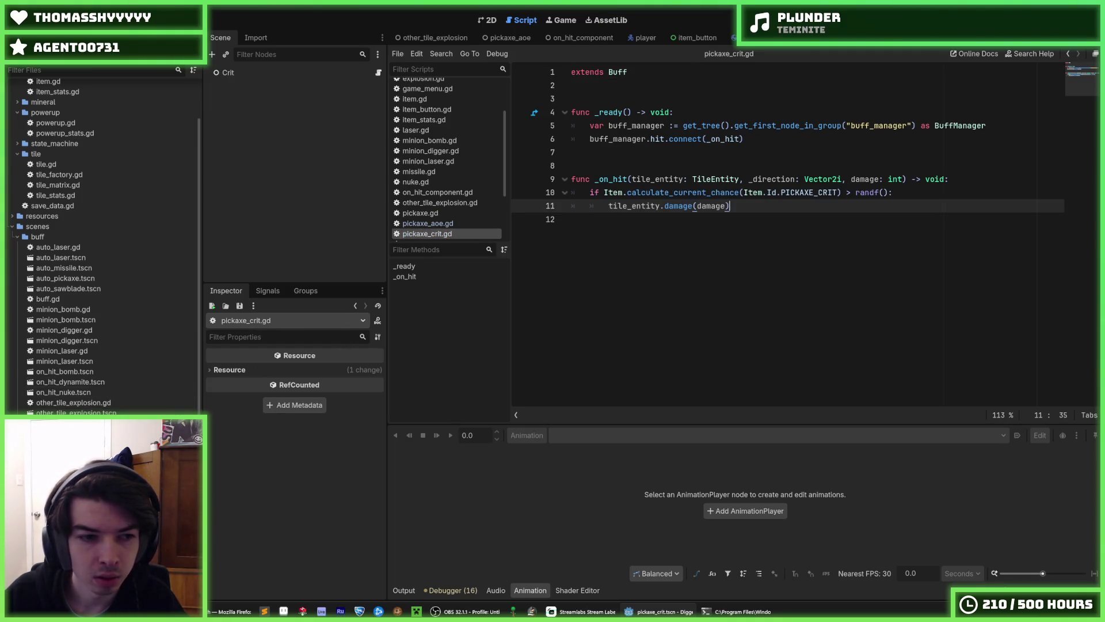
key(ctrl+shift+comma)
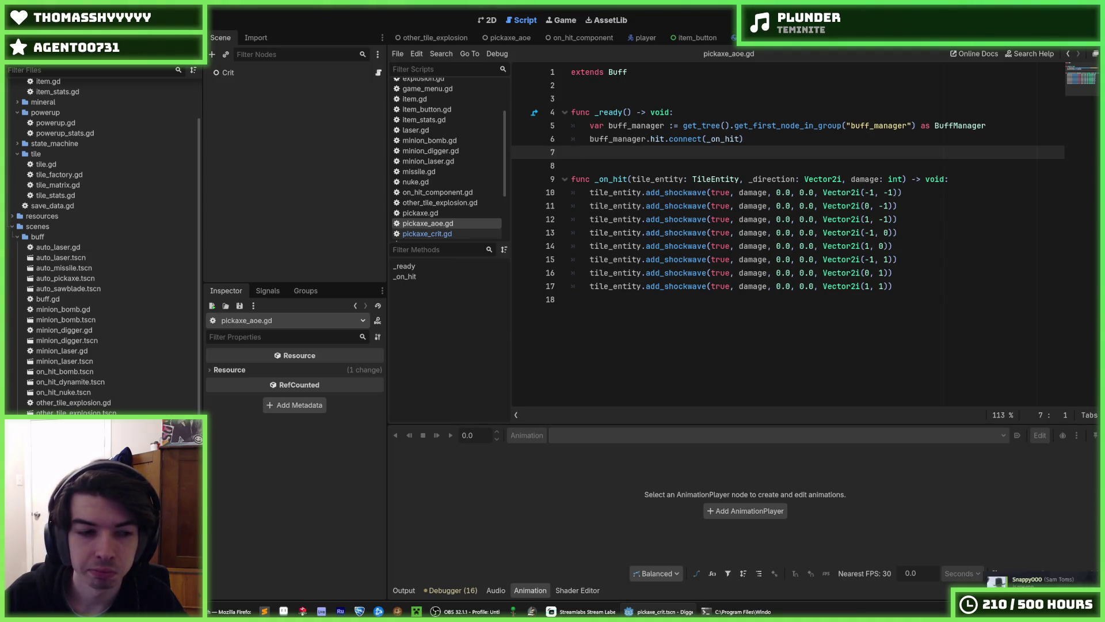
key(ctrl+shift+period)
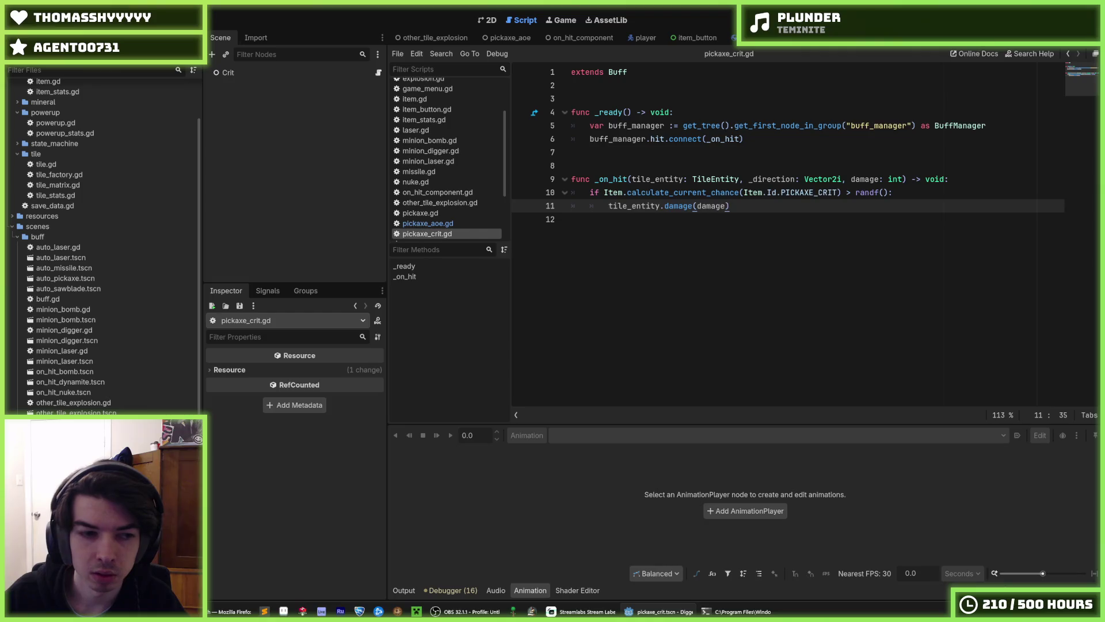
key(alt+Left)
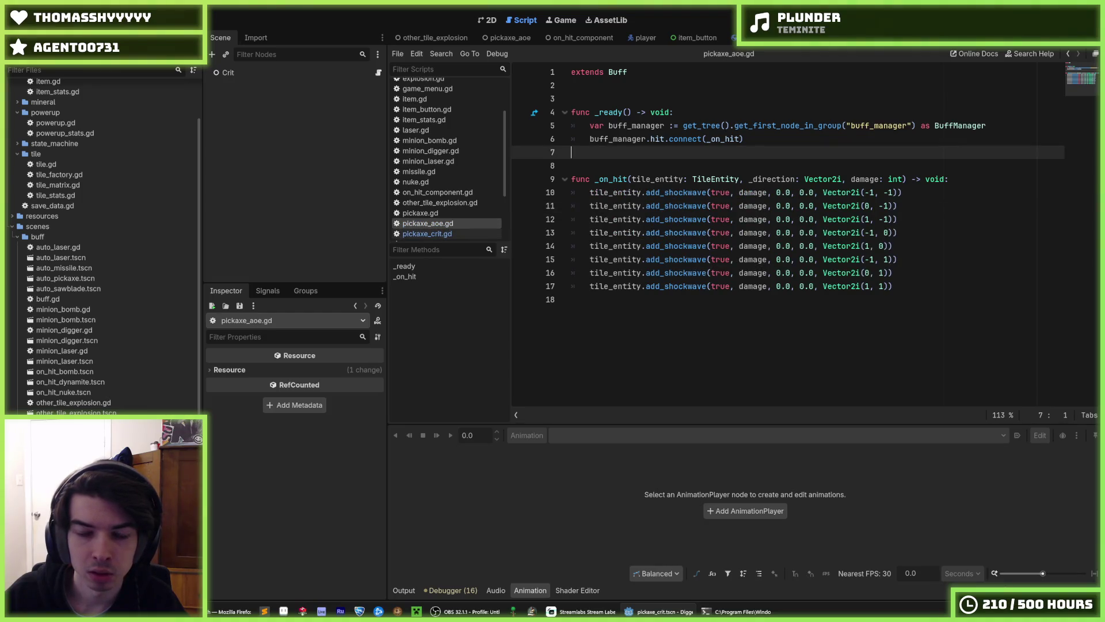
In pickaxe_aoe.gd, rename the parameter to _damage, pass get_damage() to every shockwave call, and save.
double_click(752, 192)
click(852, 179)
text(_)
double_click(753, 192)
text(get_damage)
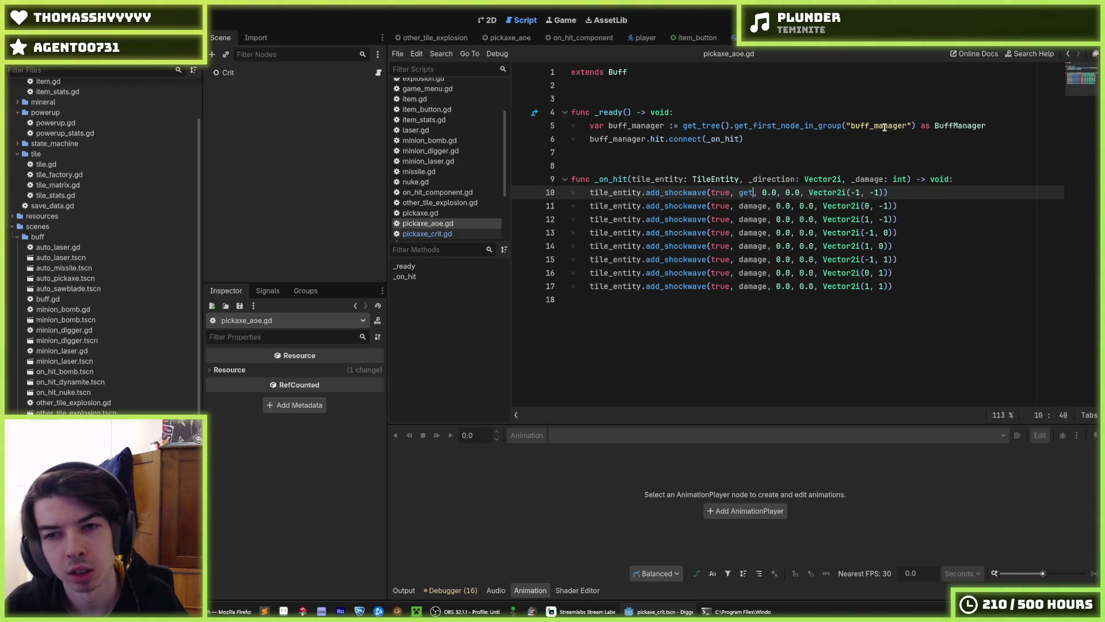
key(Return)
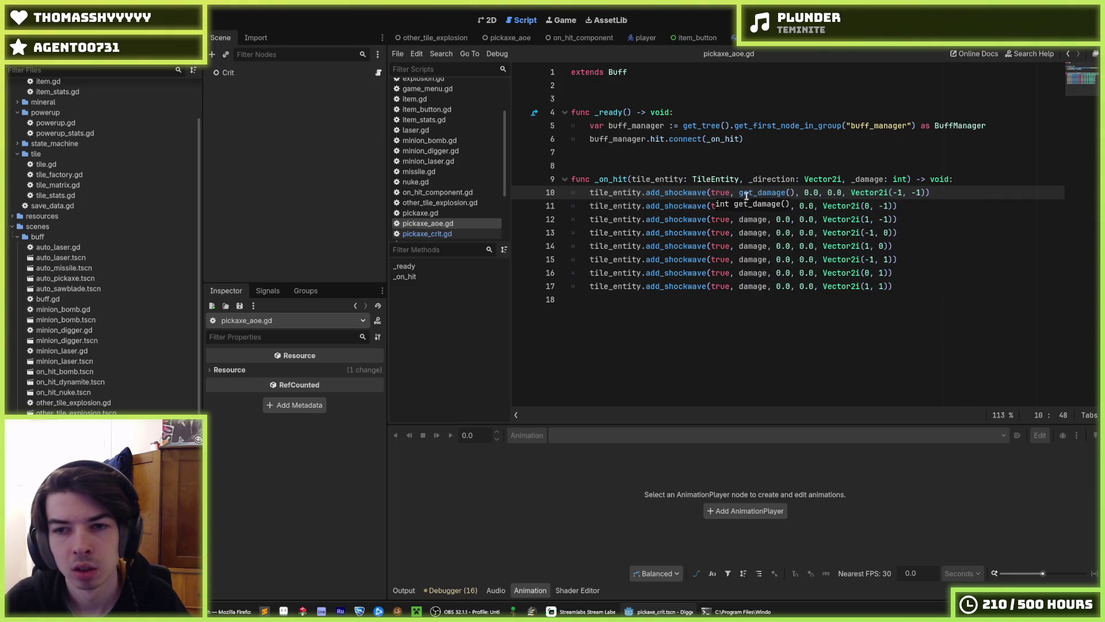
drag(795, 193, 744, 193)
double_click(753, 206)
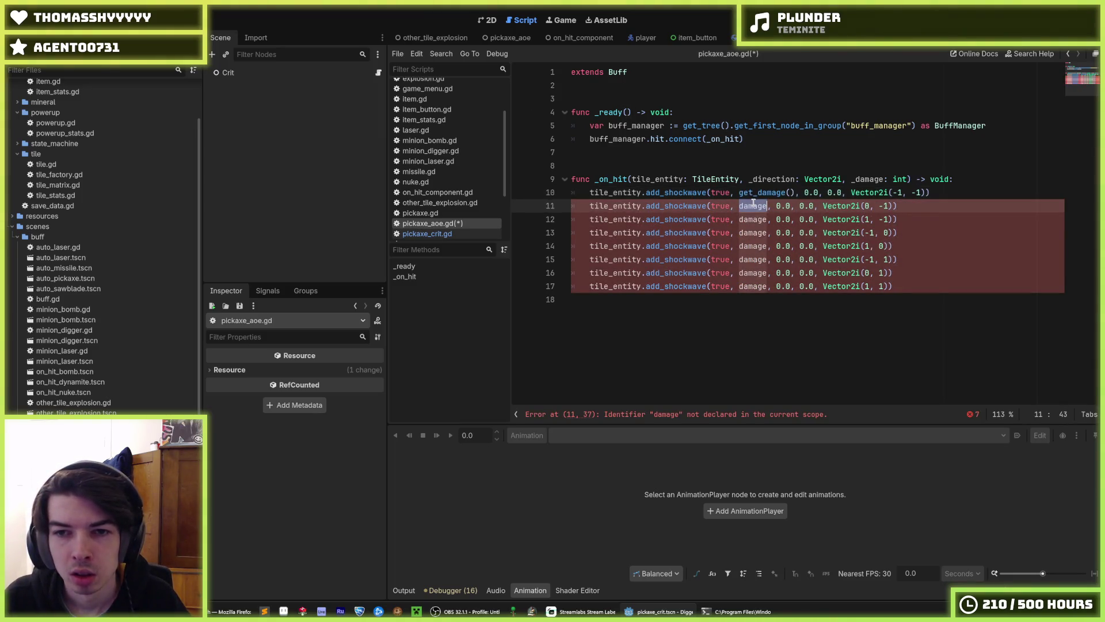
key(ctrl+d)
key(ctrl+d)
key(ctrl+d)
key(ctrl+d)
key(ctrl+d)
text(get_damage)
key(Return)
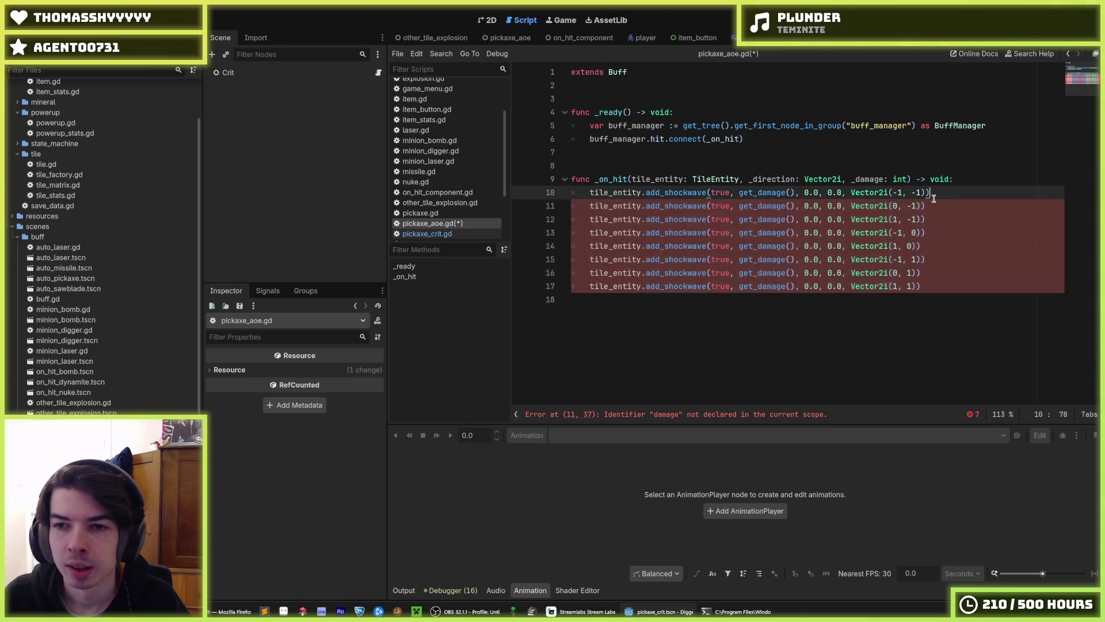
key(ctrl+s)
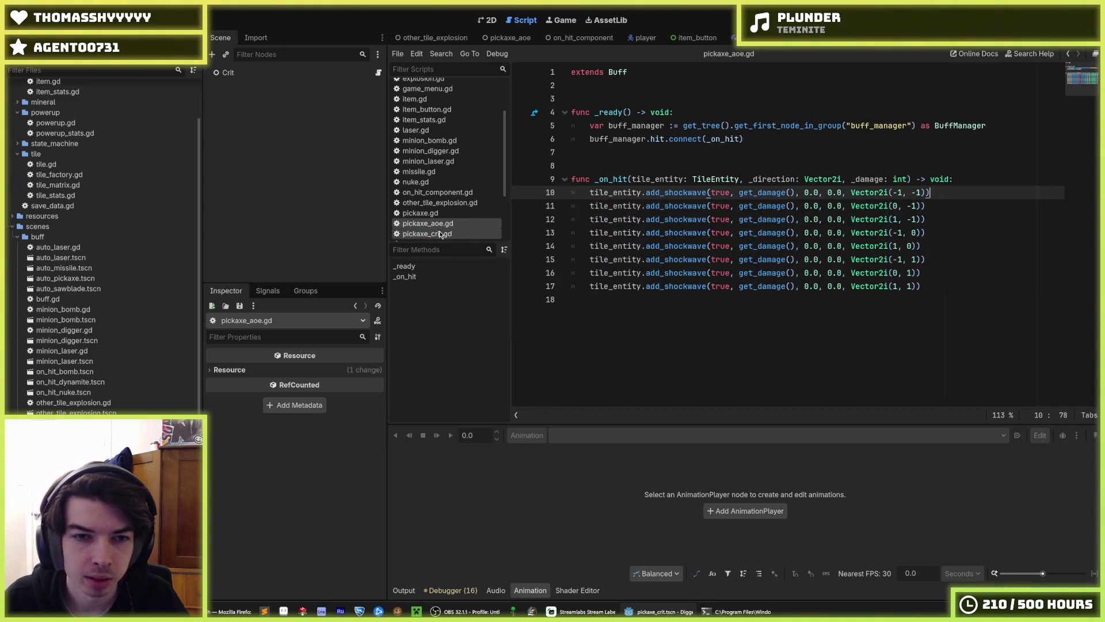
Replace the fixed 32 with get_damage() in pickaxe_shockwave.gd and save; then open auto_laser.
key(ctrl+shift+period)
key(ctrl+shift+period)
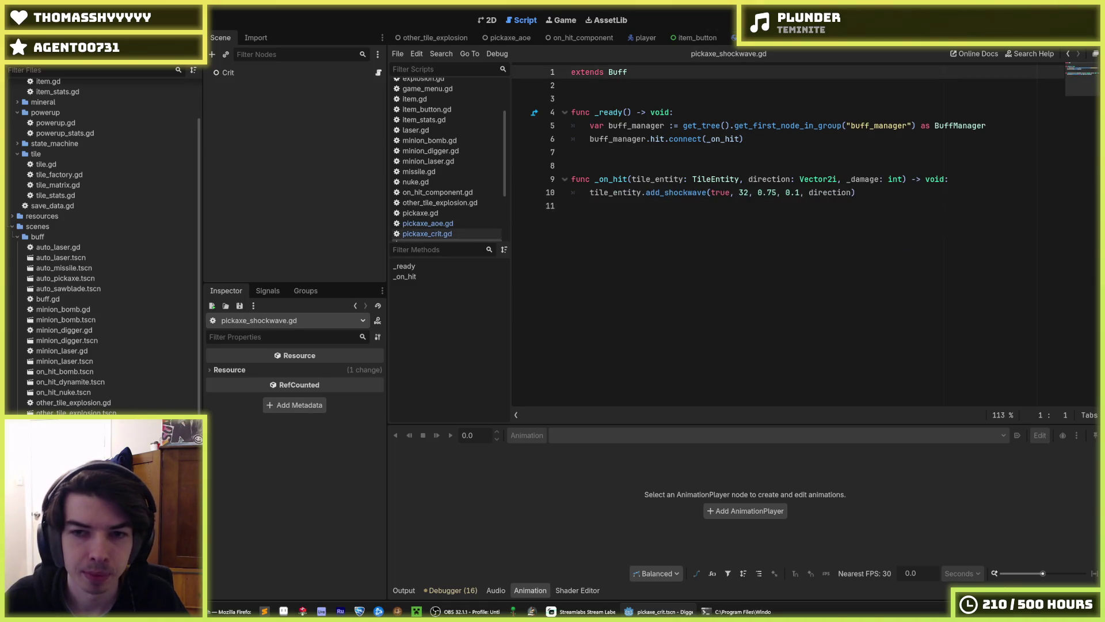
double_click(744, 192)
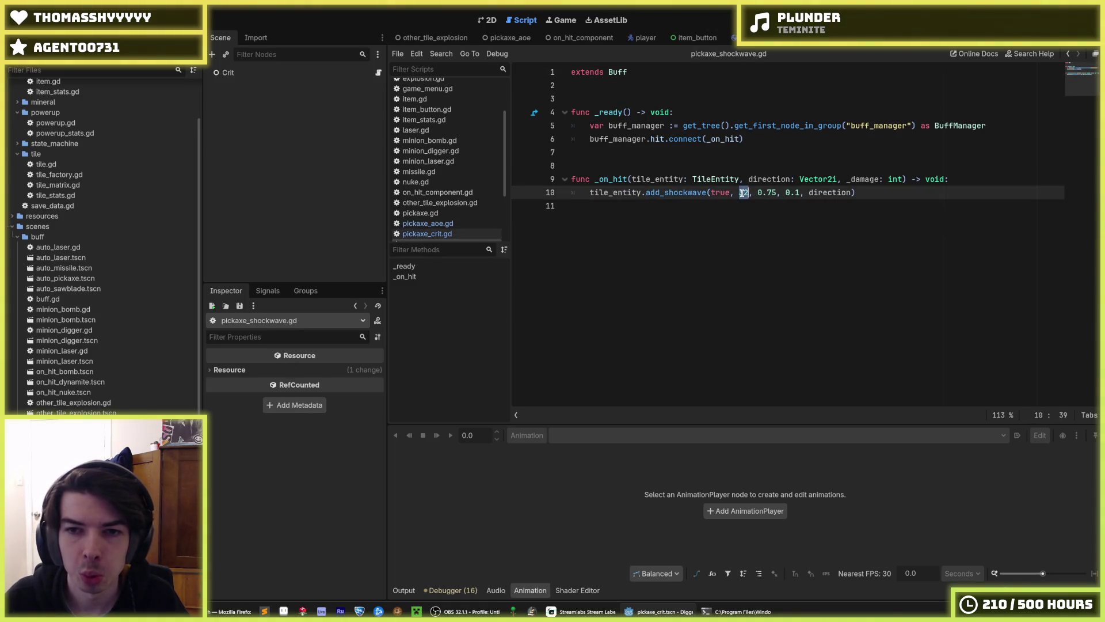
text(get_damage())
key(ctrl+s)
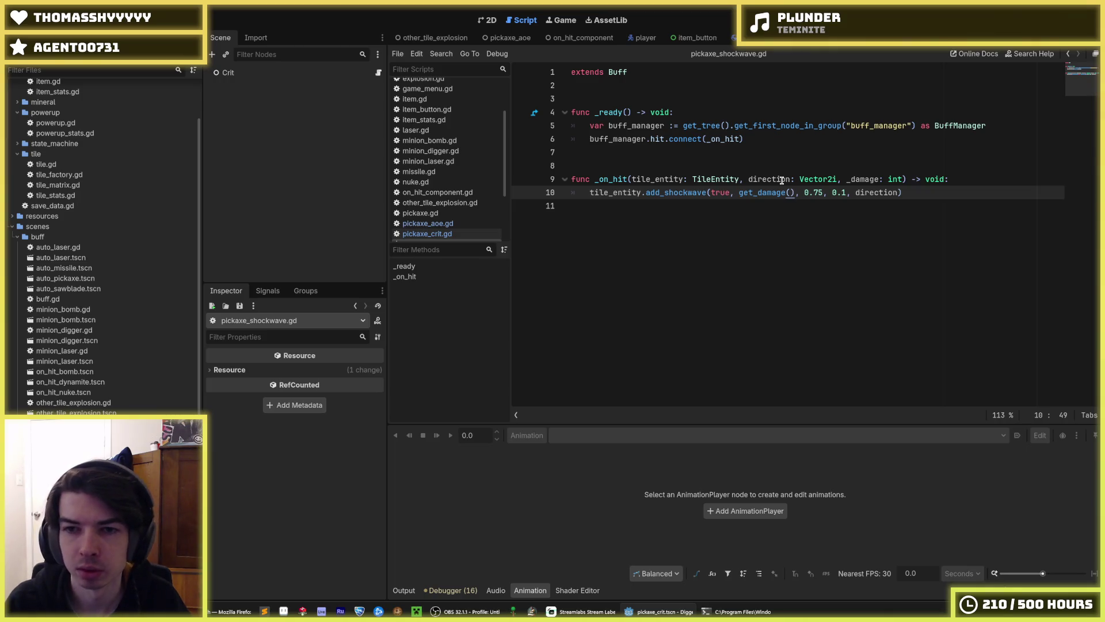
key(Left)
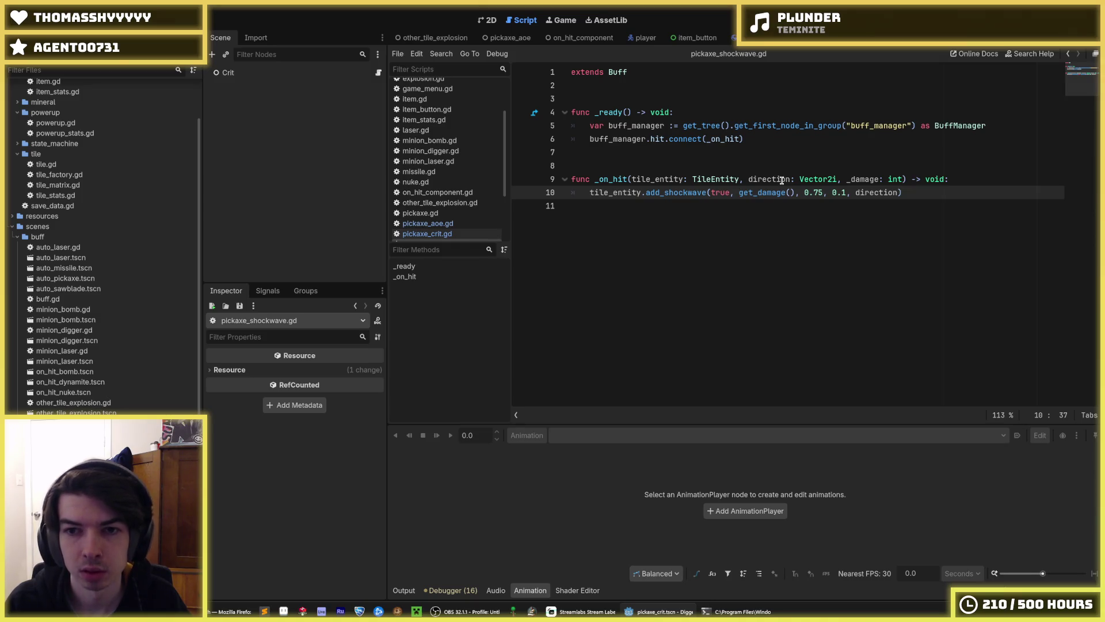
double_click(91, 248)
double_click(80, 258)
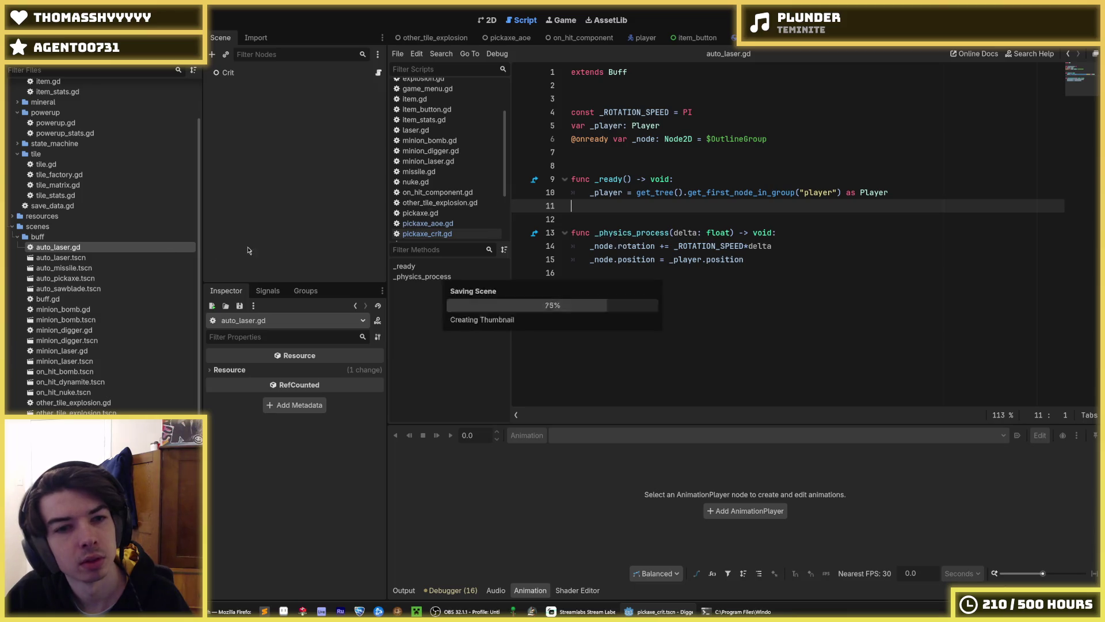
Open auto_missile.tscn, review buff.gd's getters such as get_chance, and save.
double_click(81, 268)
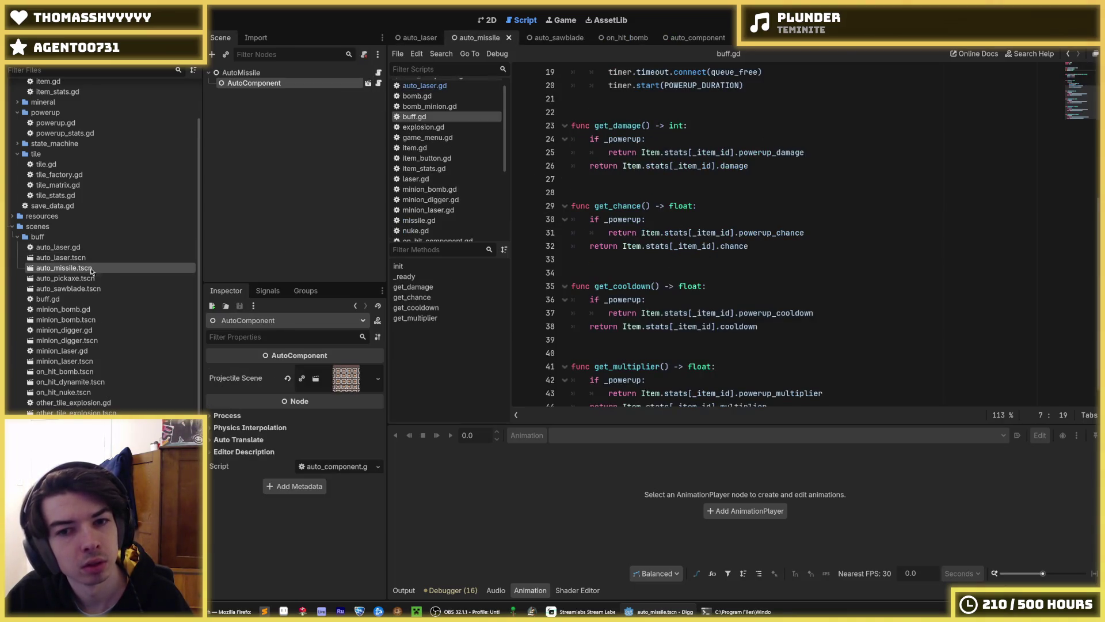
scroll(645, 323, down, 1)
scroll(645, 325, up, 6)
scroll(749, 259, down, 6)
click(762, 240)
key(ctrl+s)
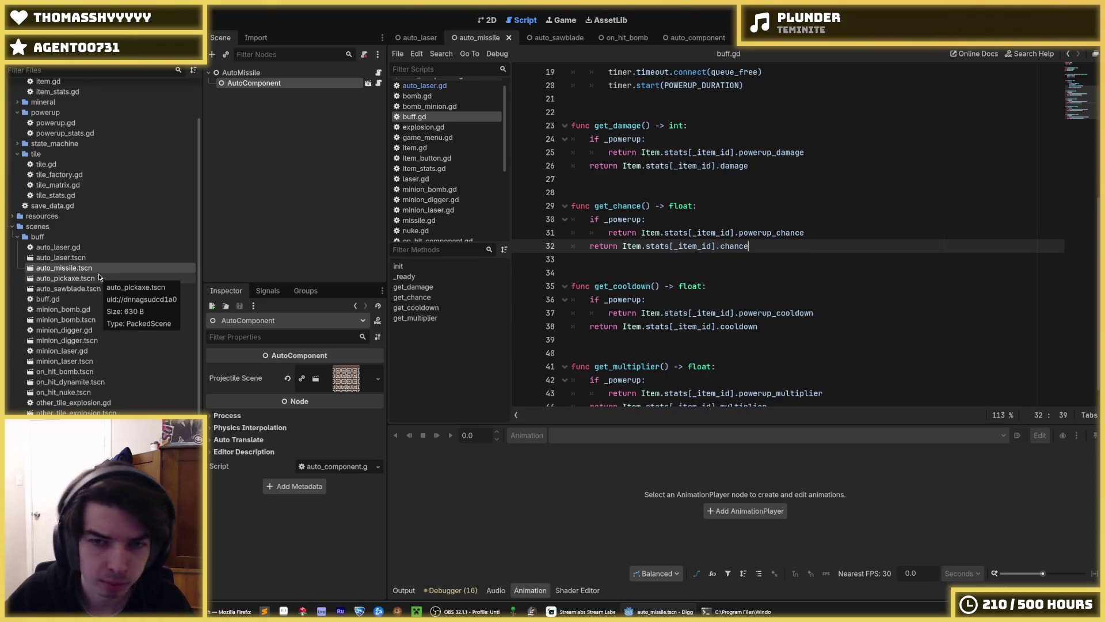
Compare the auto_laser, auto_missile and minion_bomb scenes, finishing back on auto_missile.tscn.
double_click(81, 257)
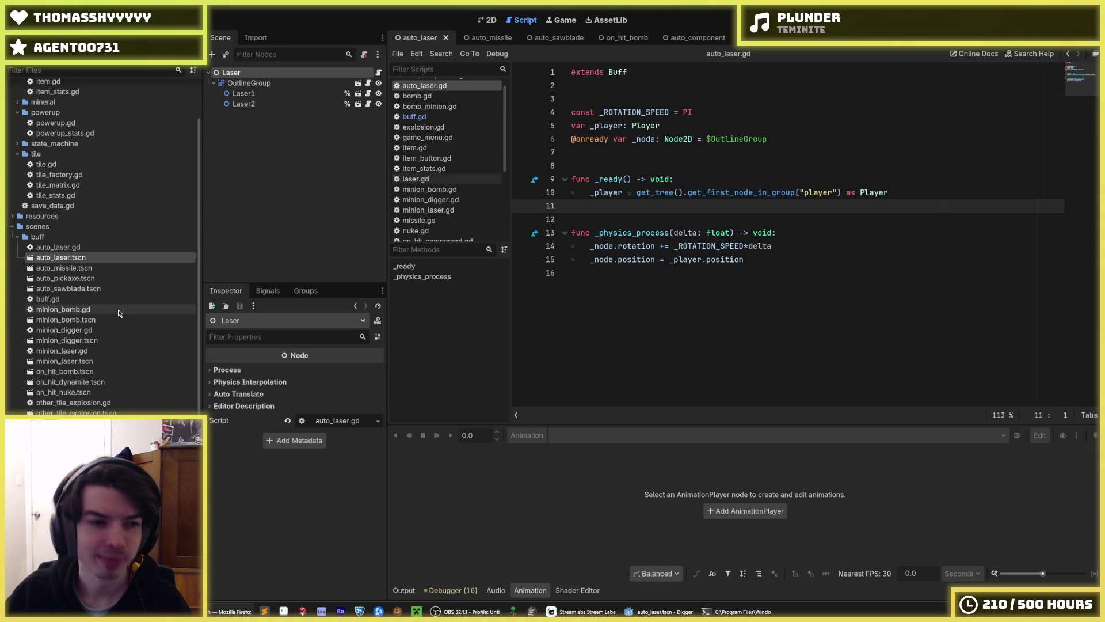
double_click(64, 269)
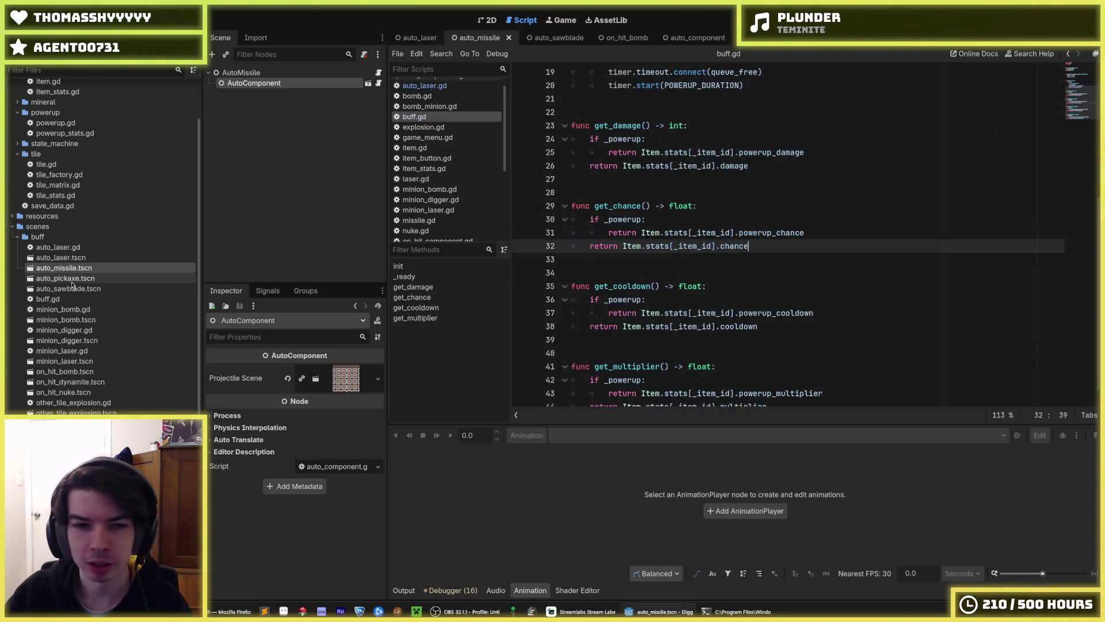
double_click(66, 319)
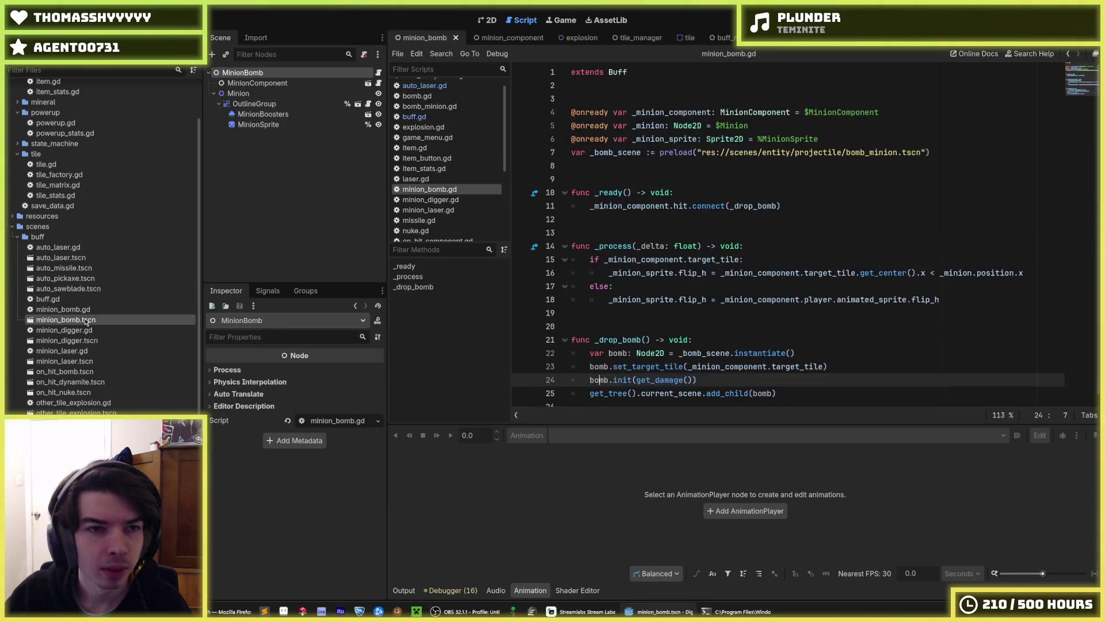
click(772, 258)
scroll(772, 257, down, 1)
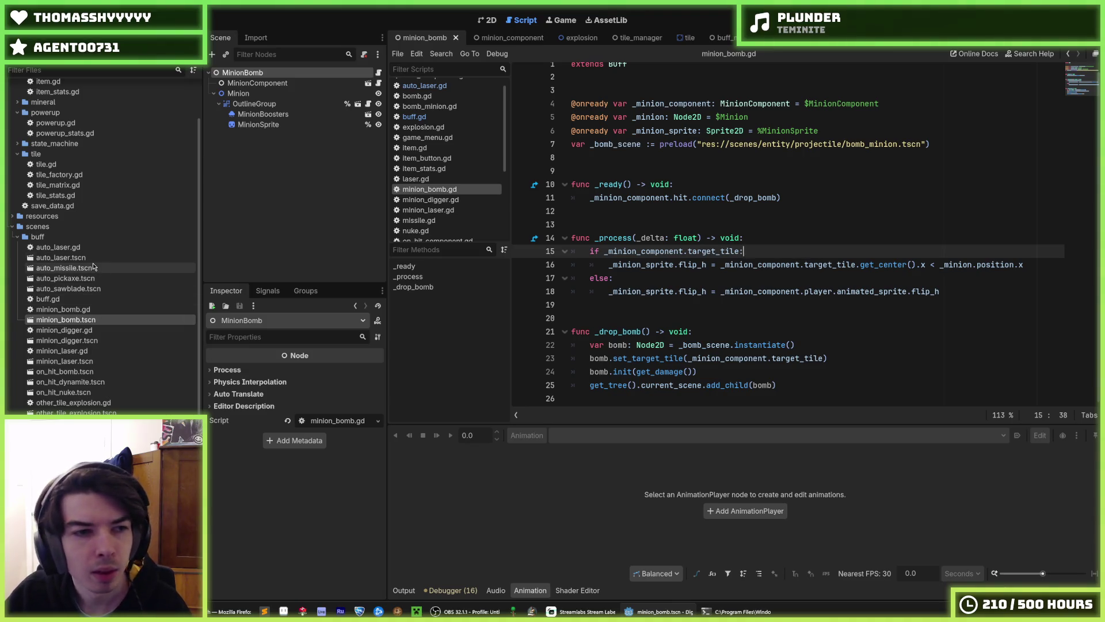
double_click(64, 268)
scroll(651, 344, down, 1)
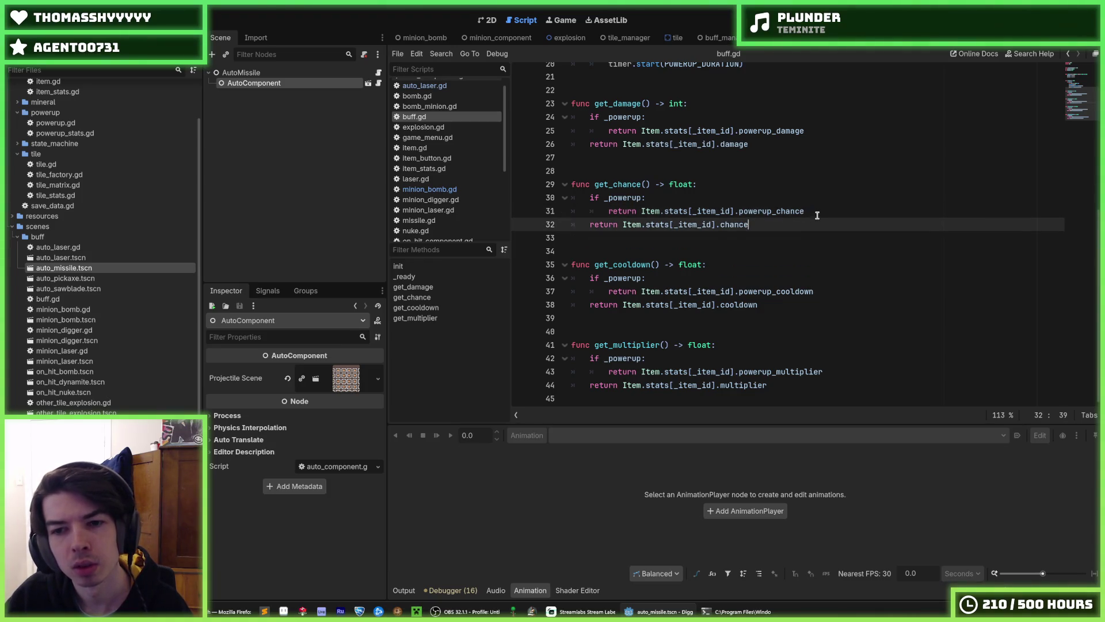
Review buff.gd's get_damage getter and the auto_missile's assigned projectile scene resource.
scroll(765, 270, up, 3)
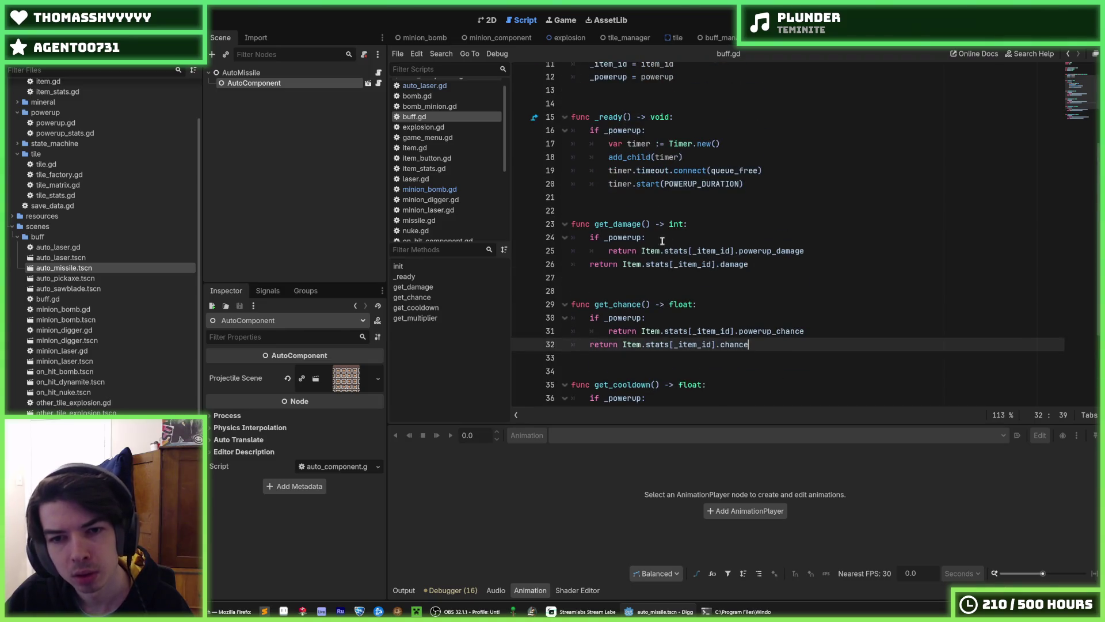
double_click(615, 223)
click(698, 225)
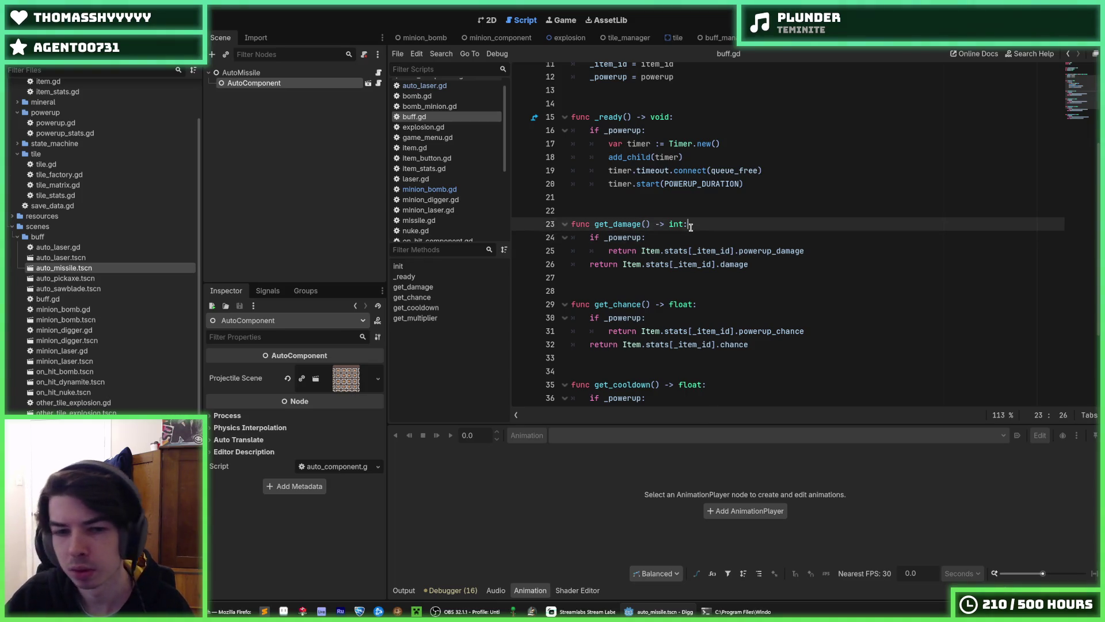
click(348, 388)
click(350, 383)
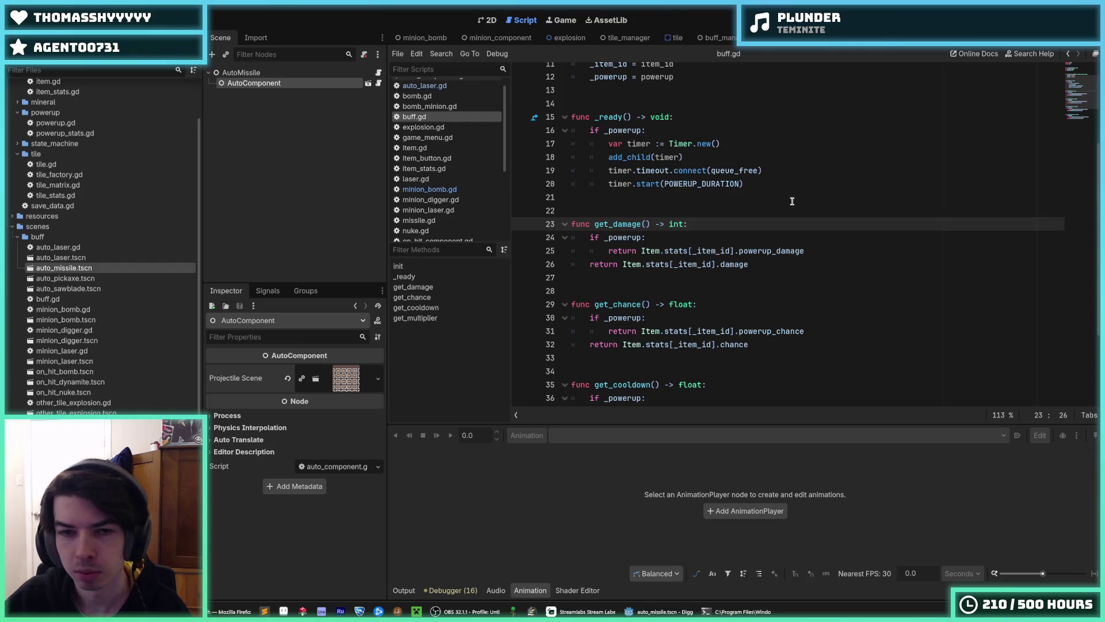
click(724, 236)
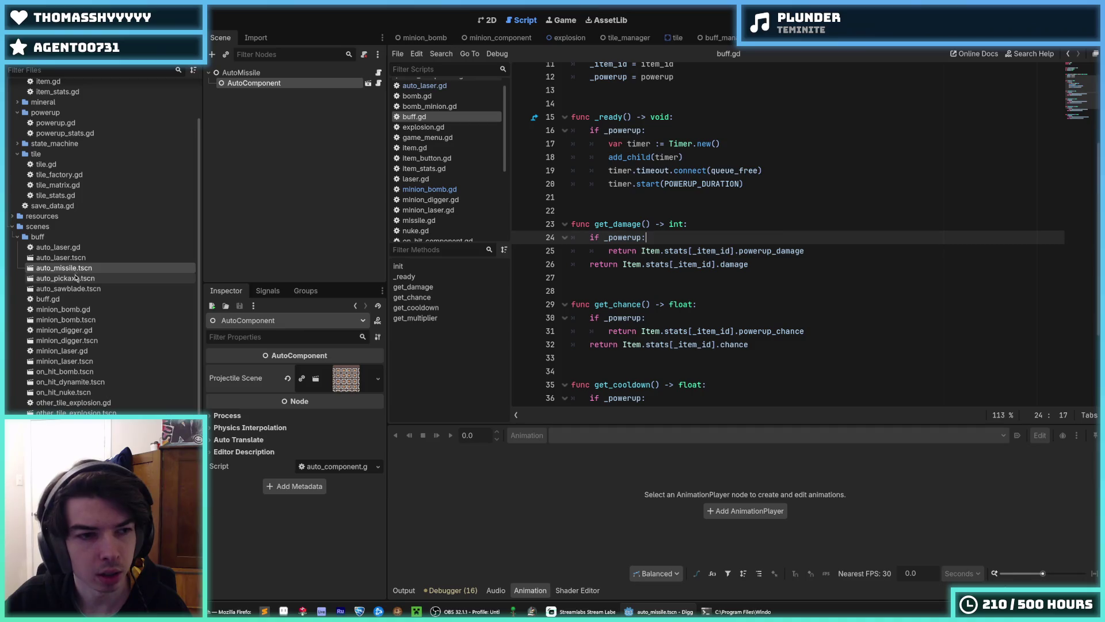
click(66, 249)
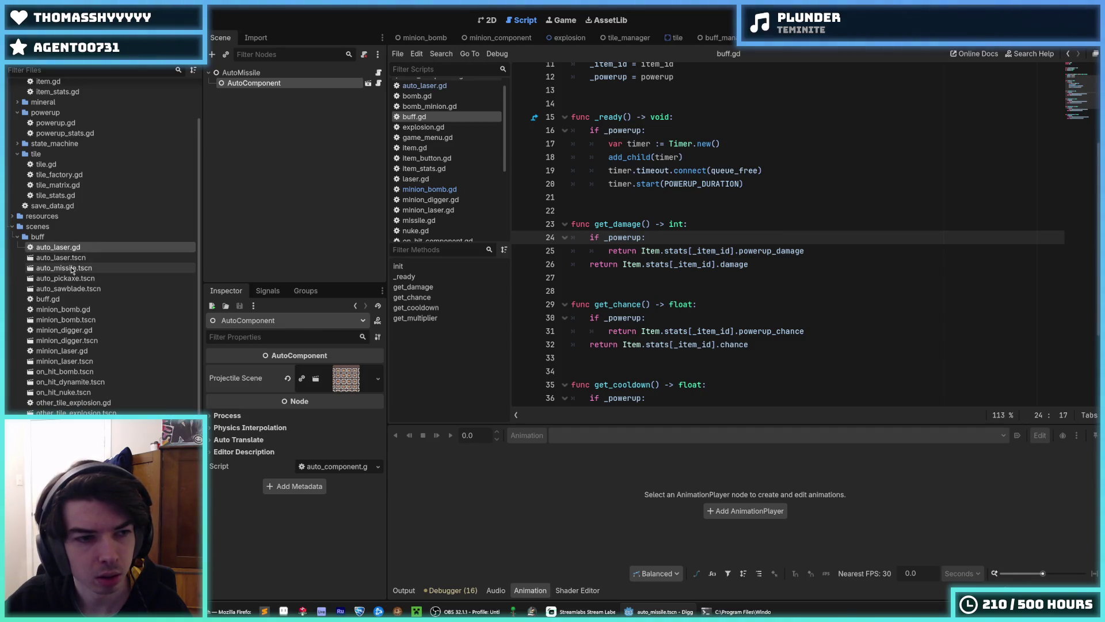
click(81, 269)
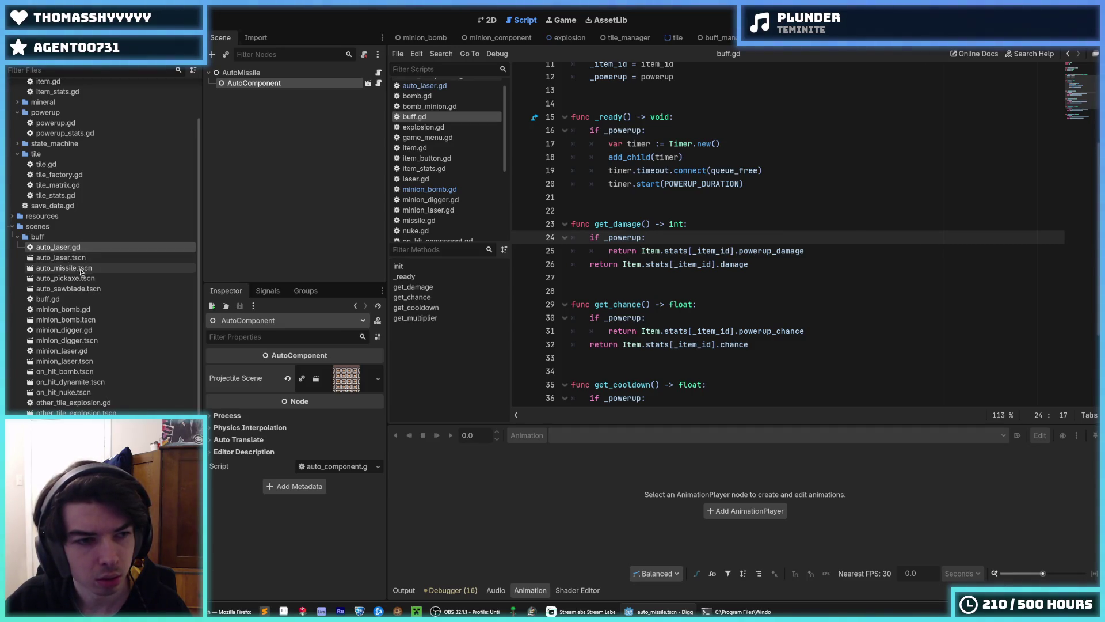
Check the owner.get_cooldown() call in AutoComponent's script and save.
click(378, 83)
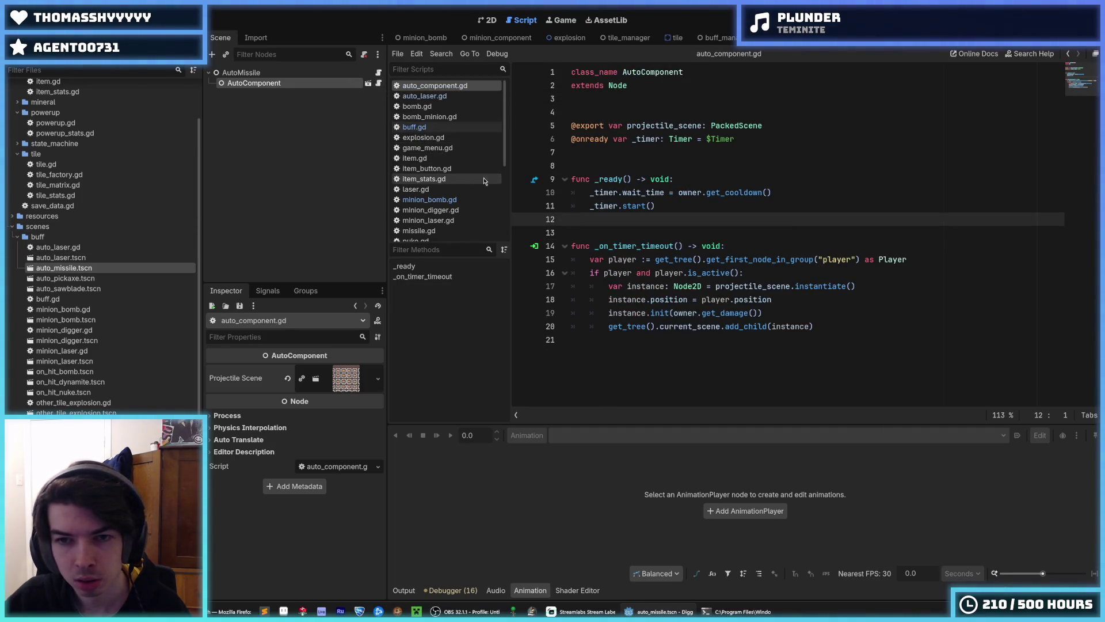
click(749, 193)
double_click(742, 193)
click(696, 193)
double_click(697, 193)
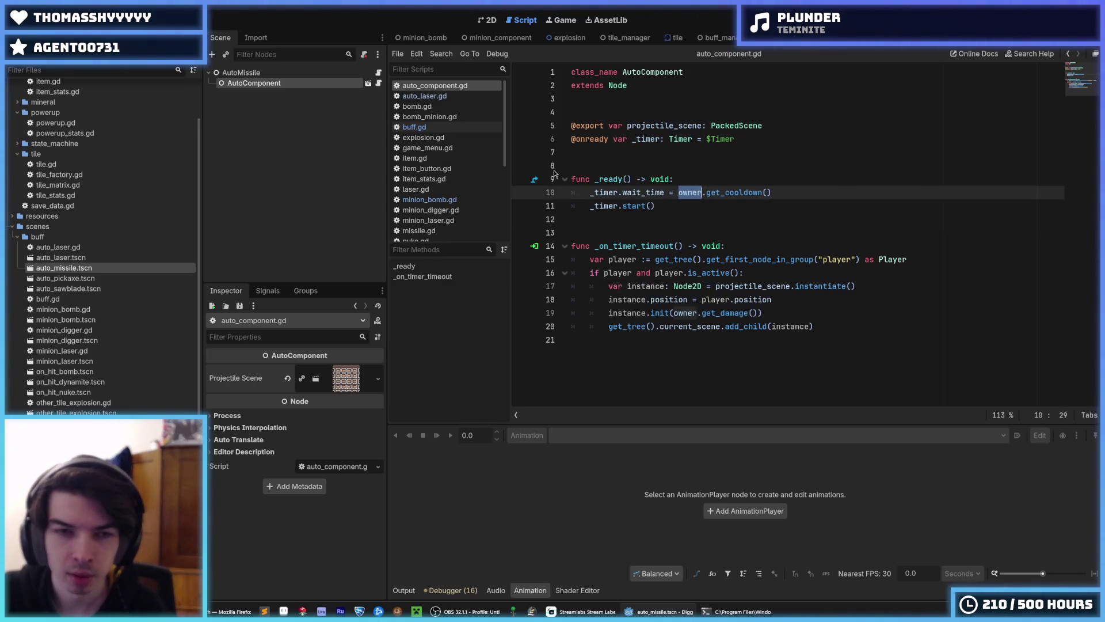
key(ctrl+s)
Open the auto_pickaxe, auto_sawblade and minion_bomb scenes, showing MinionBomb's component script.
double_click(64, 278)
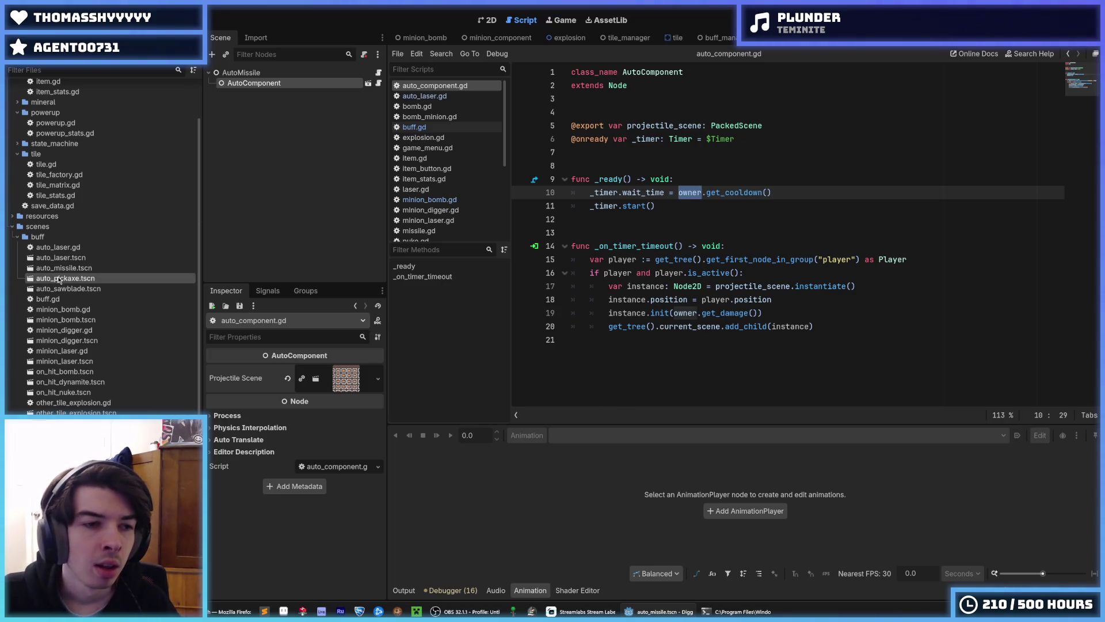
double_click(69, 289)
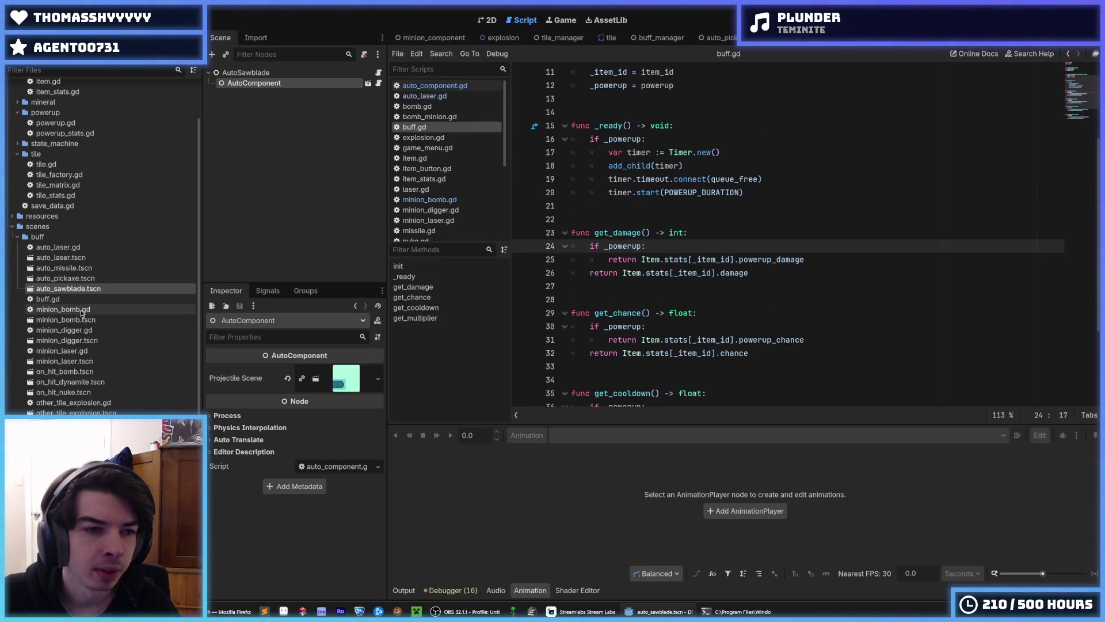
click(80, 310)
double_click(65, 320)
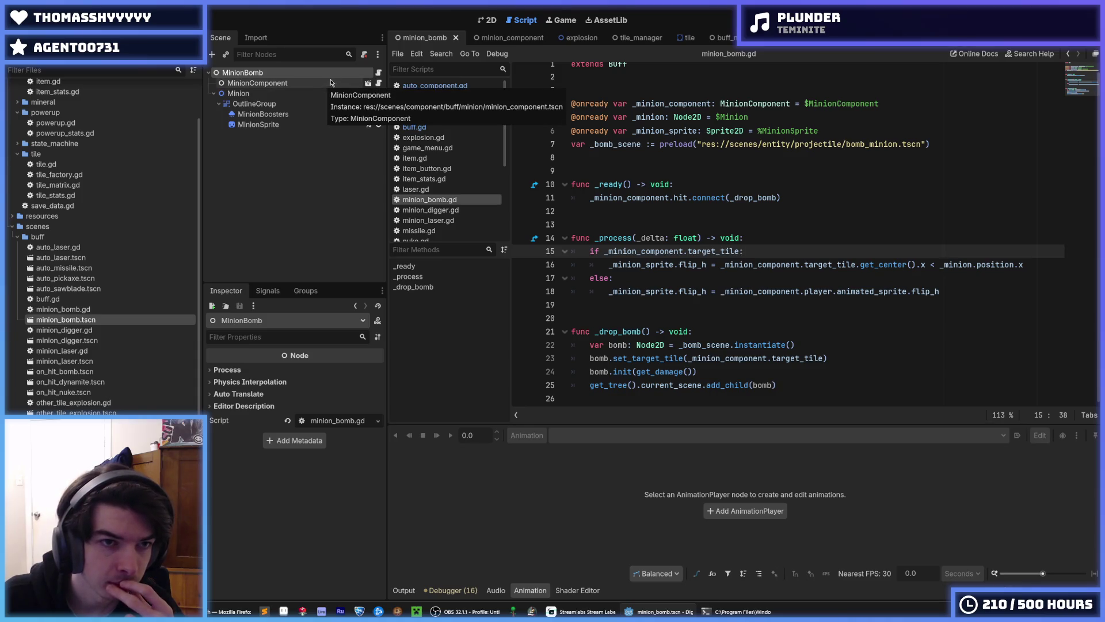
click(379, 73)
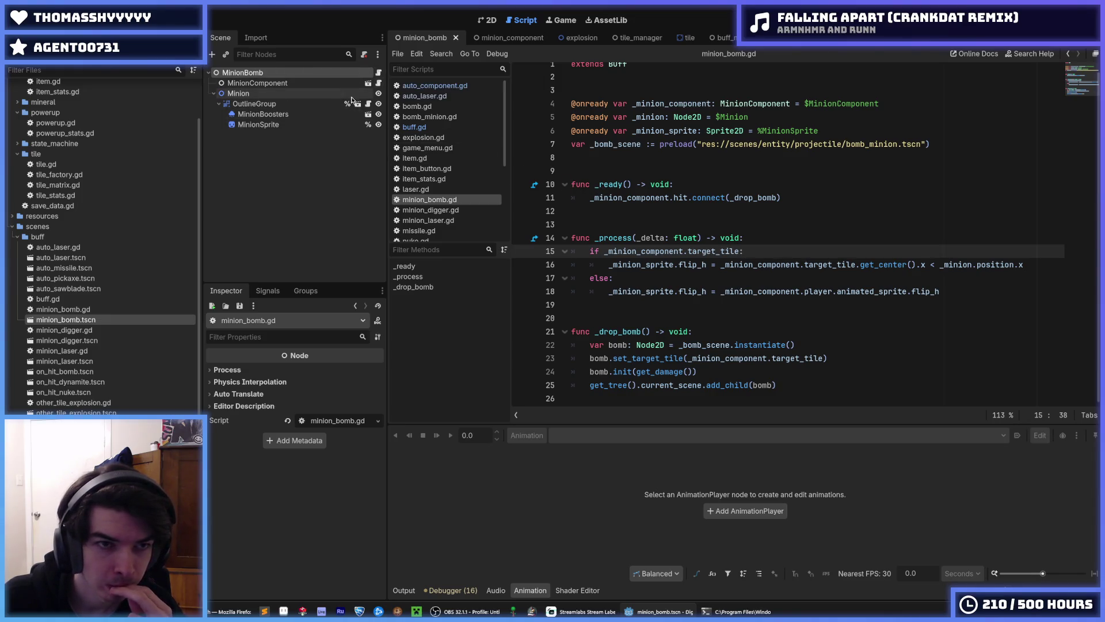
click(379, 83)
Review where _MIN_COOLDOWN is used in minion_component.gd.
scroll(719, 194, down, 13)
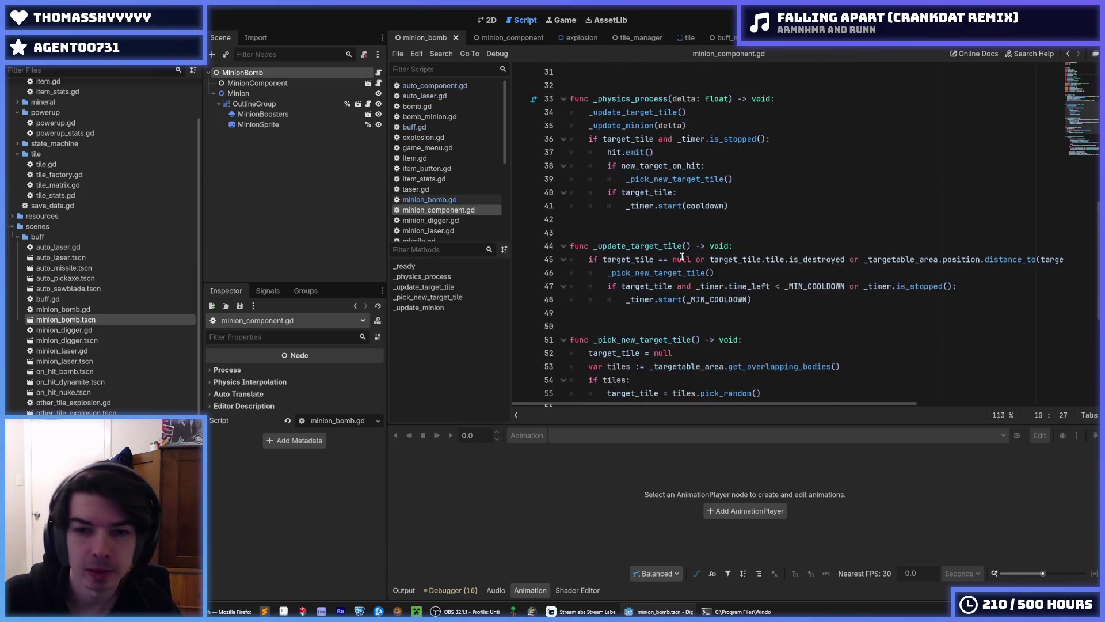
double_click(723, 178)
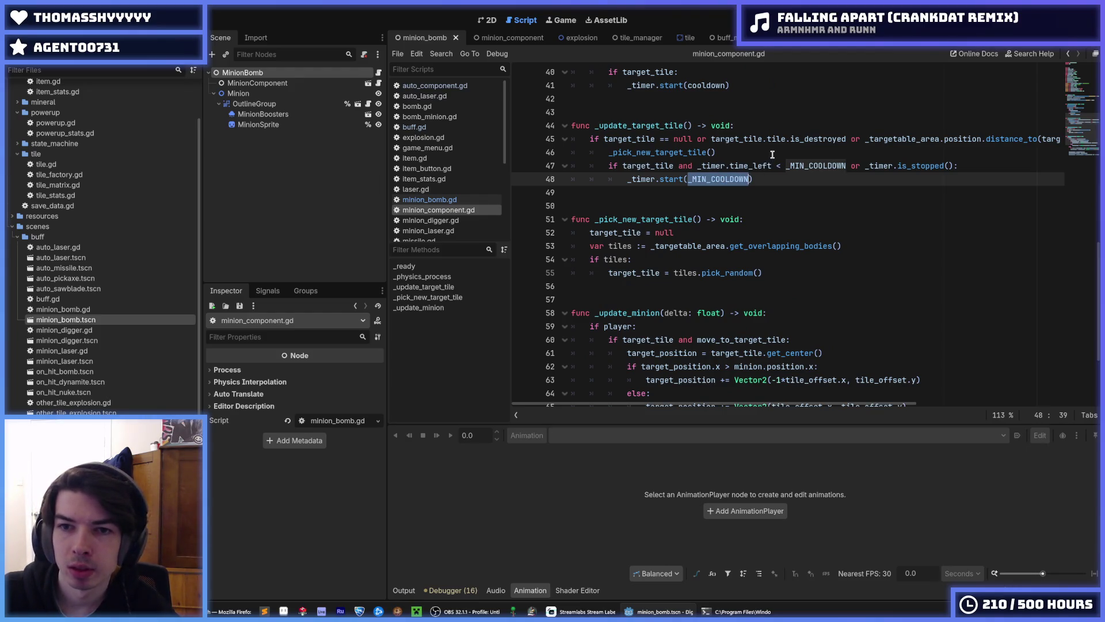
click(814, 165)
double_click(814, 166)
click(872, 173)
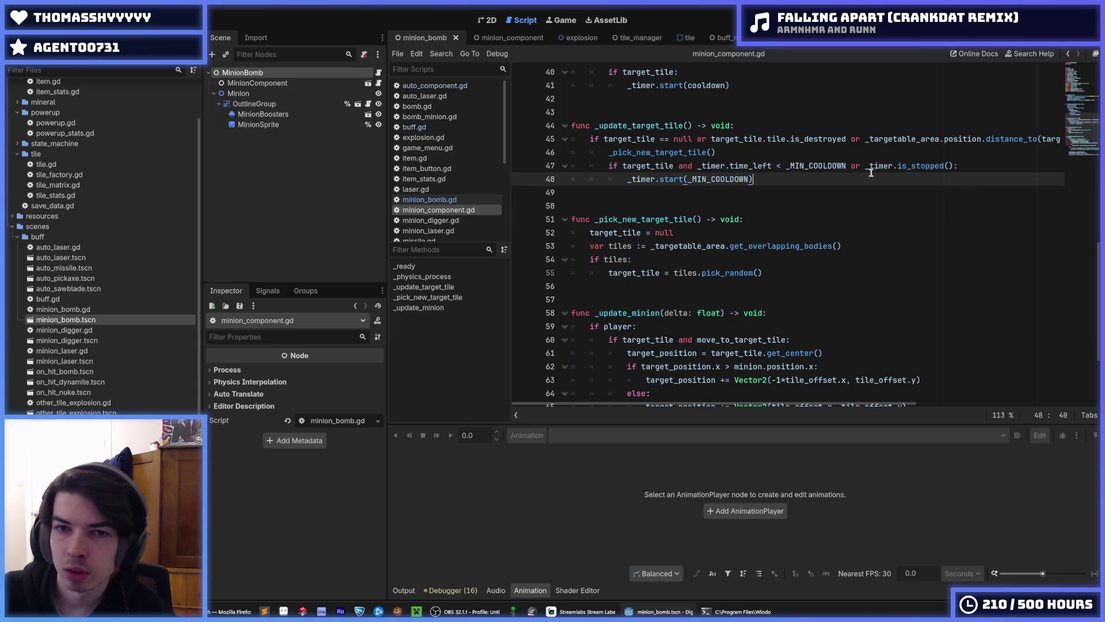
scroll(872, 172, up, 4)
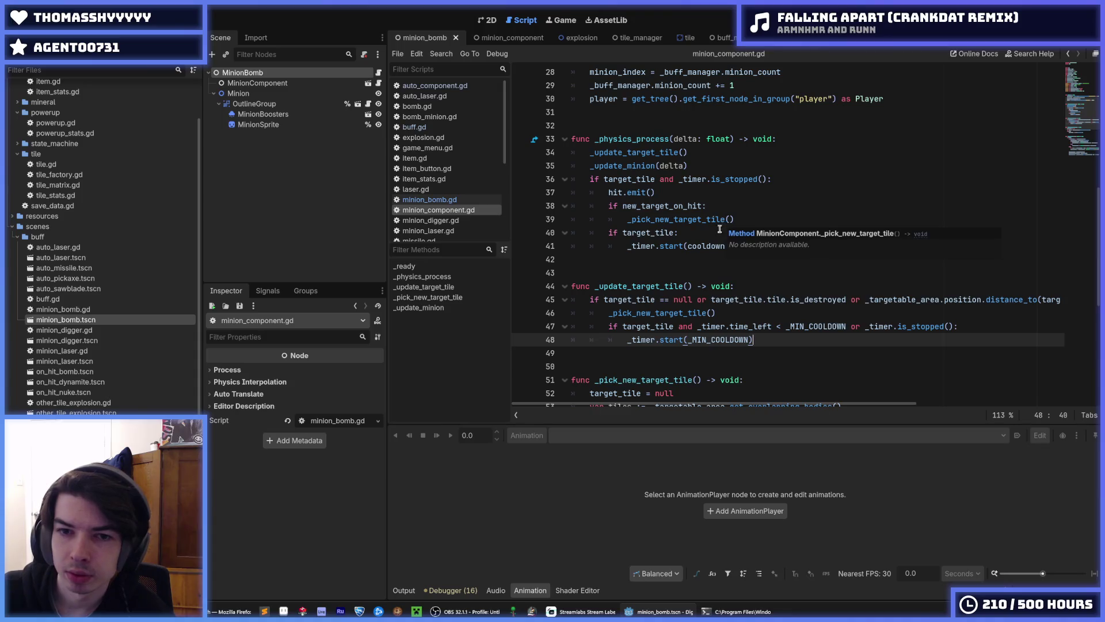
Change _timer.start(cooldown) on line 41 to _timer.start(owner.get_cooldown()).
double_click(701, 246)
scroll(700, 246, up, 4)
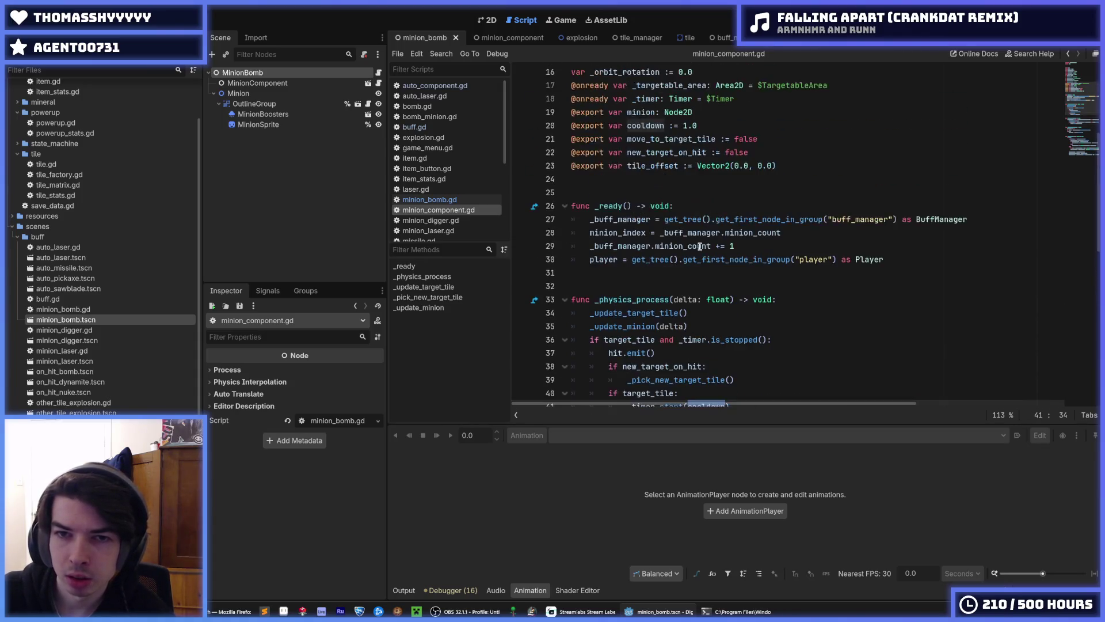
scroll(664, 165, up, 1)
click(694, 165)
double_click(660, 165)
scroll(662, 173, down, 5)
scroll(702, 238, up, 1)
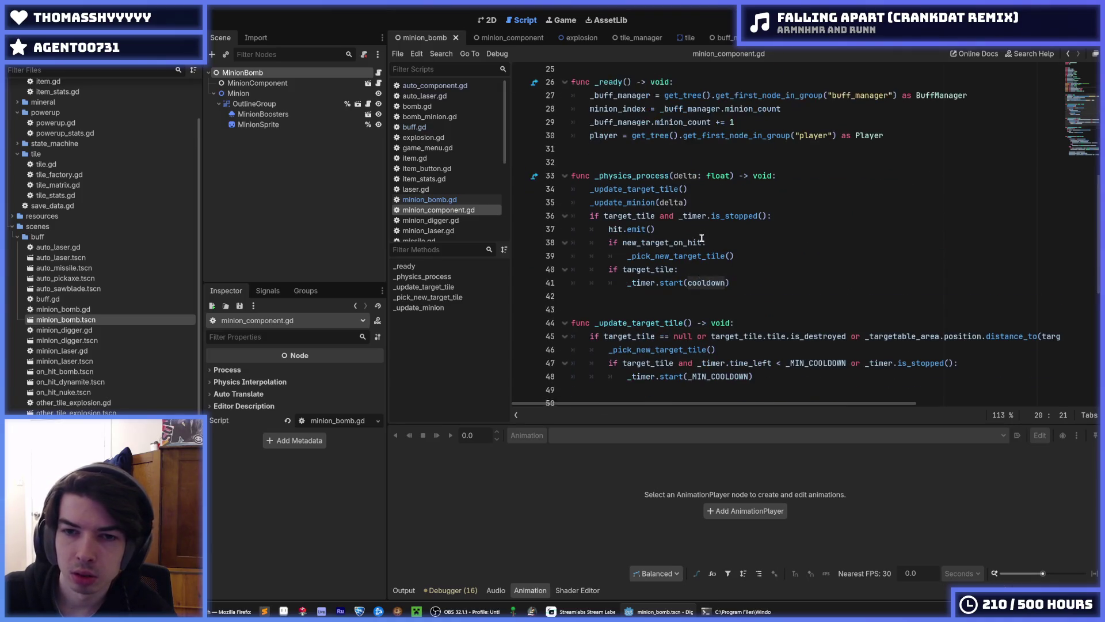
scroll(685, 241, up, 3)
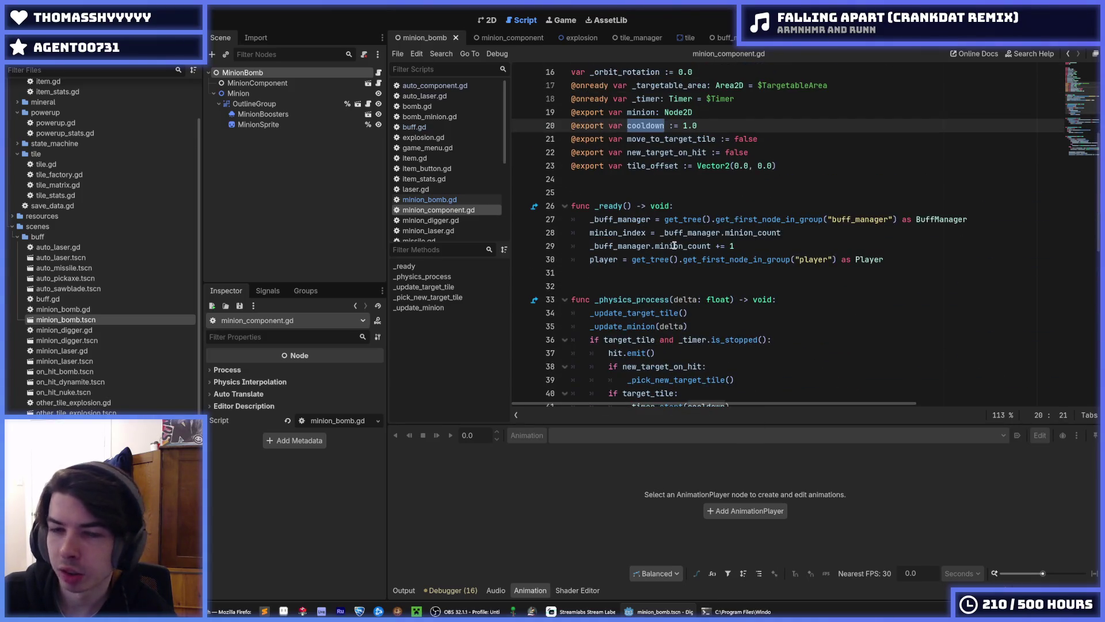
scroll(674, 246, down, 5)
double_click(699, 206)
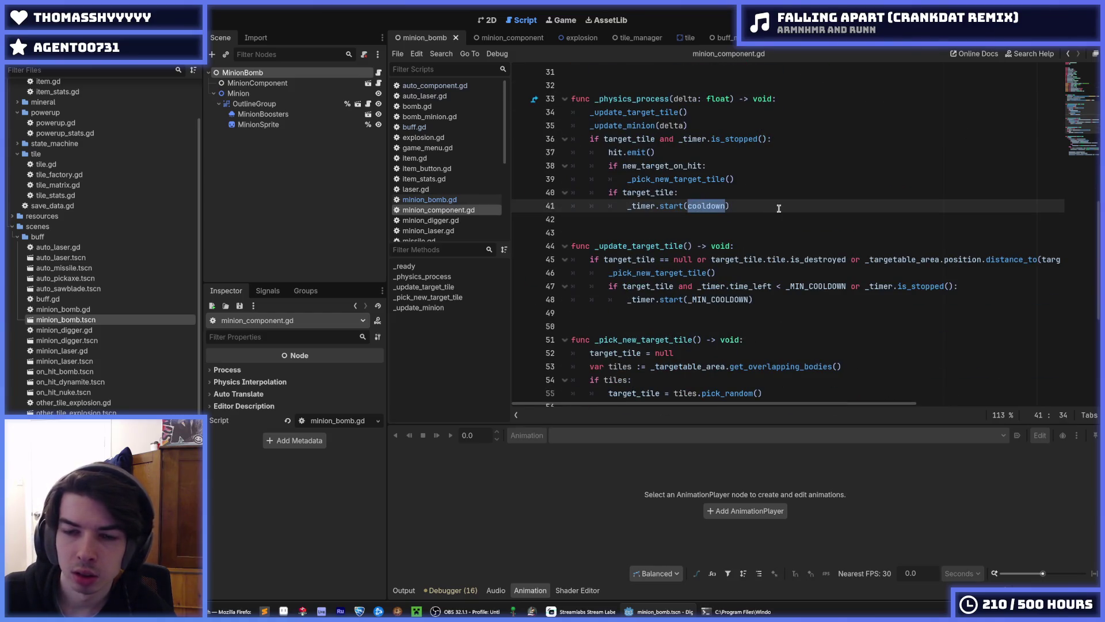
text(owner.get_c)
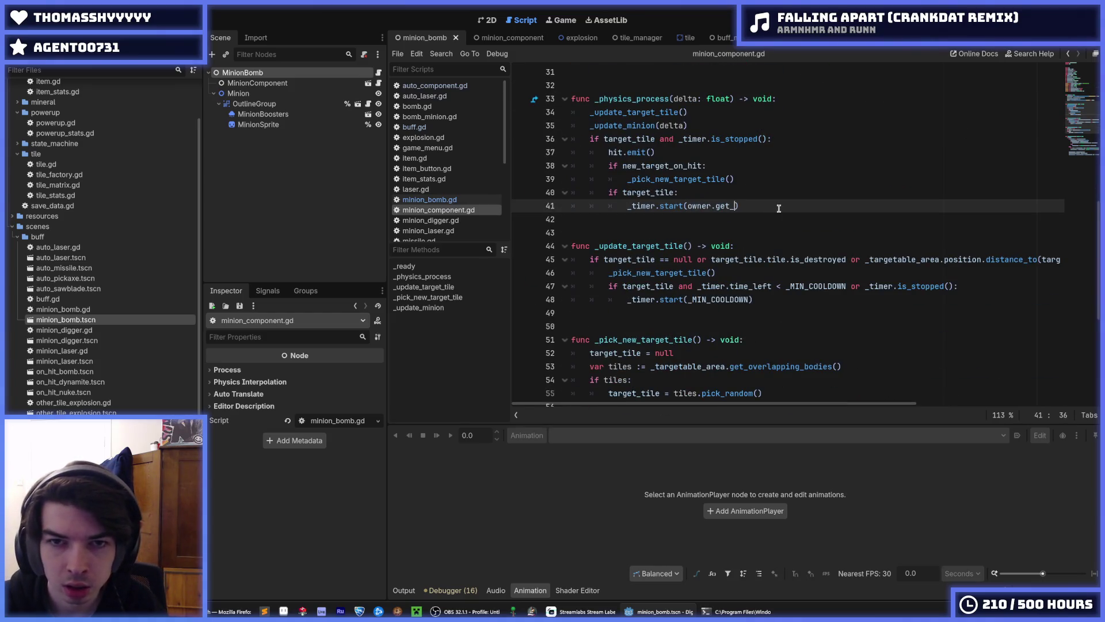
text(ool)
key(Return)
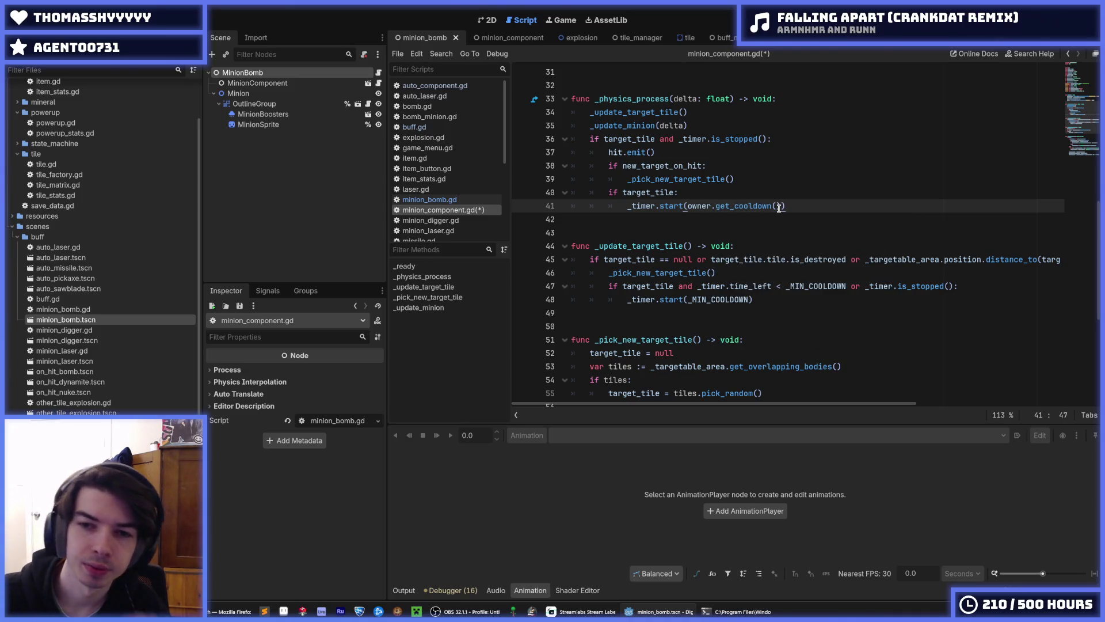
key(End)
Delete the exported cooldown := 1.0 variable line and save minion_component.gd.
scroll(746, 185, up, 2)
scroll(746, 183, up, 1)
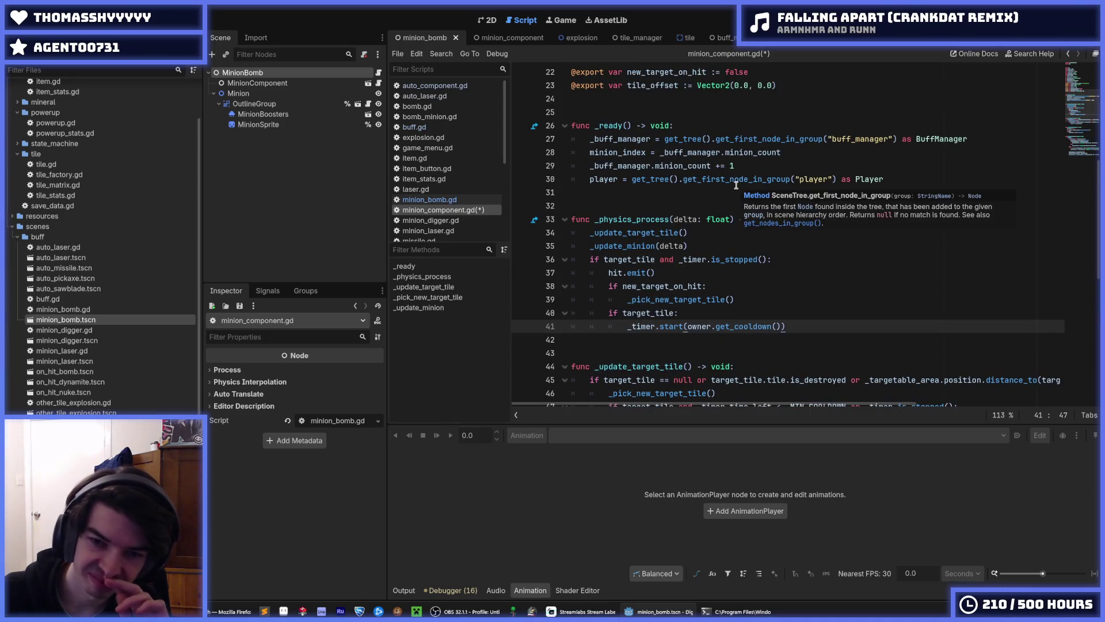
scroll(699, 184, up, 3)
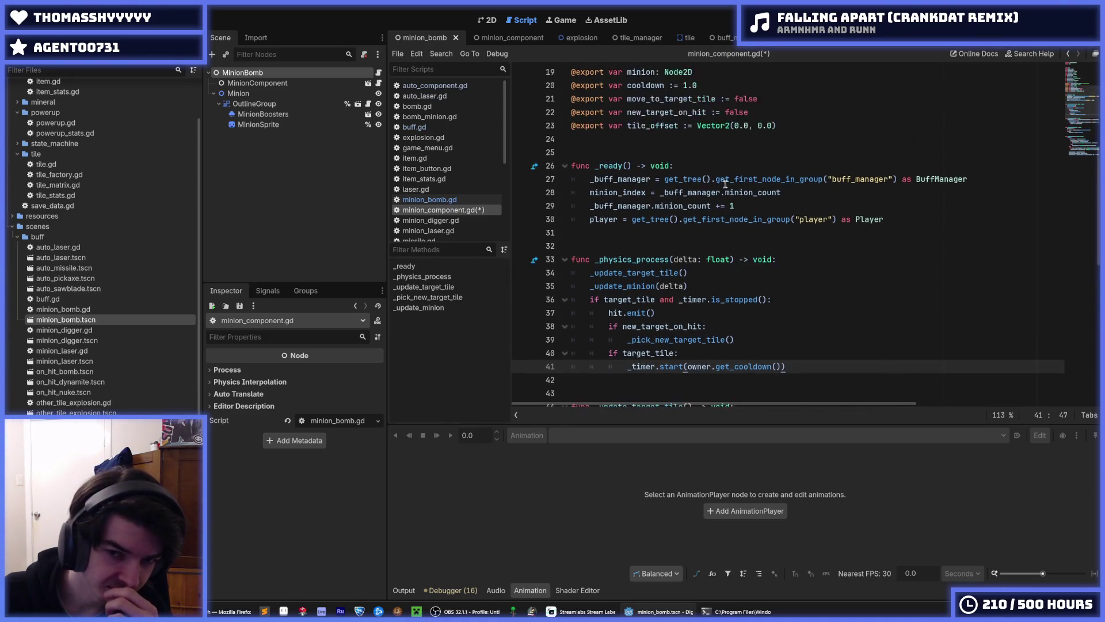
drag(725, 166, 728, 156)
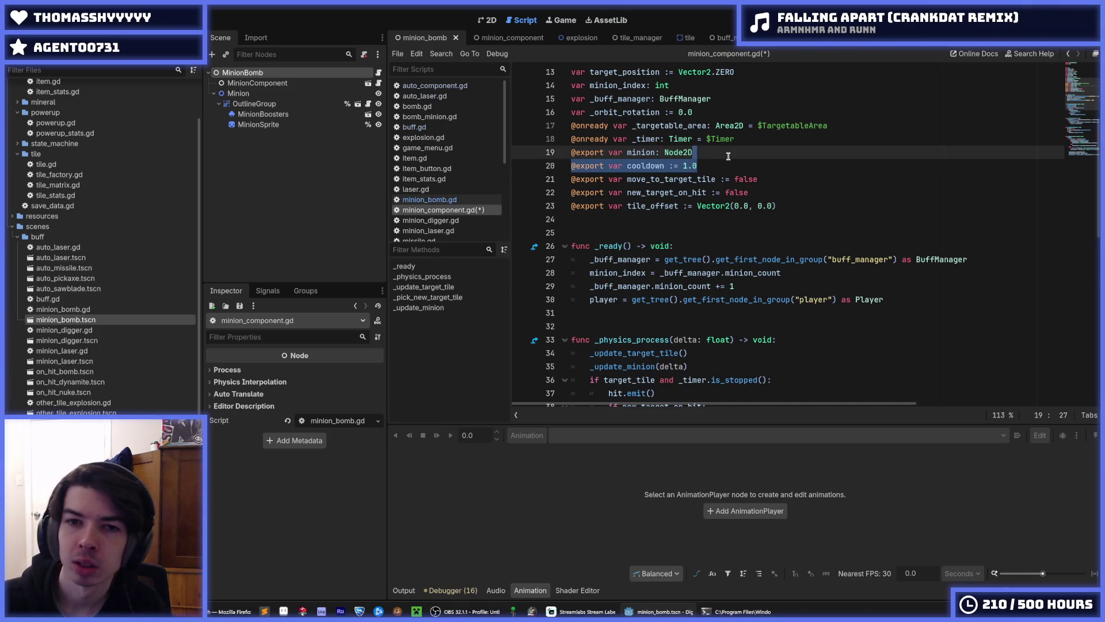
key(Delete)
key(ctrl+s)
key(Down)
key(End)
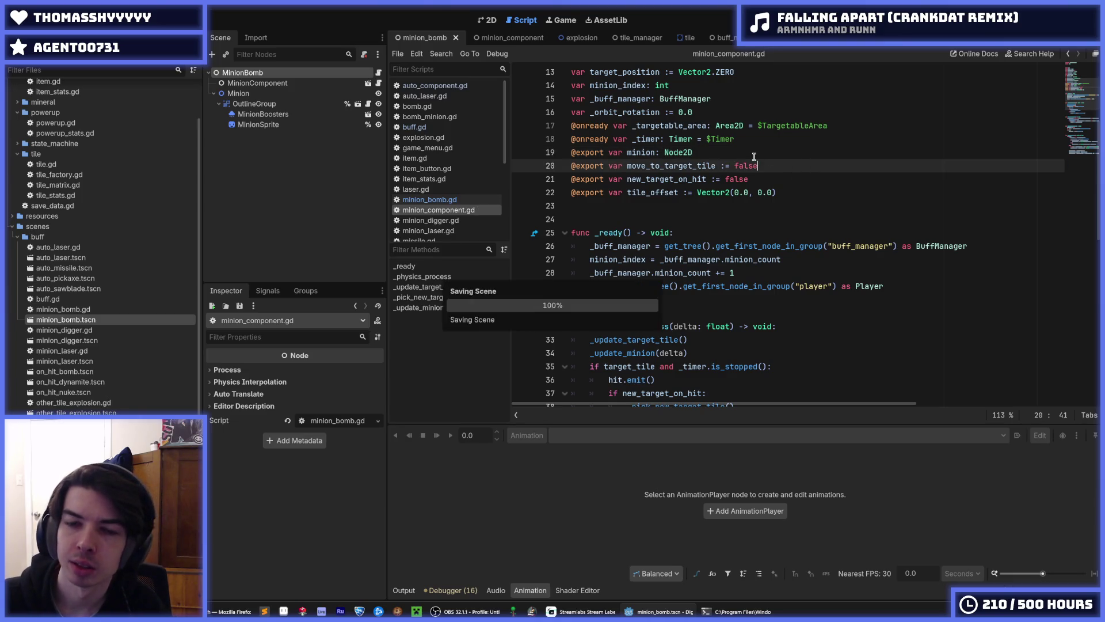
scroll(757, 173, down, 4)
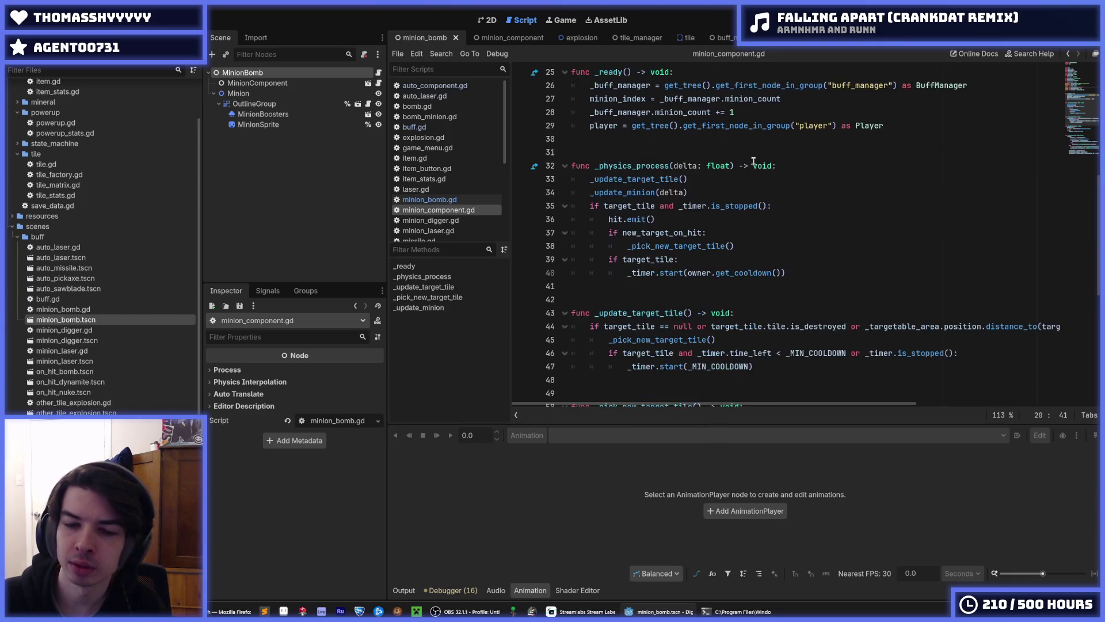
click(767, 245)
key(ctrl+s)
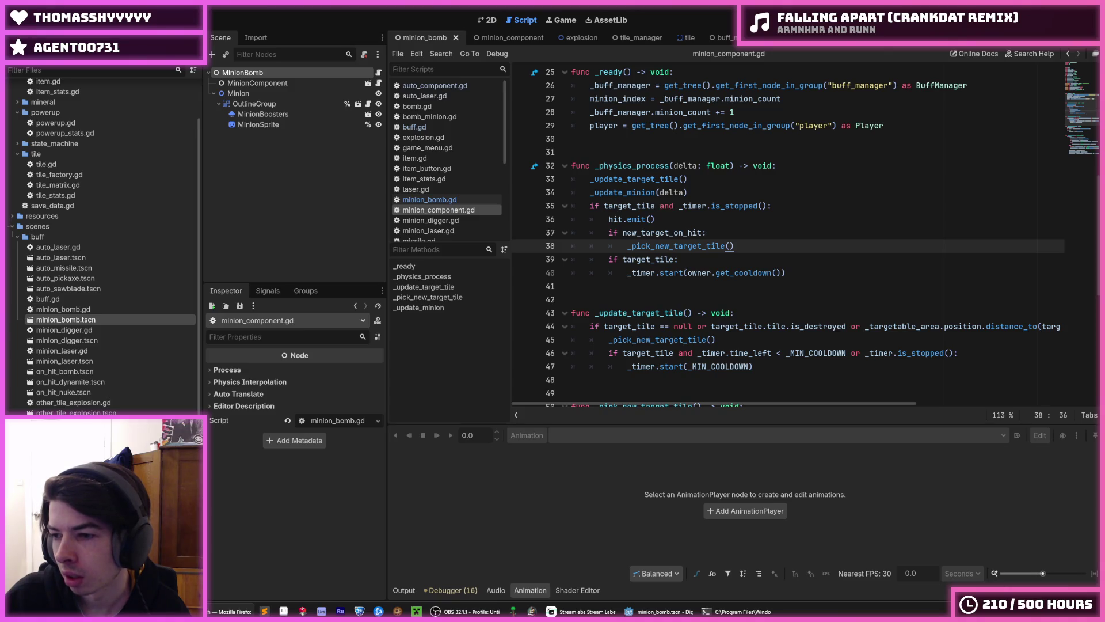
Review the get_cooldown() timer restart in minion_component.gd and peek at minion_digger.gd.
click(838, 163)
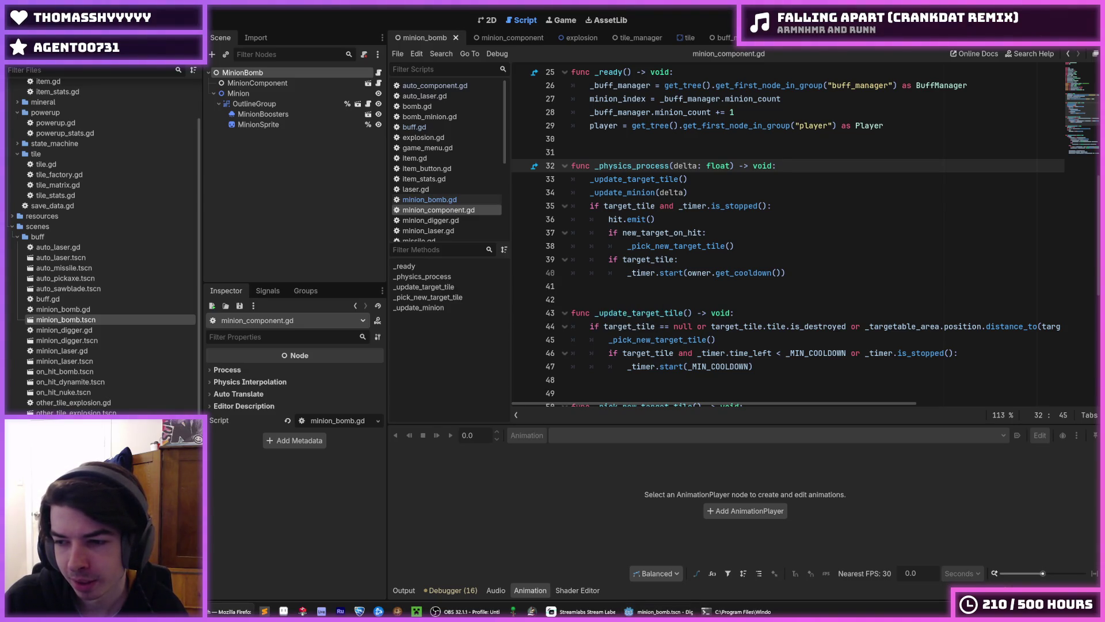
click(875, 269)
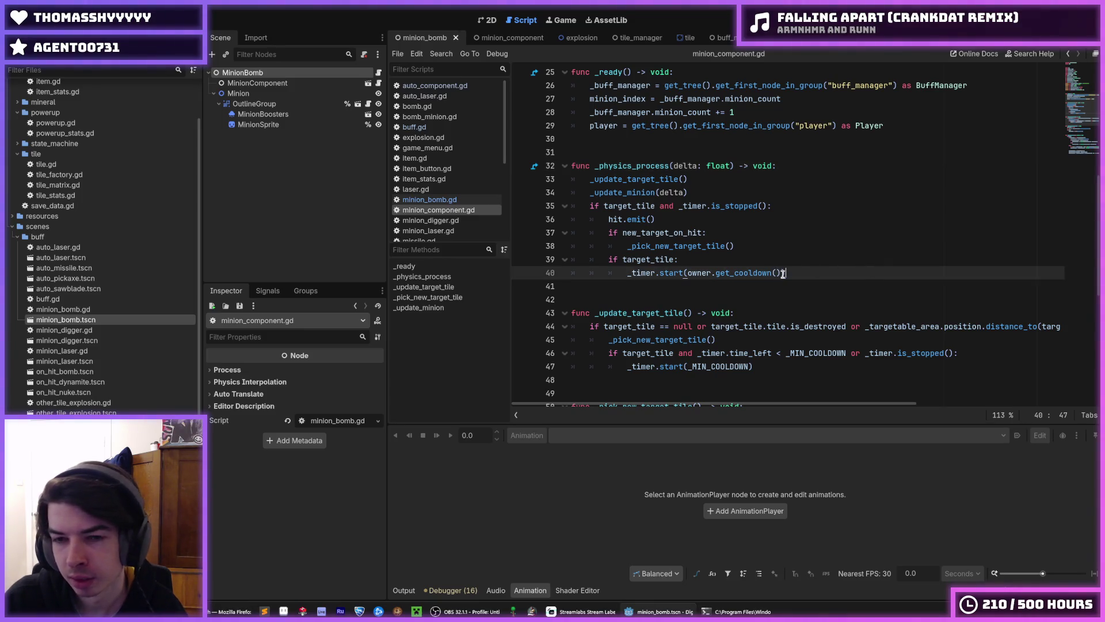
key(Up)
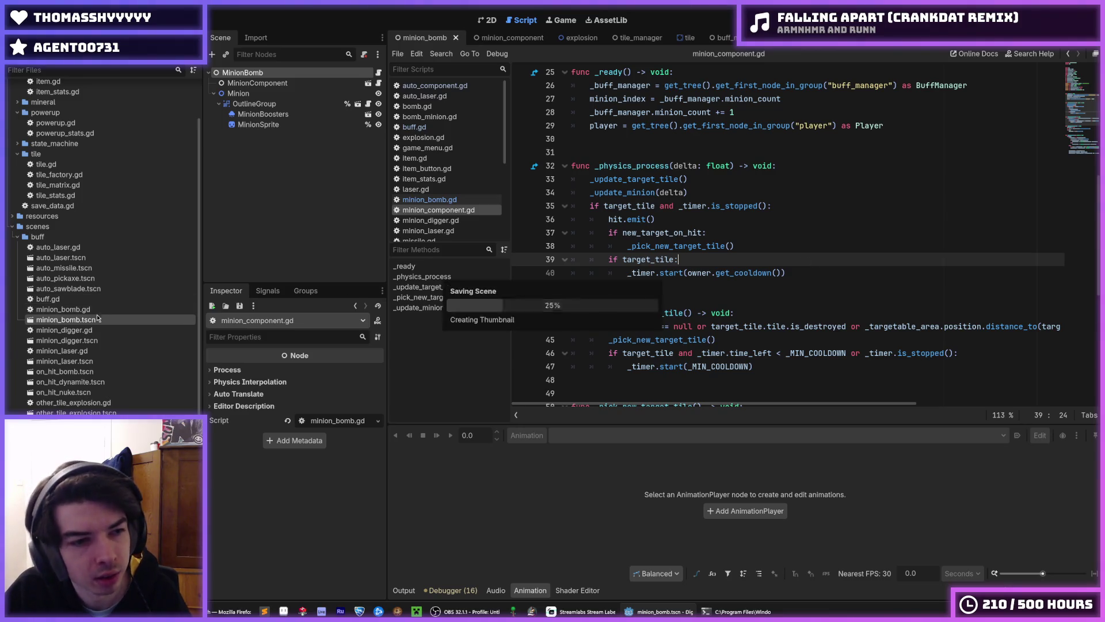
double_click(97, 330)
scroll(718, 317, down, 3)
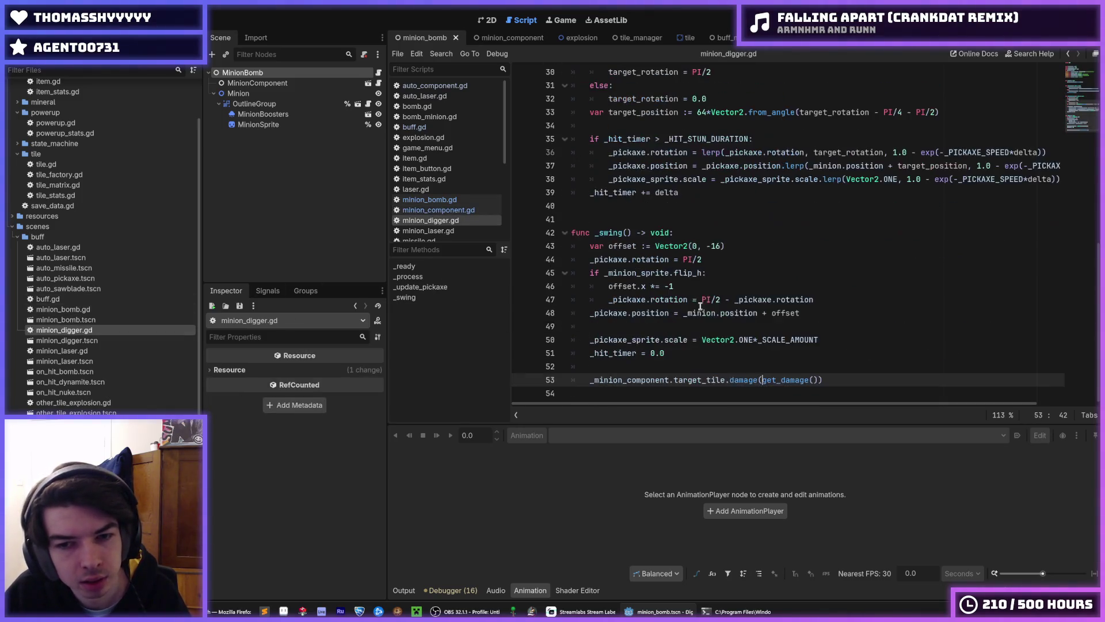
scroll(718, 318, up, 10)
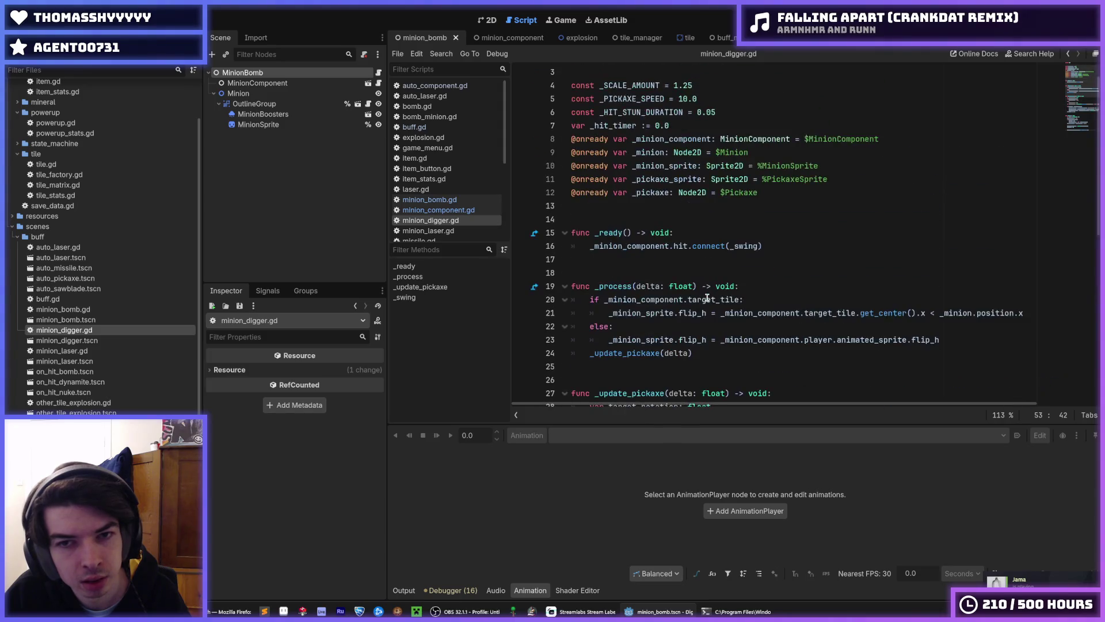
key(alt+Left)
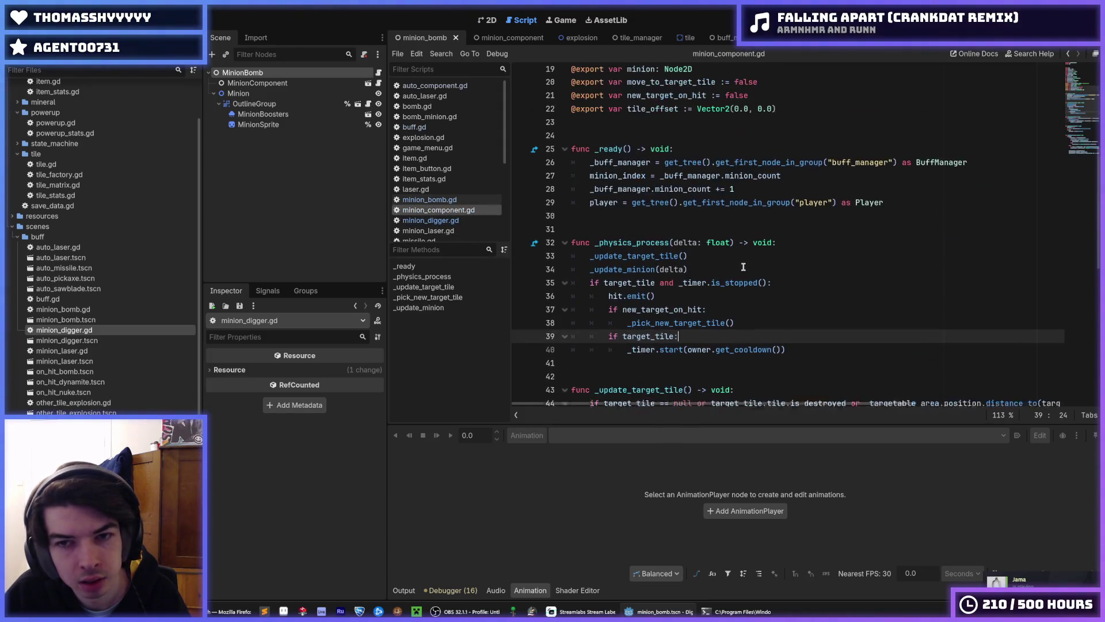
scroll(727, 265, down, 10)
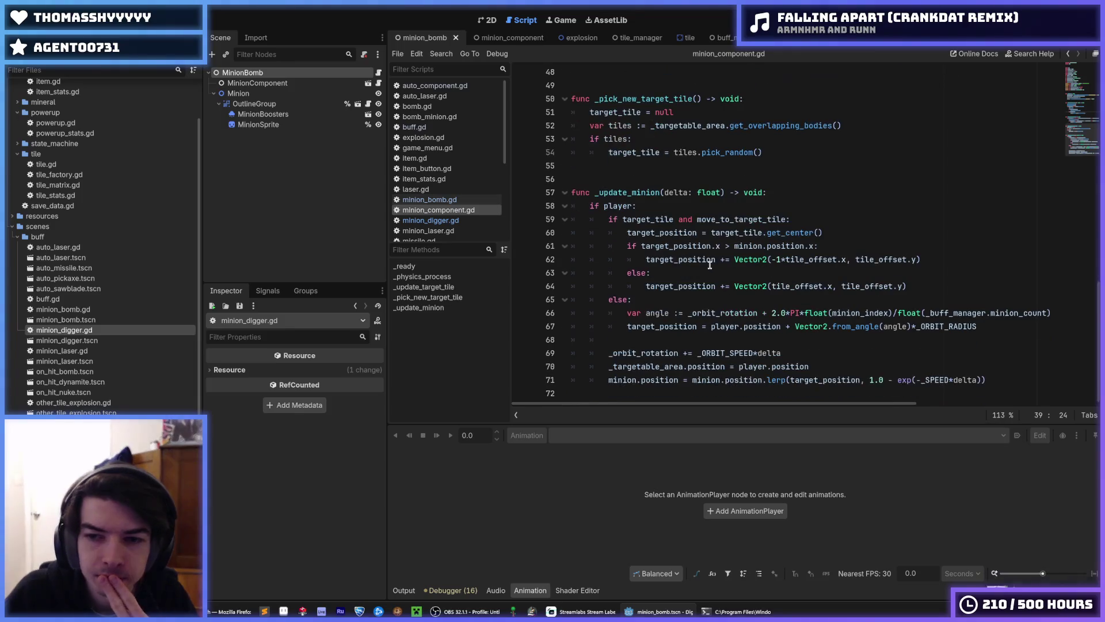
Inspect minion_digger.gd's Pickaxe reference and minion_component.gd's variable declarations, then save.
click(488, 220)
scroll(698, 265, down, 8)
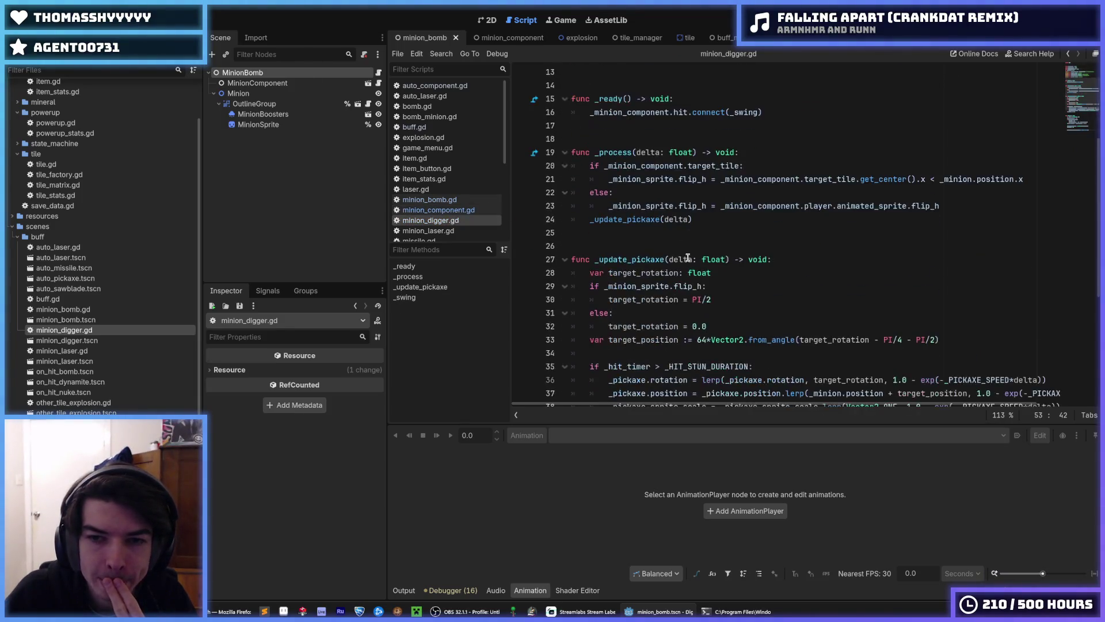
scroll(699, 265, down, 2)
scroll(717, 268, up, 10)
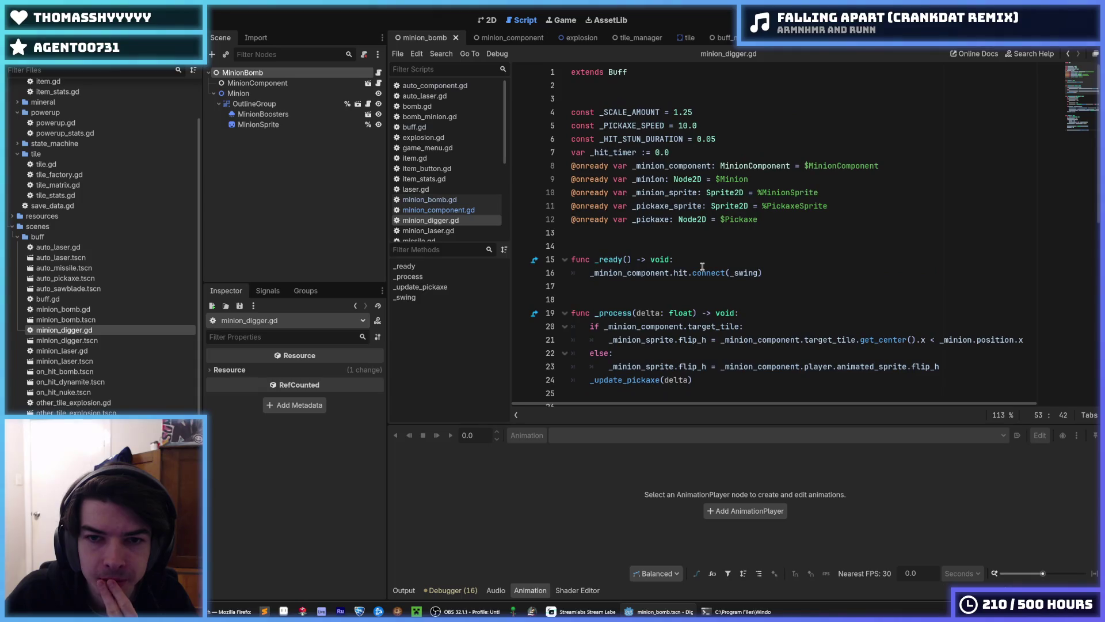
click(750, 245)
click(783, 221)
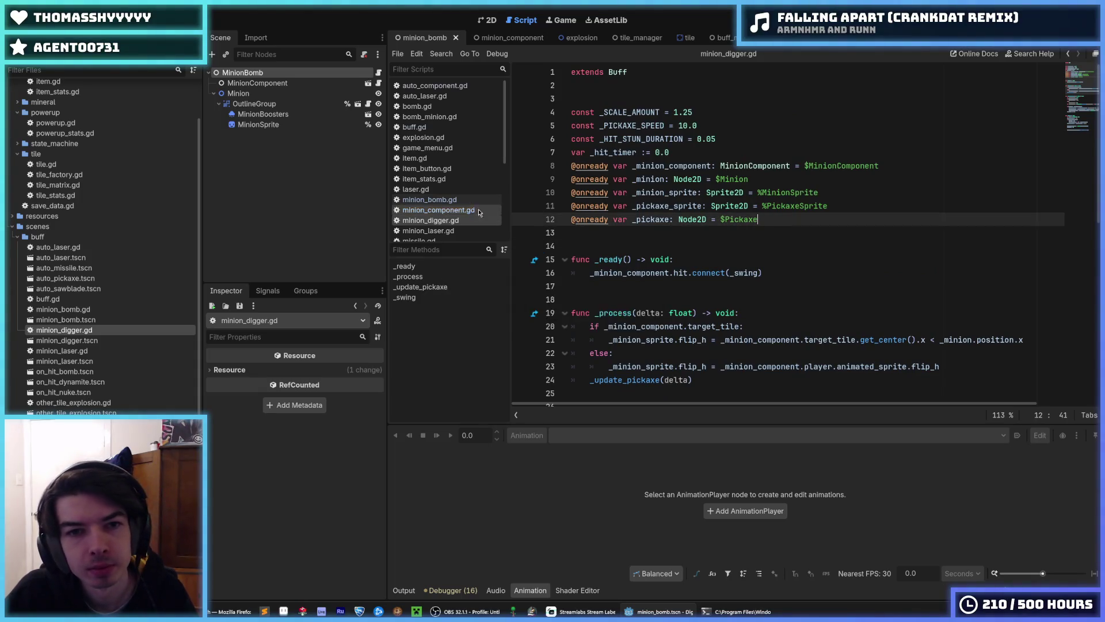
click(452, 211)
scroll(744, 266, up, 15)
click(744, 266)
key(ctrl+s)
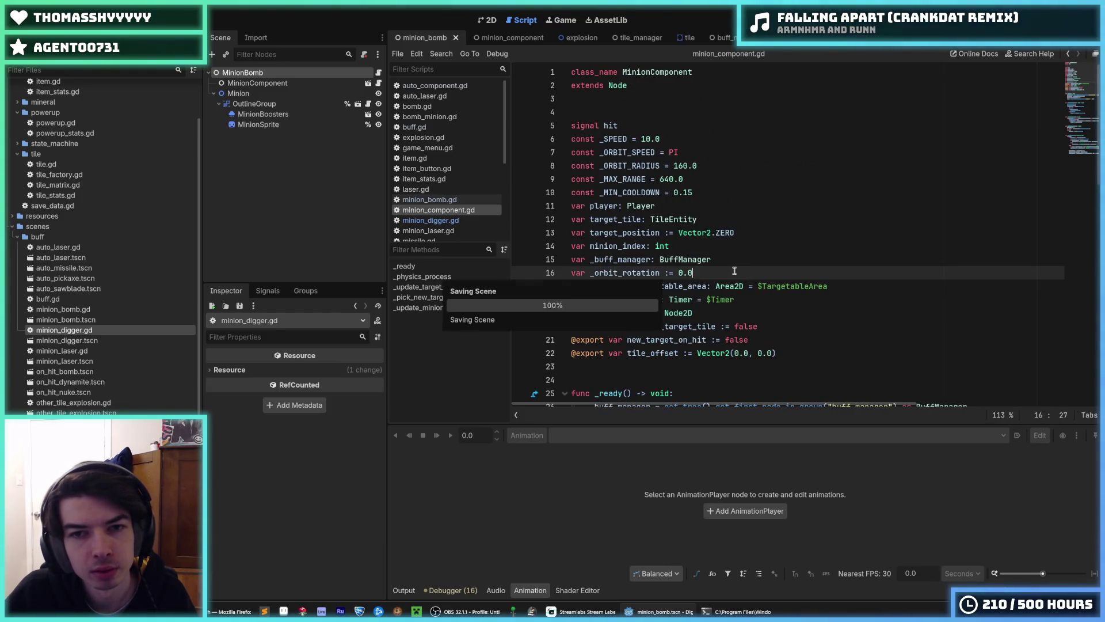
Inspect minion_laser.gd's _shoot function, then open on_hit_bomb.tscn.
double_click(65, 351)
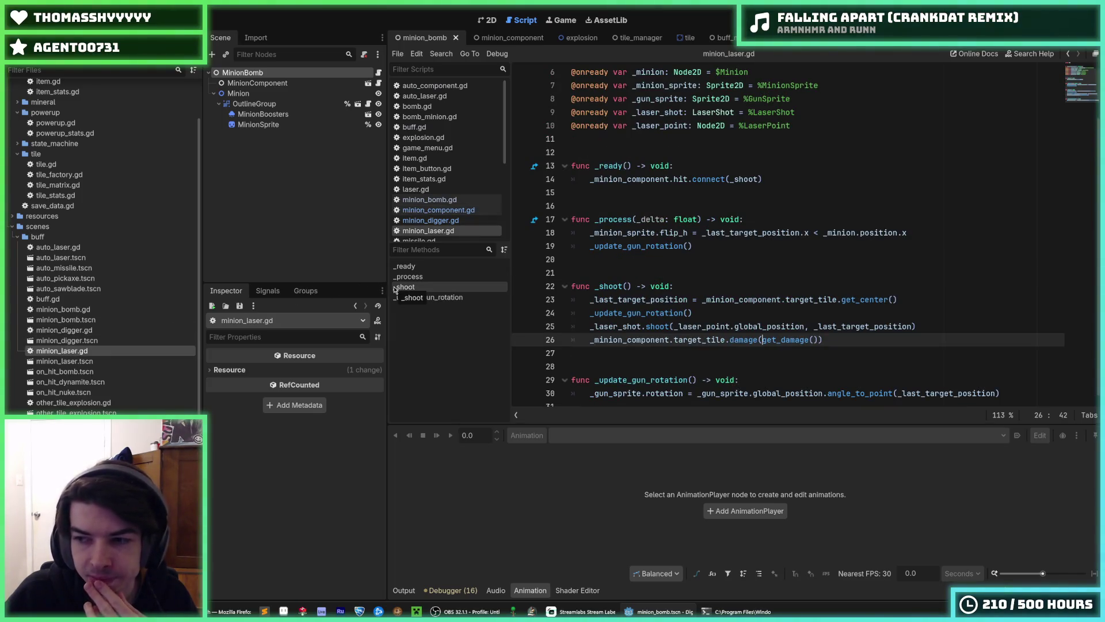
click(712, 288)
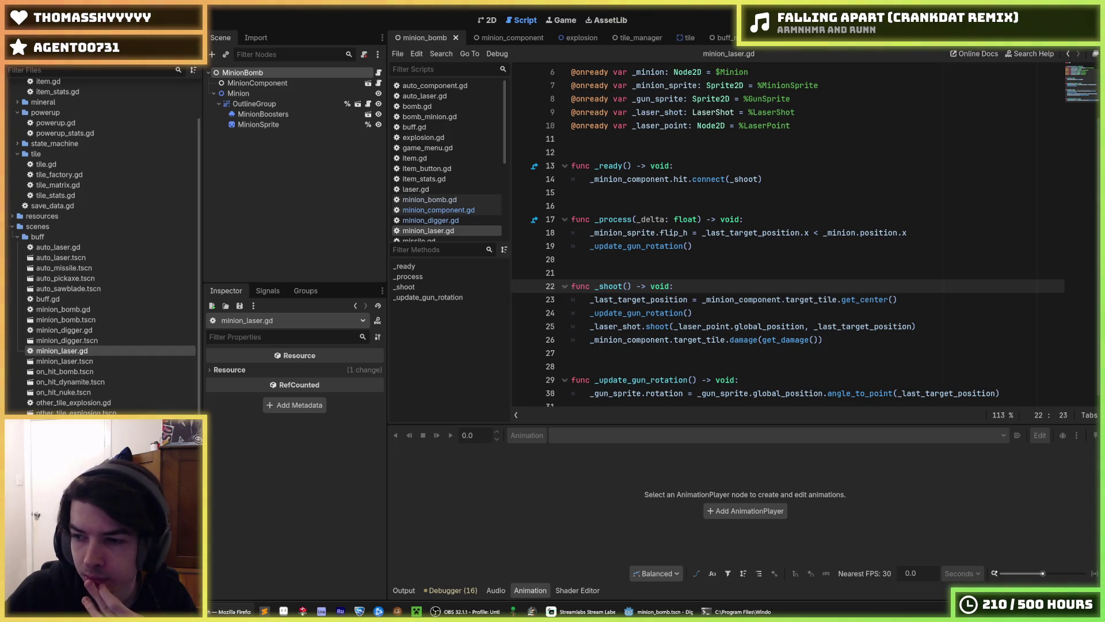
click(692, 260)
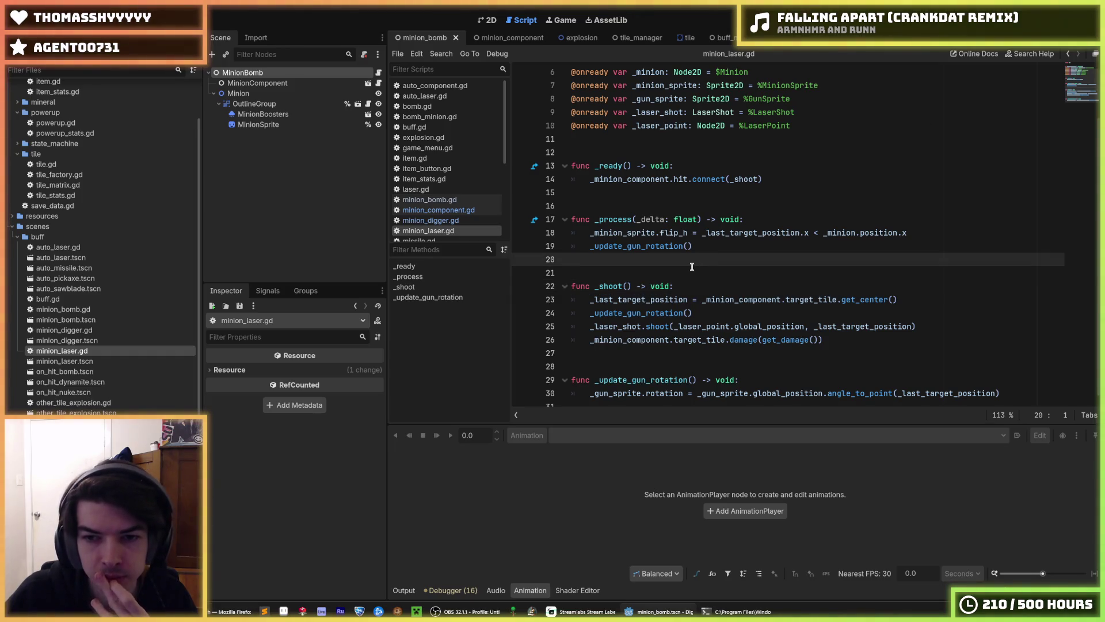
click(687, 266)
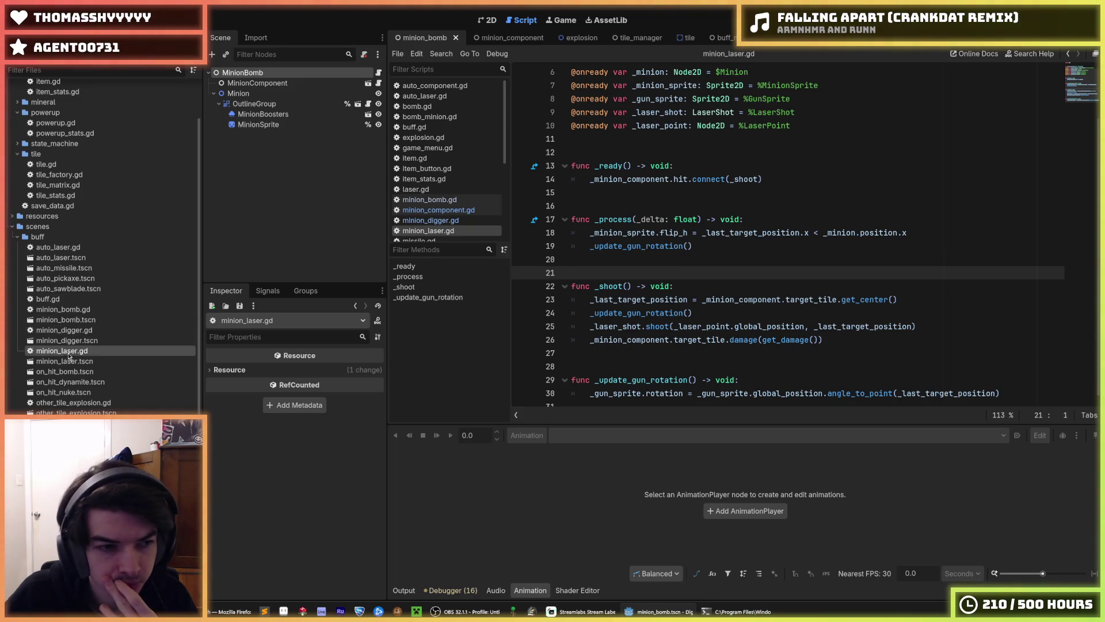
double_click(77, 371)
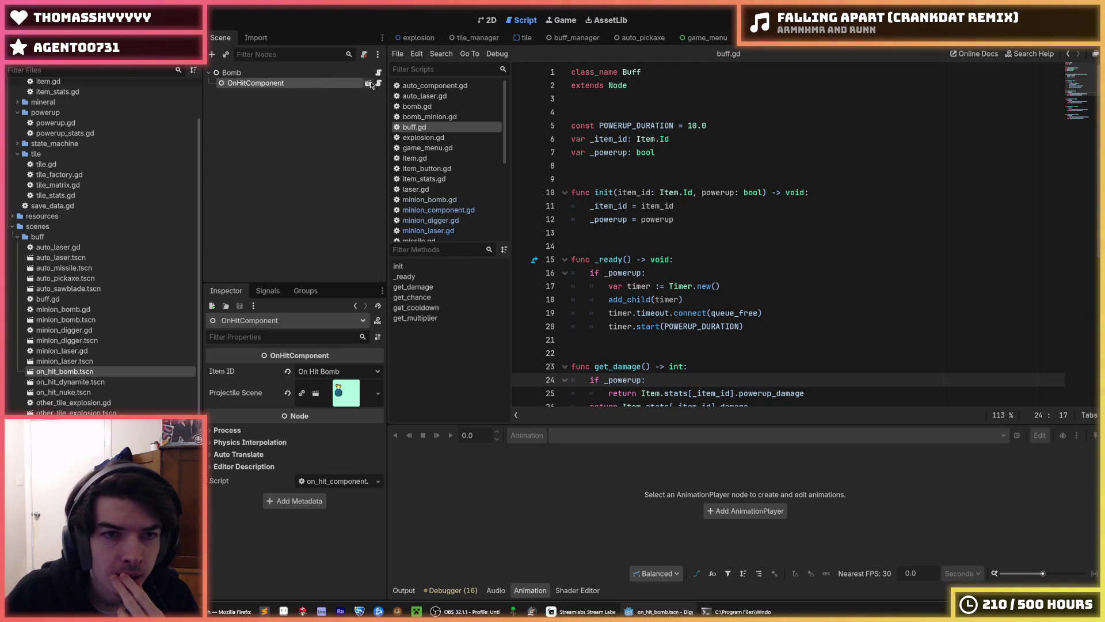
Inspect on_hit_component.gd's projectile spawn using owner.get_damage() and its buff_manager hit connection.
click(379, 84)
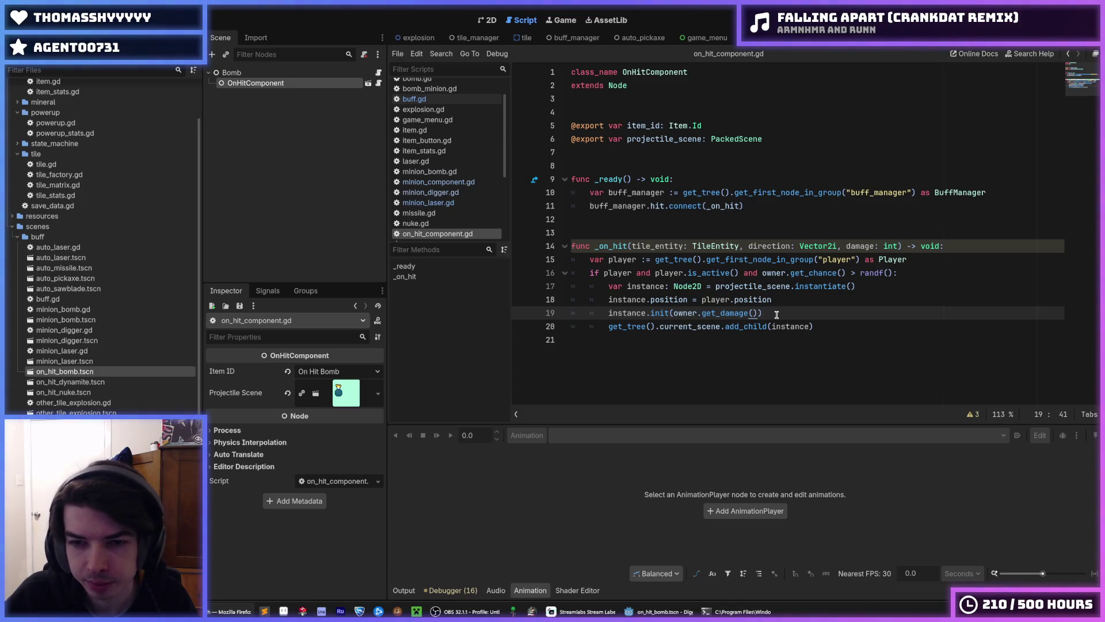
click(782, 301)
click(783, 309)
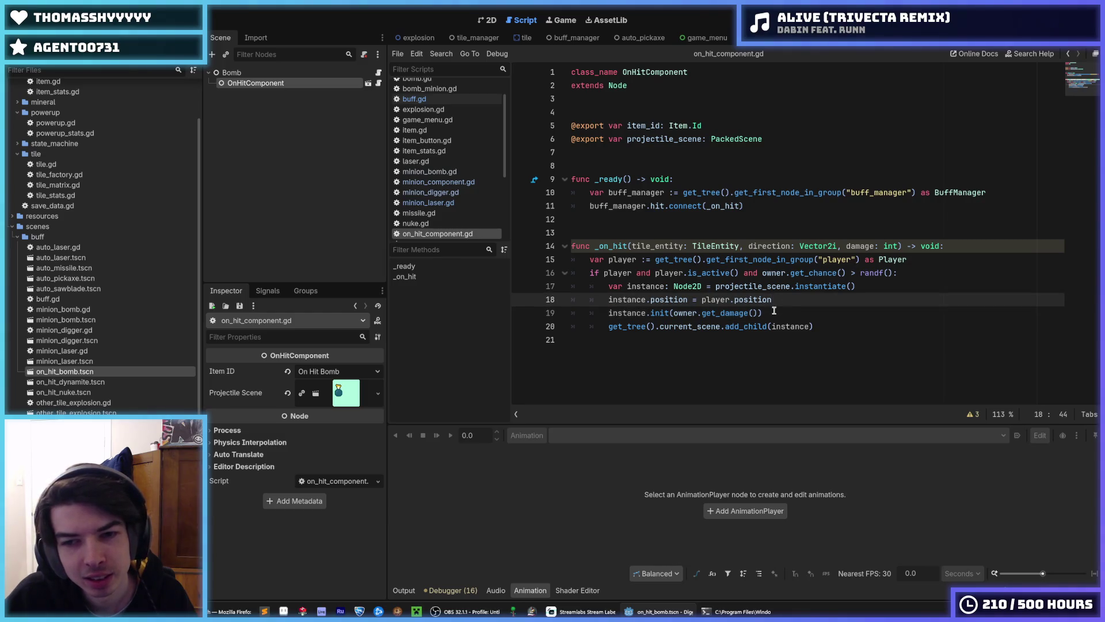
click(783, 299)
click(786, 308)
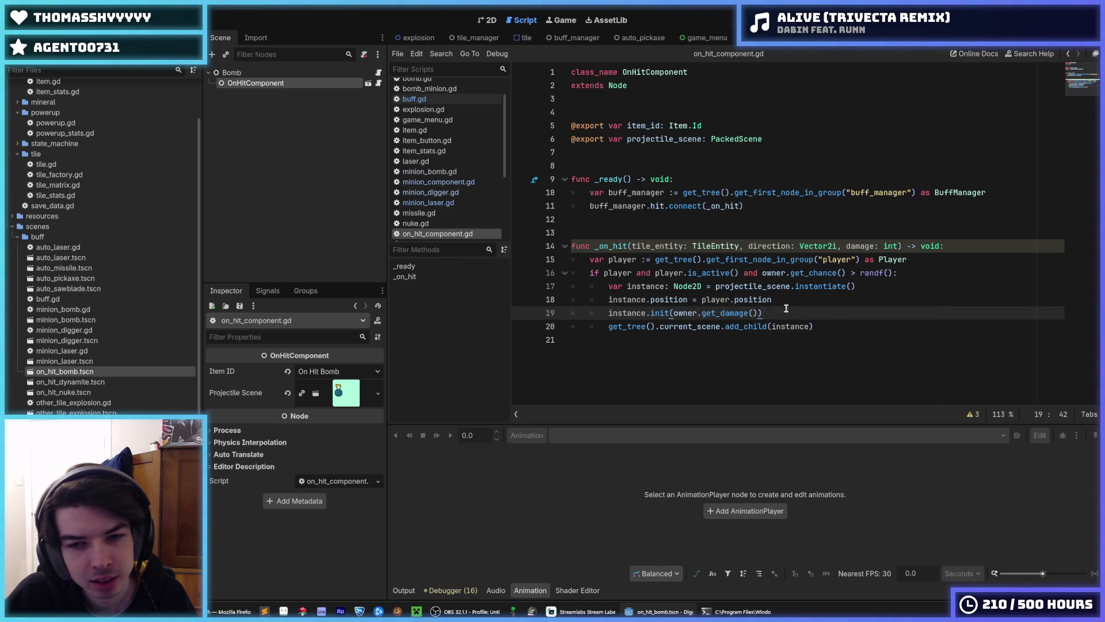
click(785, 299)
click(771, 306)
click(766, 300)
click(781, 300)
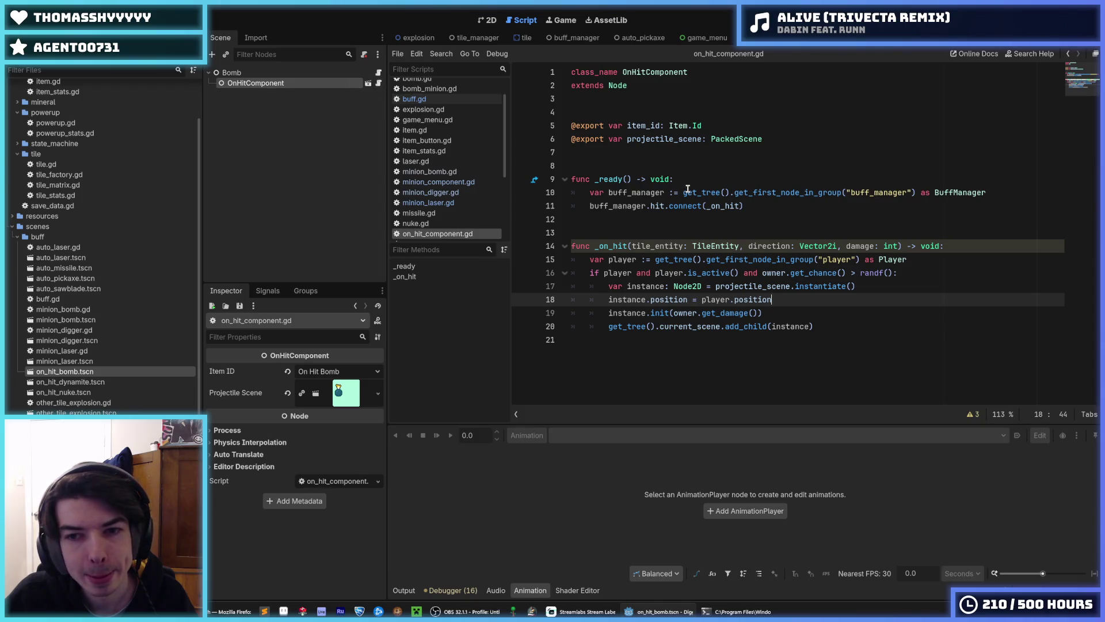
click(641, 207)
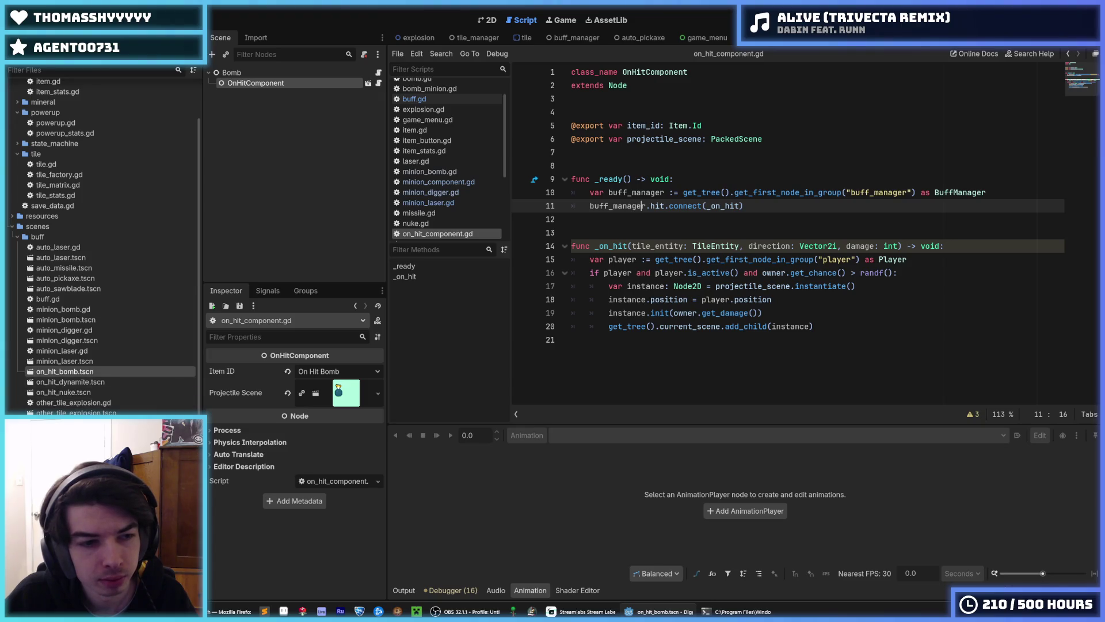
Open pickaxe_aoe.gd, compare it with pickaxe_shockwave.gd, and return to pickaxe_aoe.gd.
double_click(69, 423)
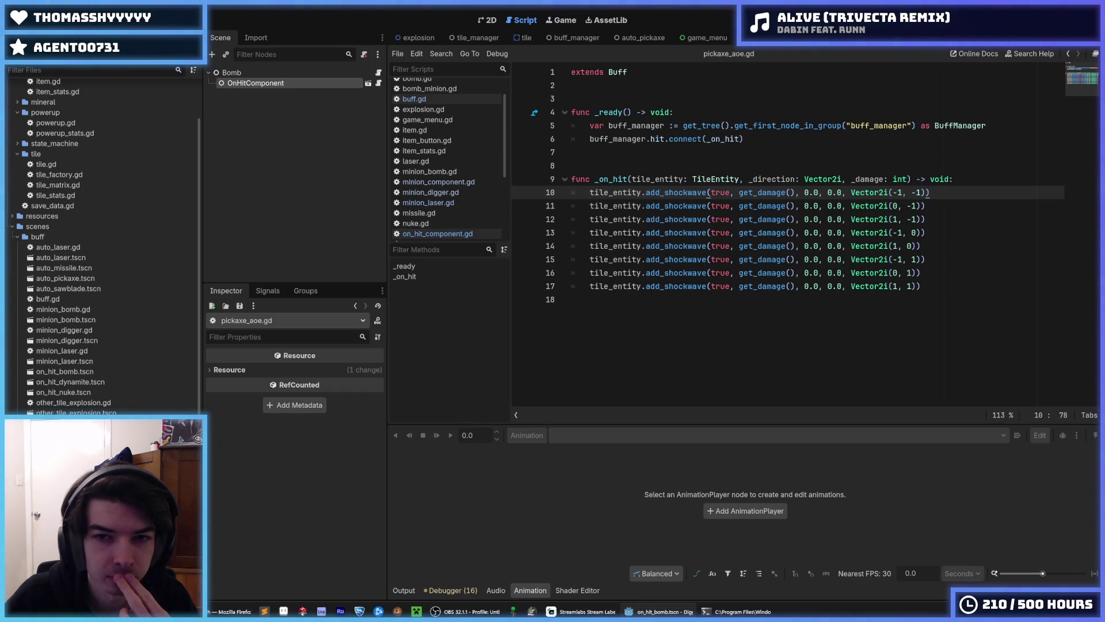
key(alt+Left)
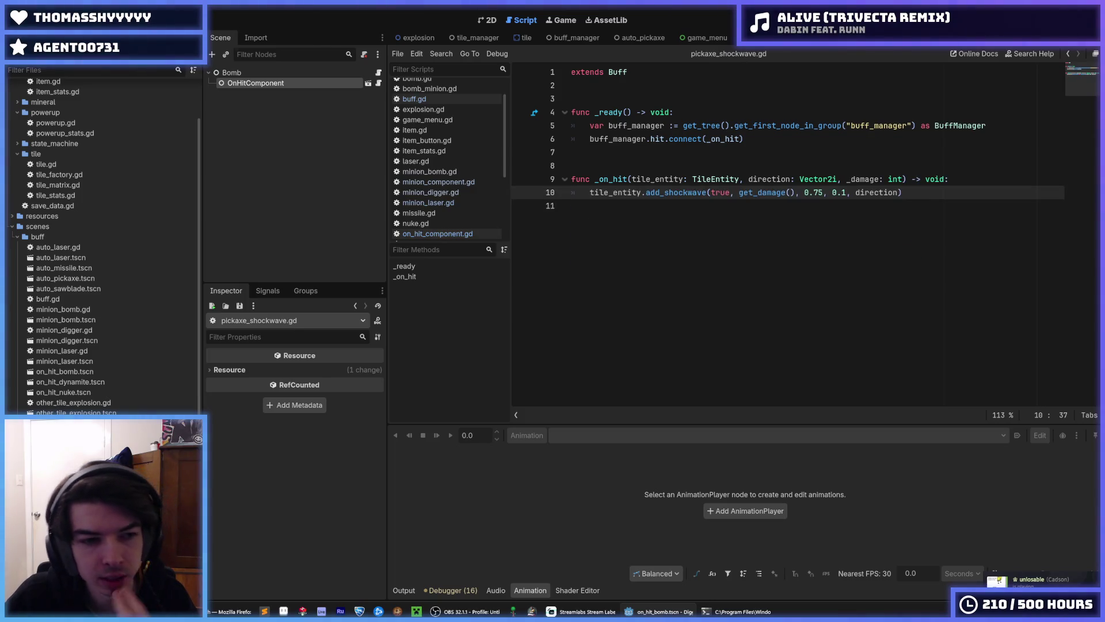
key(alt+Right)
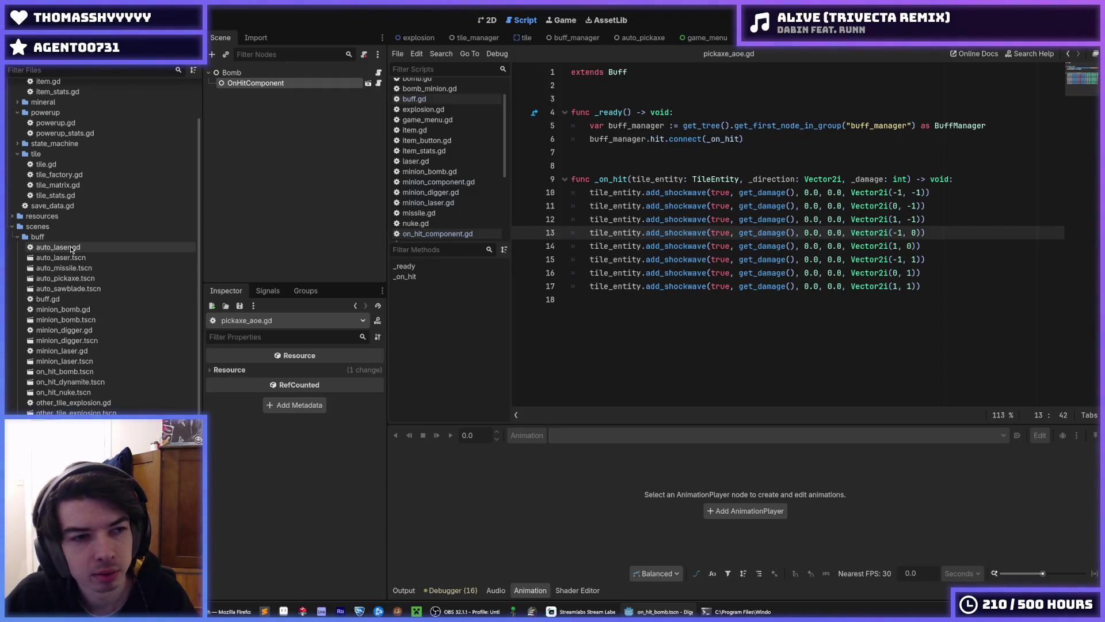
Open buff.gd, review get_damage's return lines, and save the project.
double_click(68, 300)
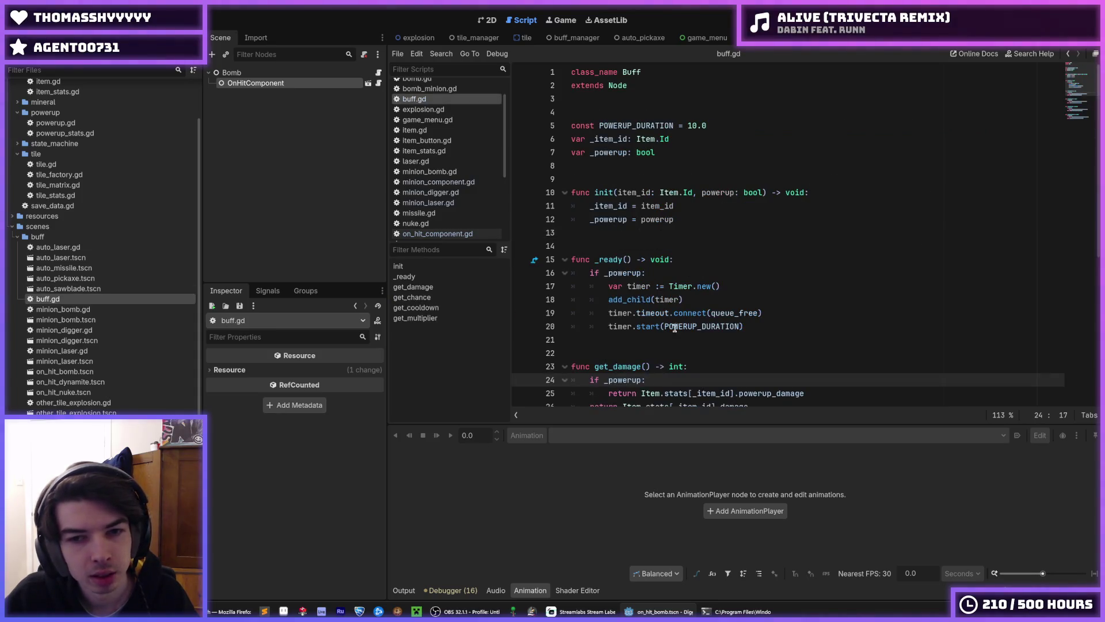
scroll(782, 230, down, 5)
click(782, 206)
mouse_move(781, 206)
mouse_down()
mouse_move(583, 179)
mouse_move(795, 208)
mouse_up()
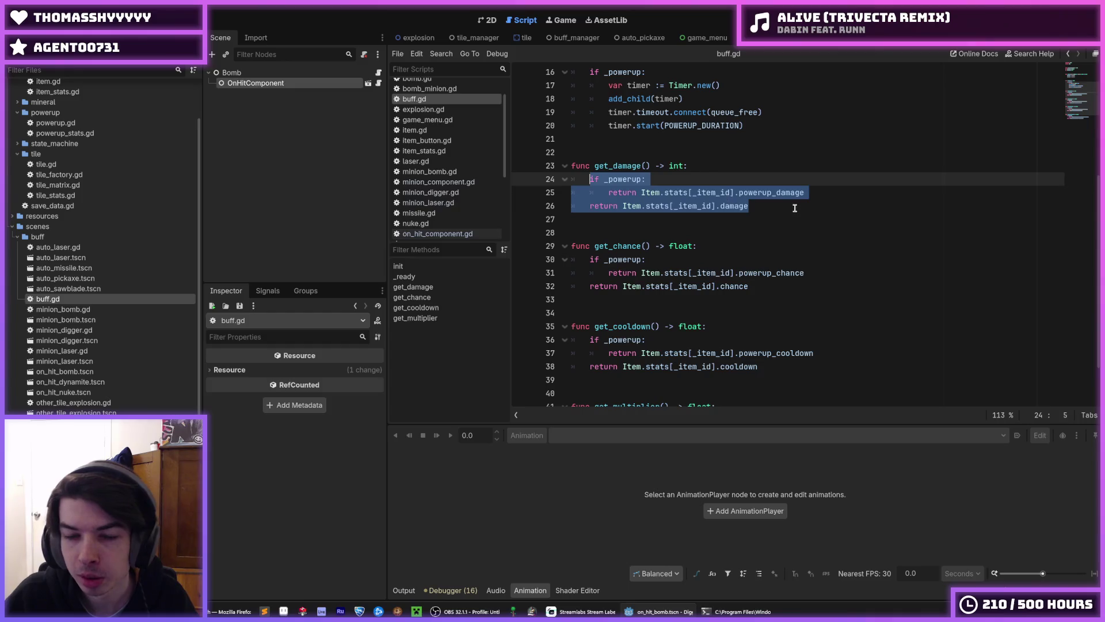
click(834, 195)
scroll(833, 194, up, 5)
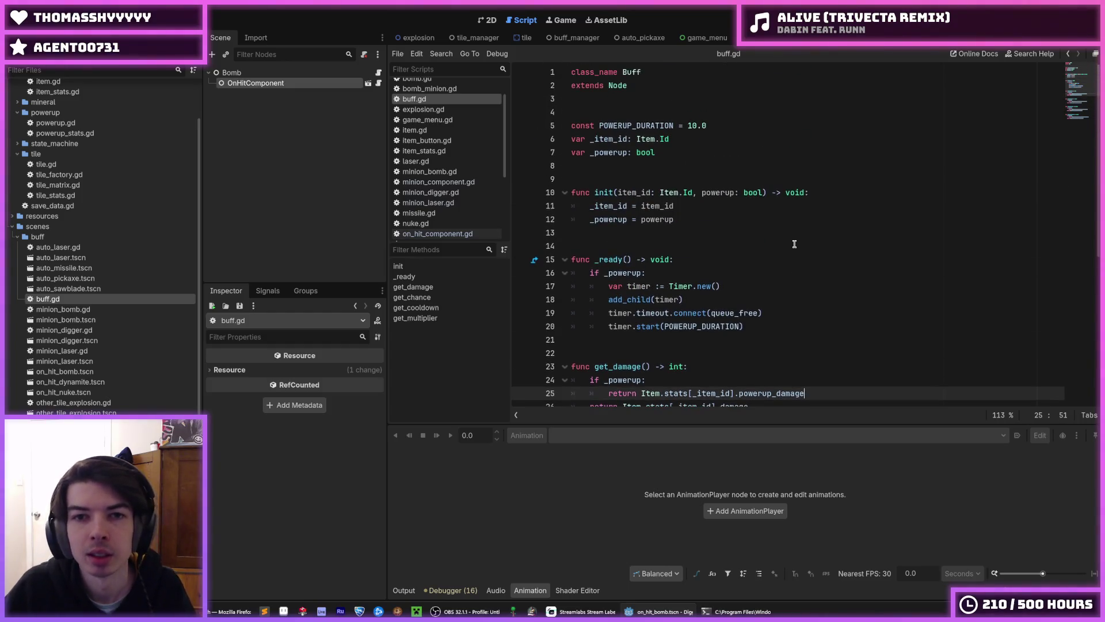
key(ctrl+s)
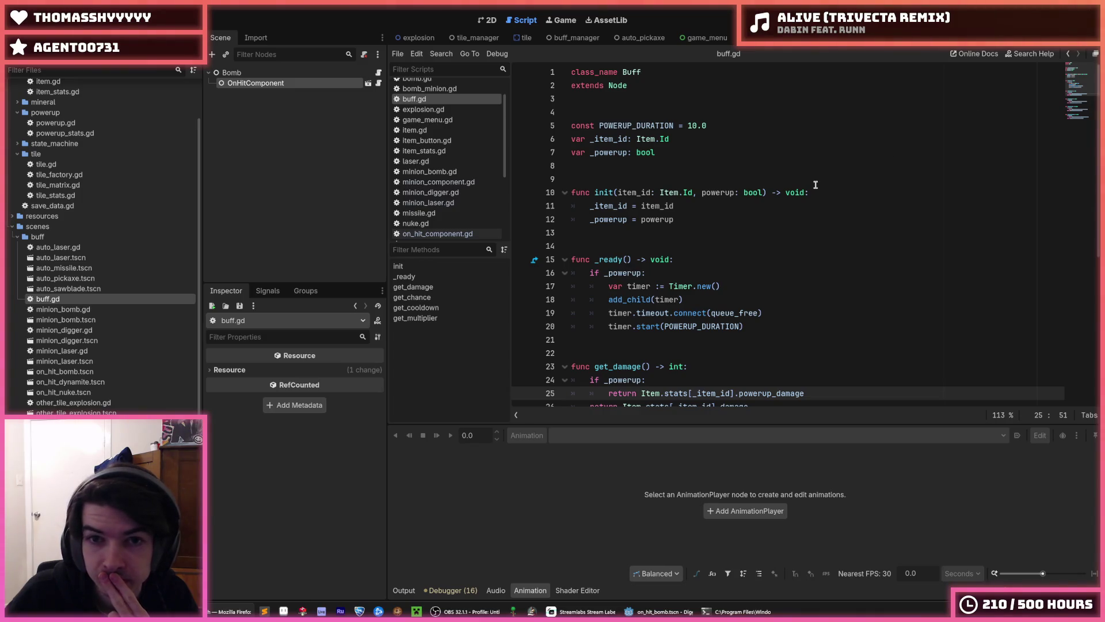
Mark get_damage's stats damage lookup and start a new line under the powerup return.
click(716, 140)
scroll(716, 144, down, 3)
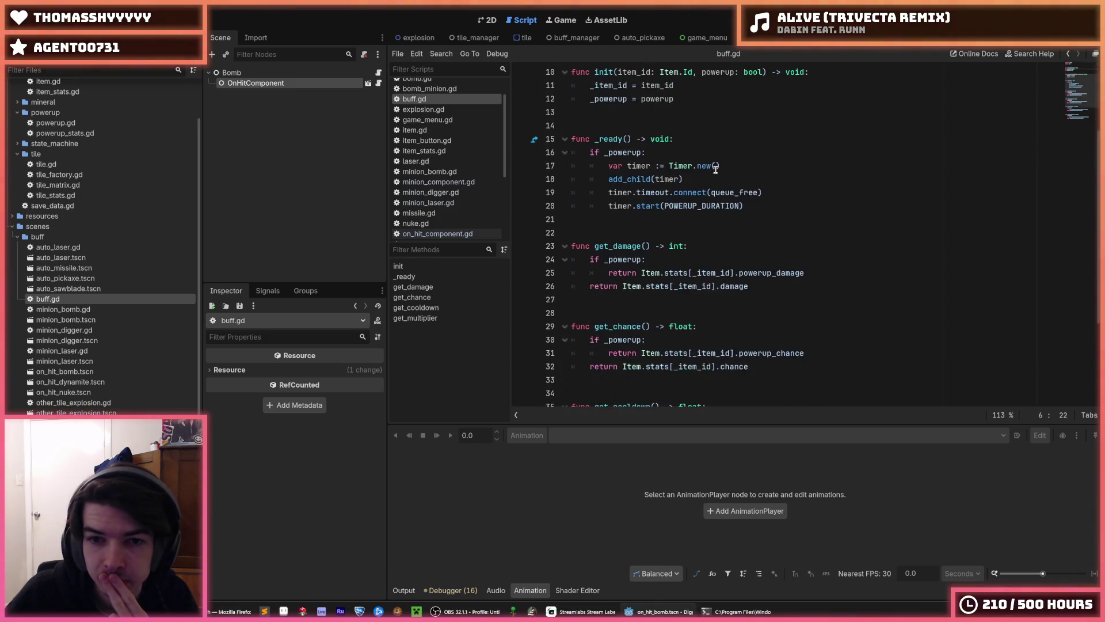
scroll(716, 167, down, 3)
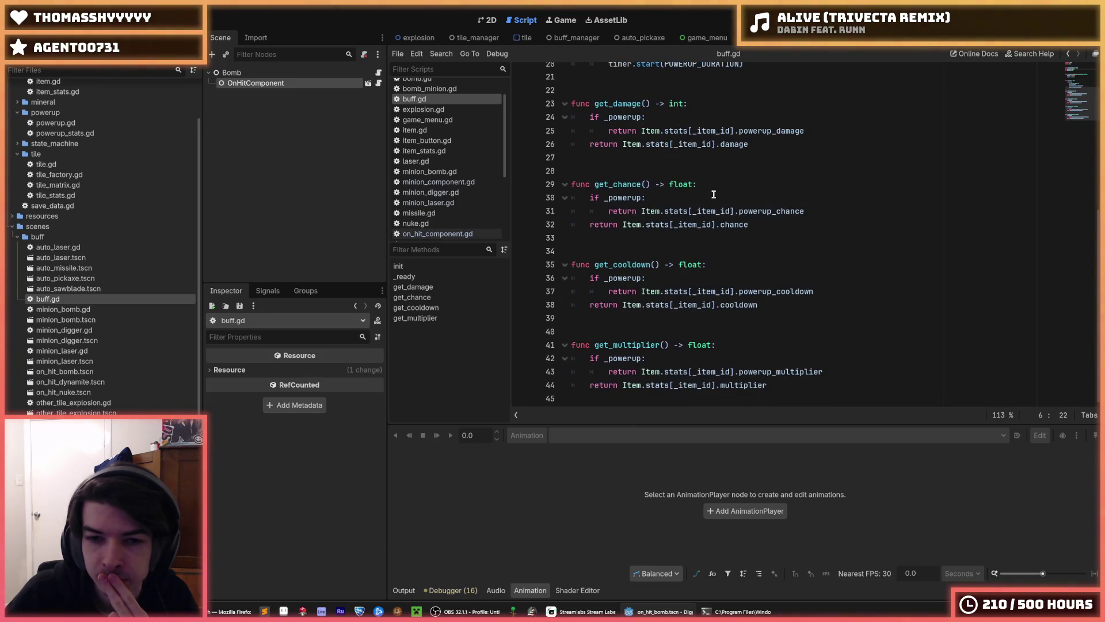
scroll(713, 195, up, 3)
click(780, 263)
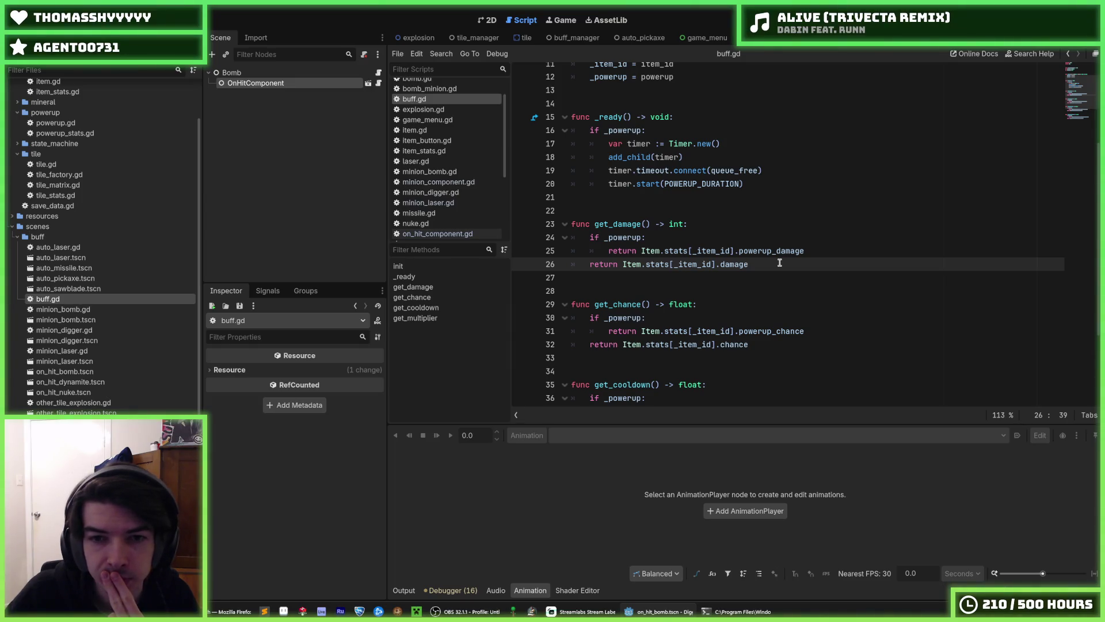
key(ctrl+s)
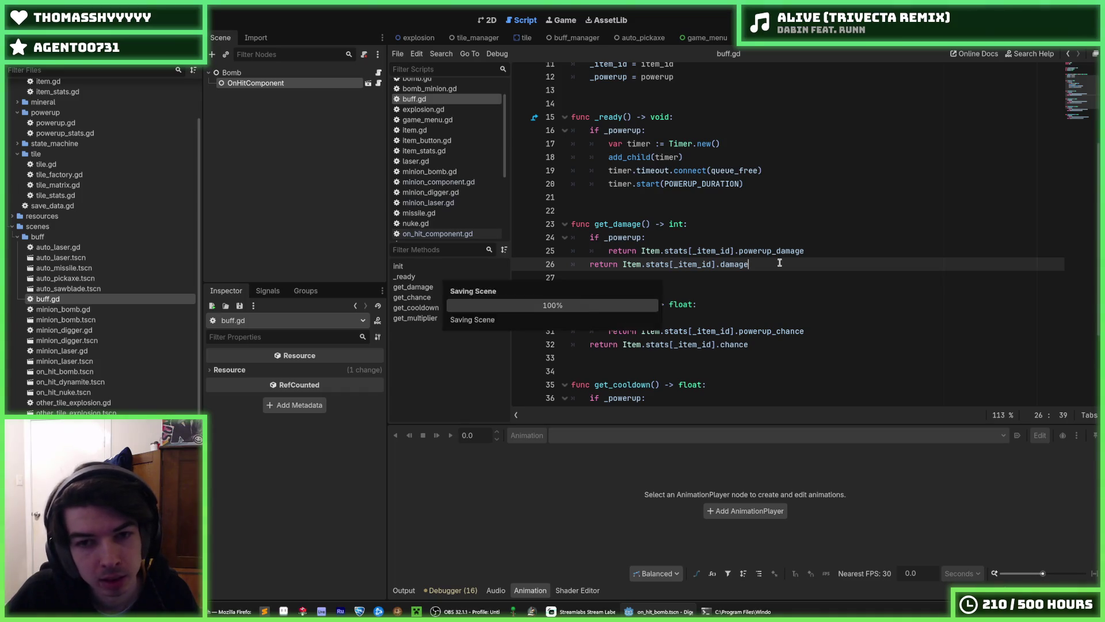
drag(780, 263, 647, 260)
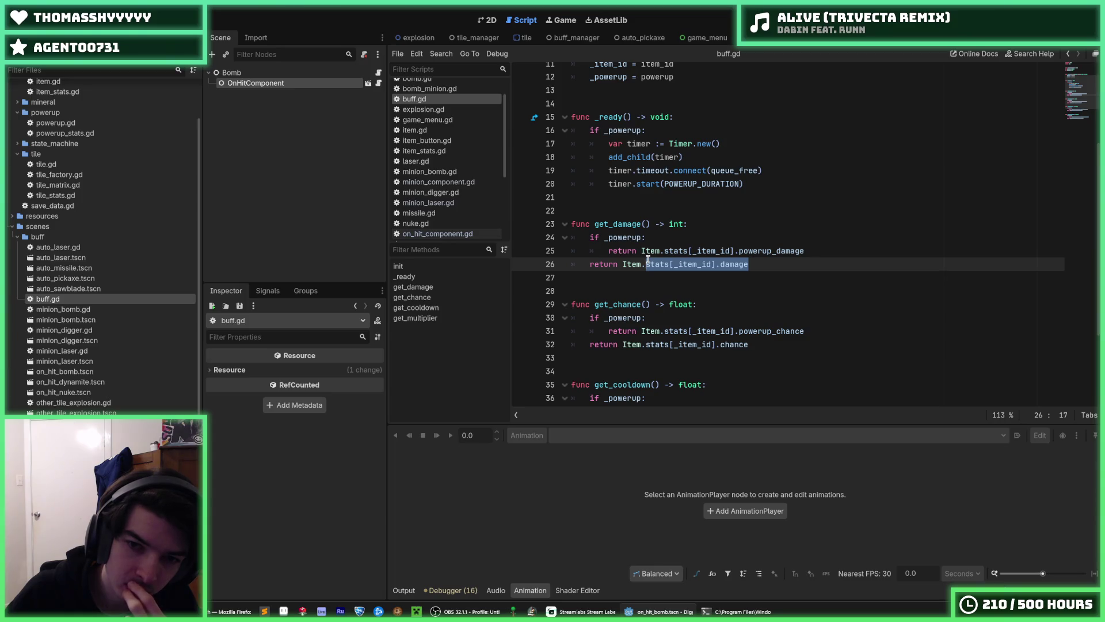
click(828, 254)
key(Return)
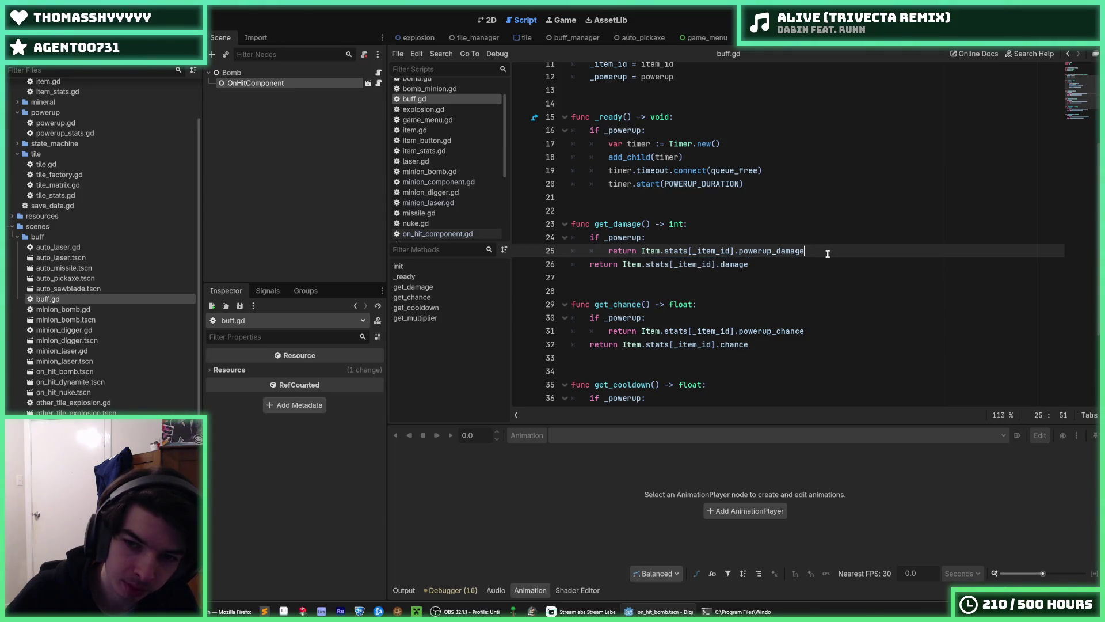
Add an Item.calculate_current_damage call outside the powerup branch in get_damage.
key(BackSpace)
text(Item.calculate)
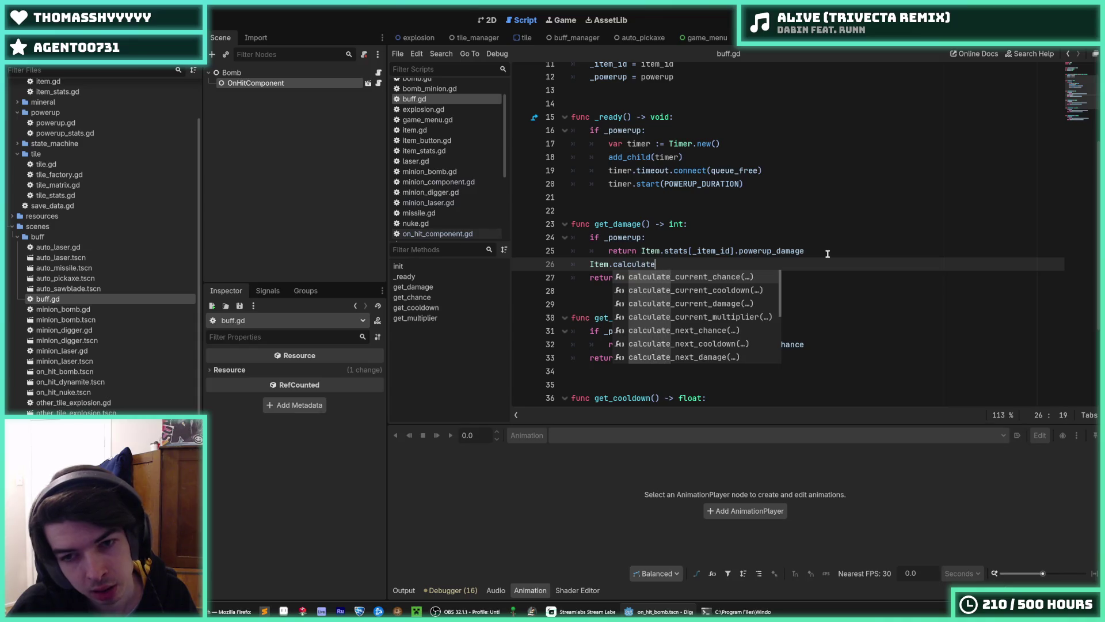
text(_current_damage()
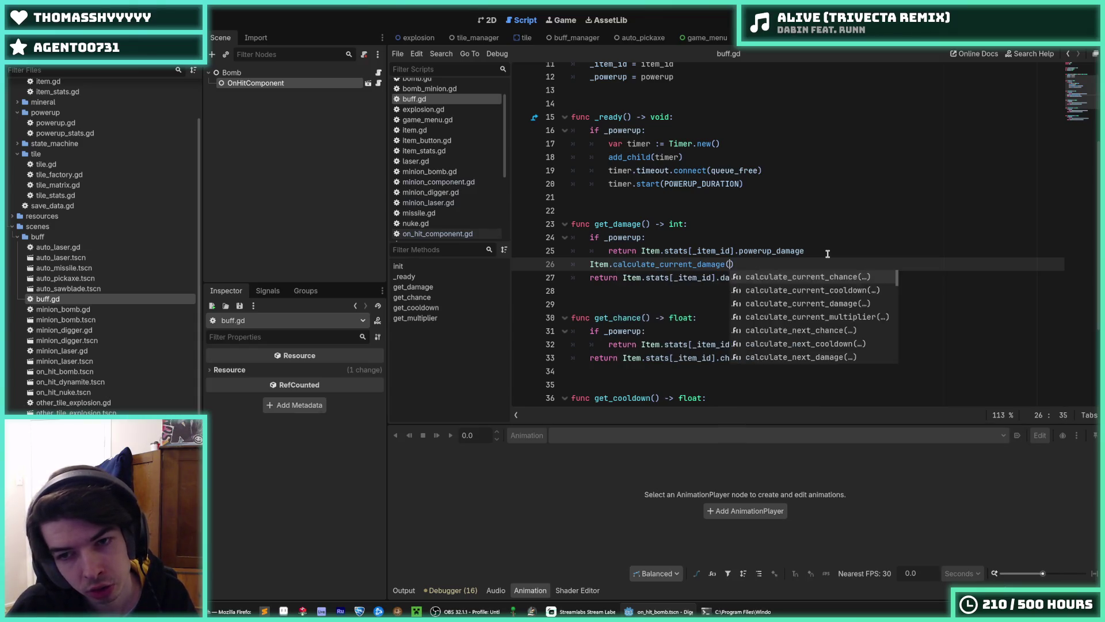
key(Return)
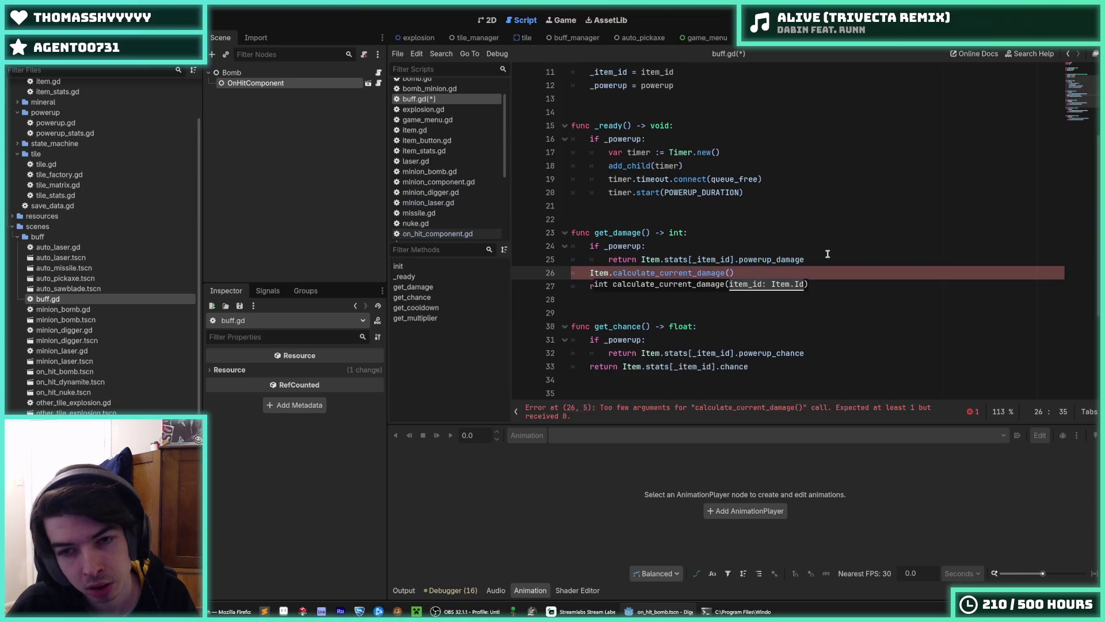
key(Right)
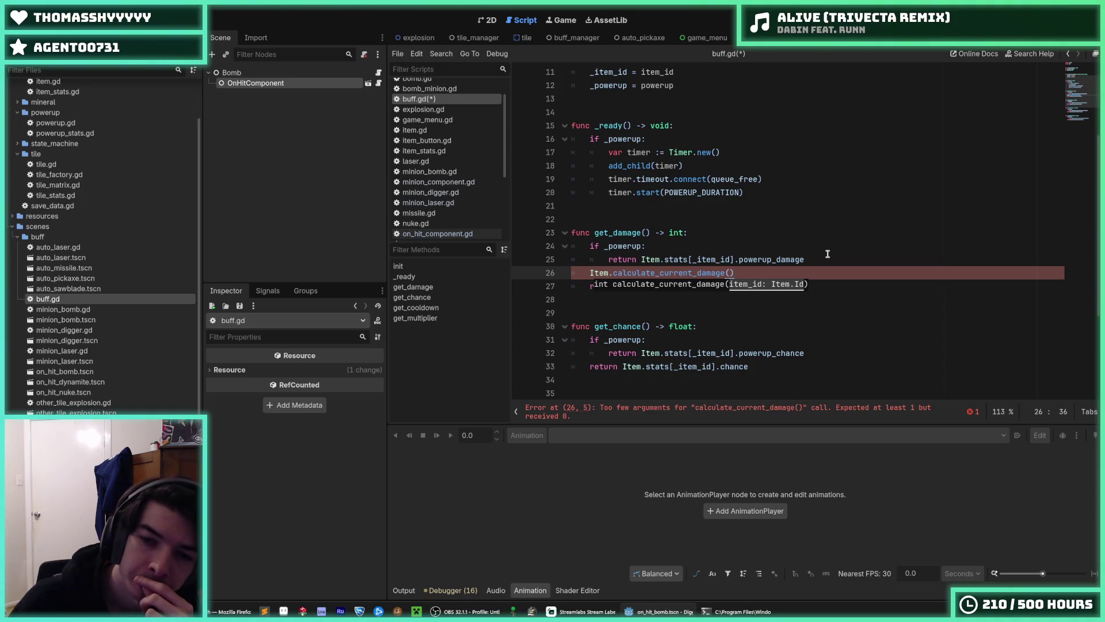
key(Escape)
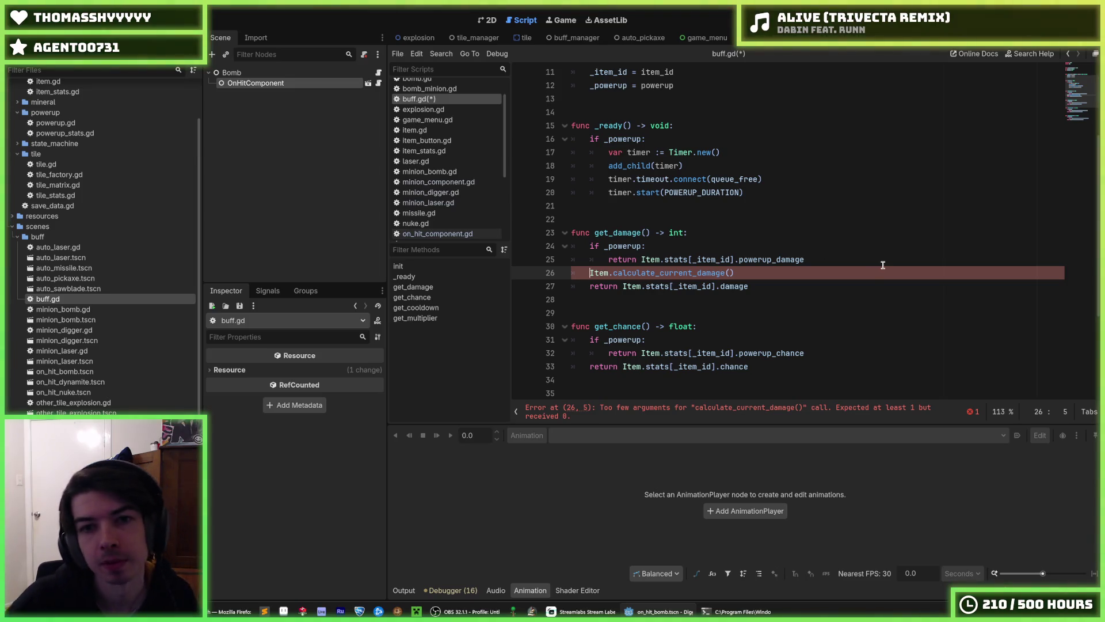
scroll(832, 254, up, 4)
scroll(840, 254, down, 5)
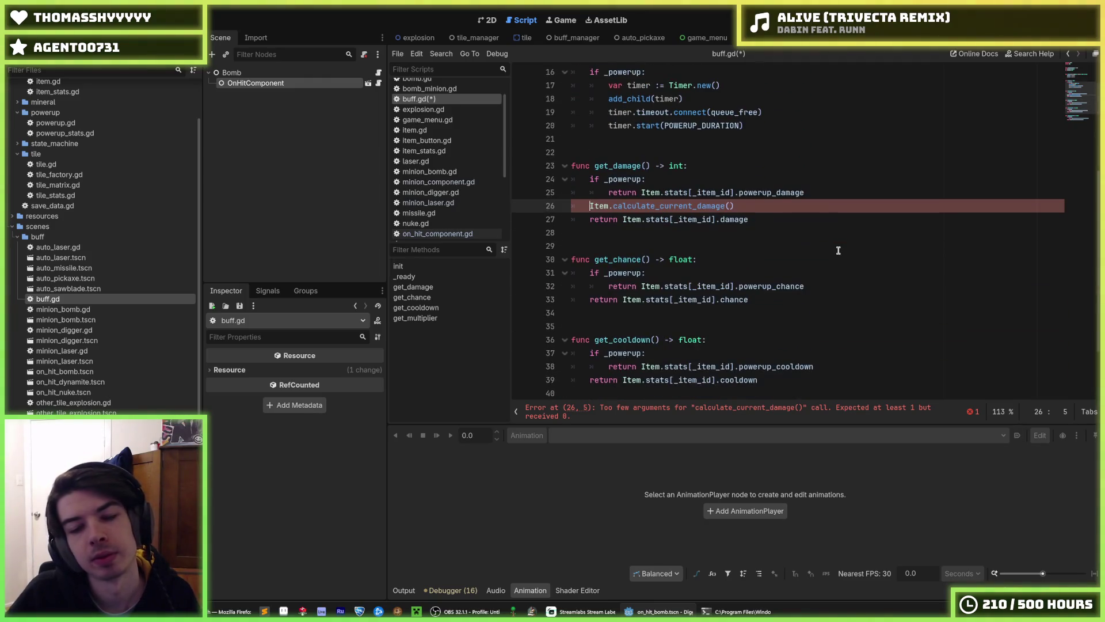
click(779, 208)
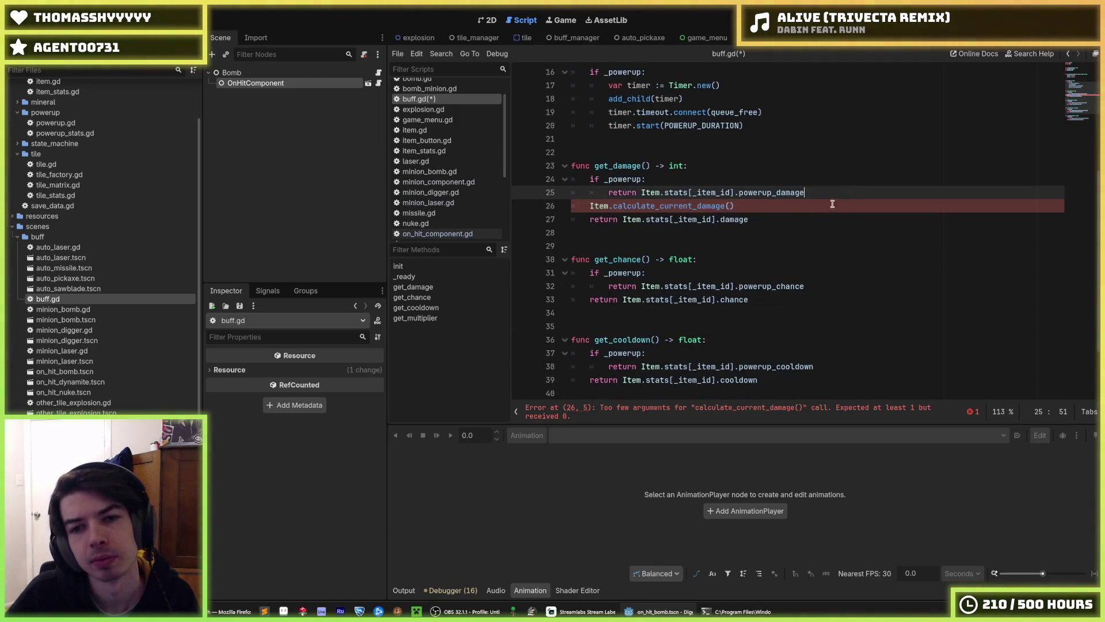
click(815, 189)
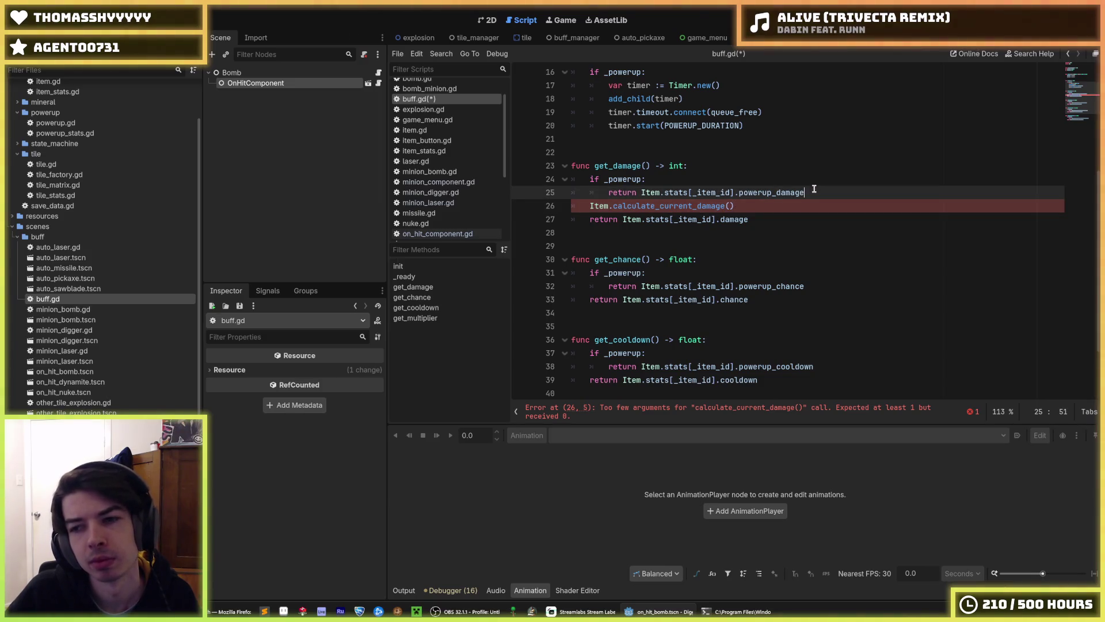
click(590, 208)
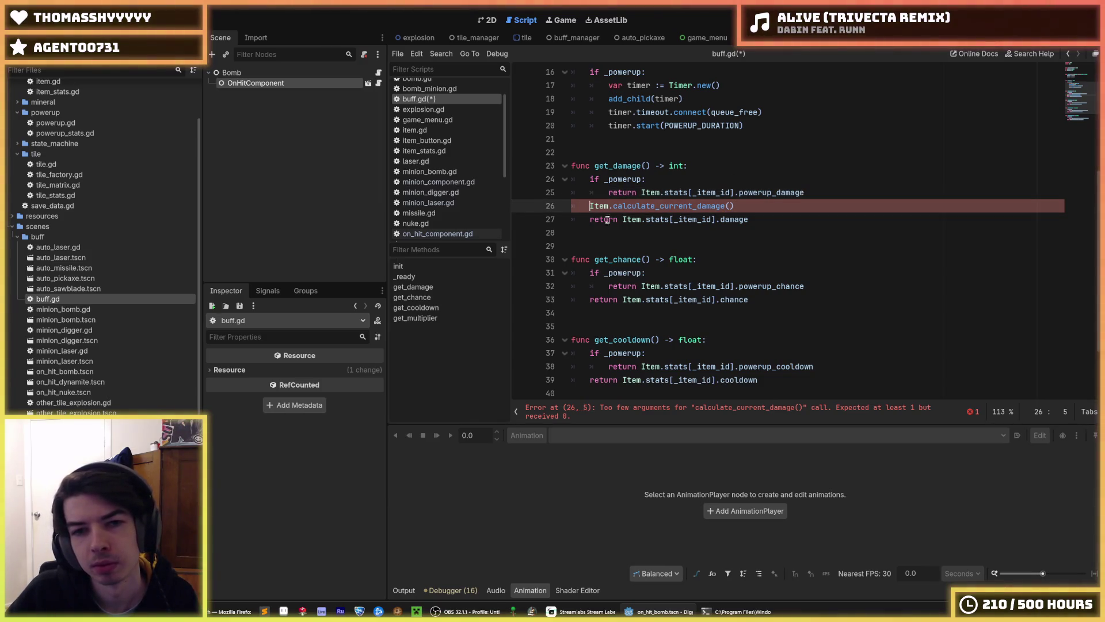
click(745, 208)
scroll(756, 206, up, 5)
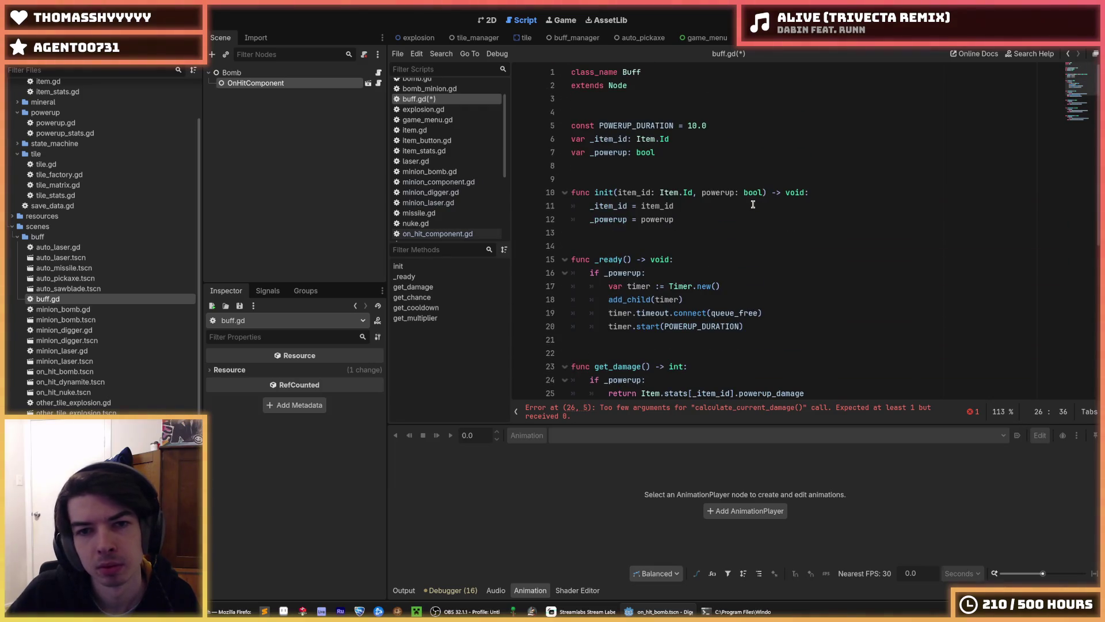
click(667, 155)
scroll(732, 229, down, 7)
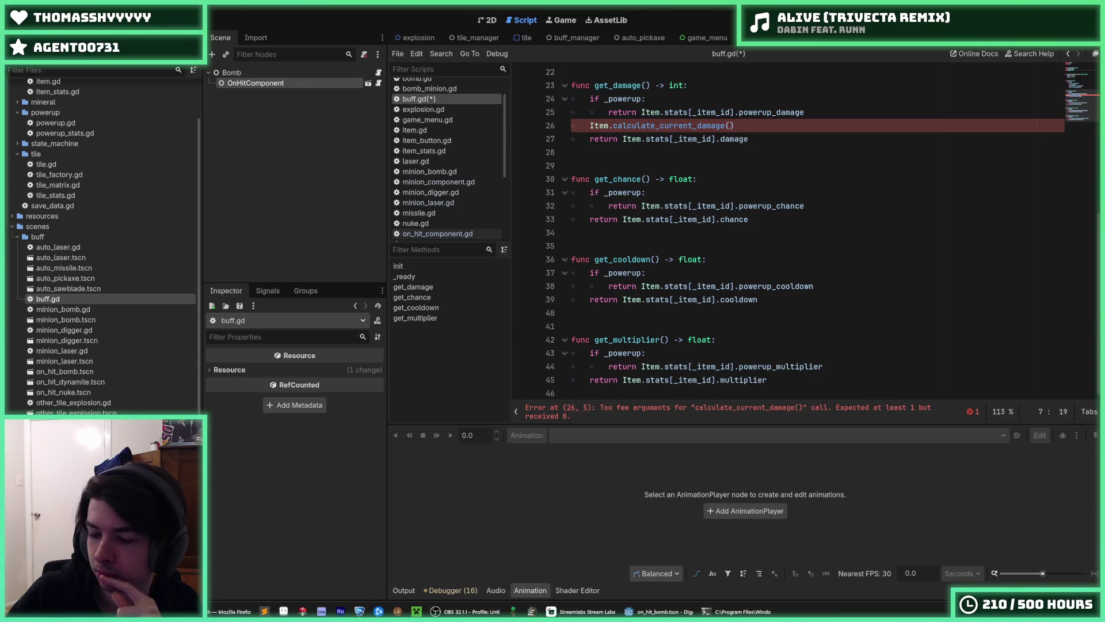
Complete the new line as 'return Item.calculate_current_damage(_item_id)'.
click(752, 138)
click(753, 128)
scroll(753, 128, up, 3)
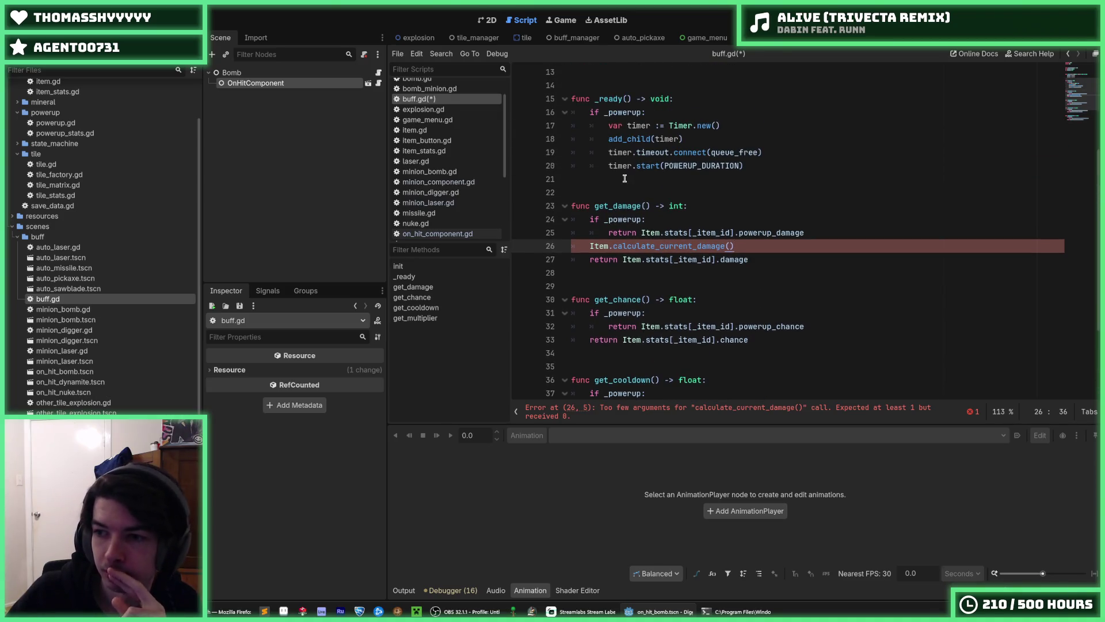
key(BackSpace)
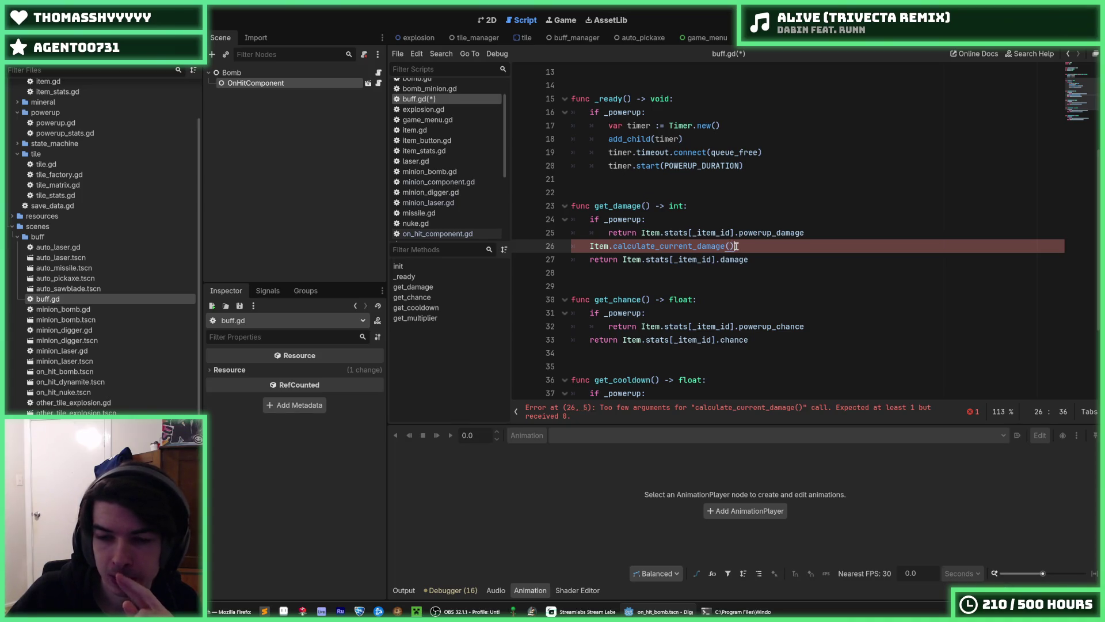
text())
key(Left)
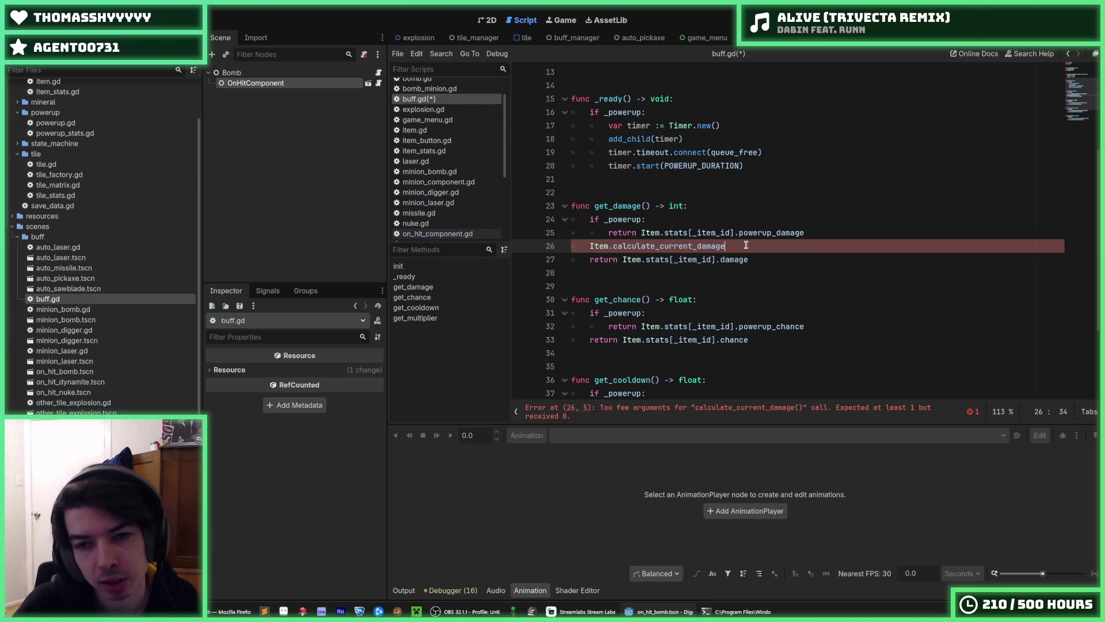
key(BackSpace)
text(()
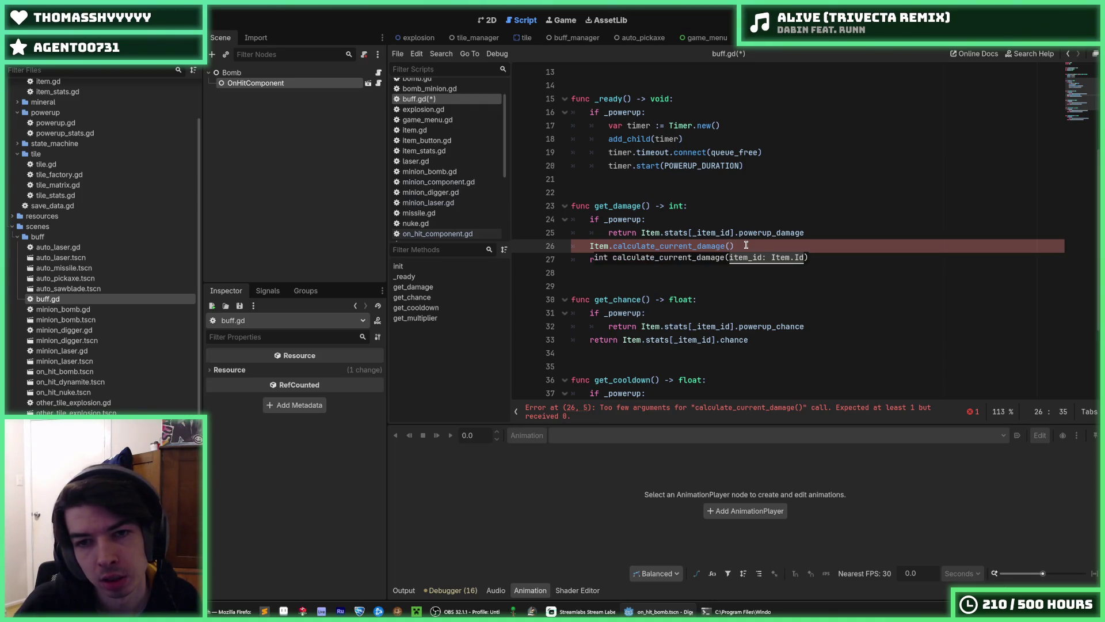
scroll(719, 196, up, 5)
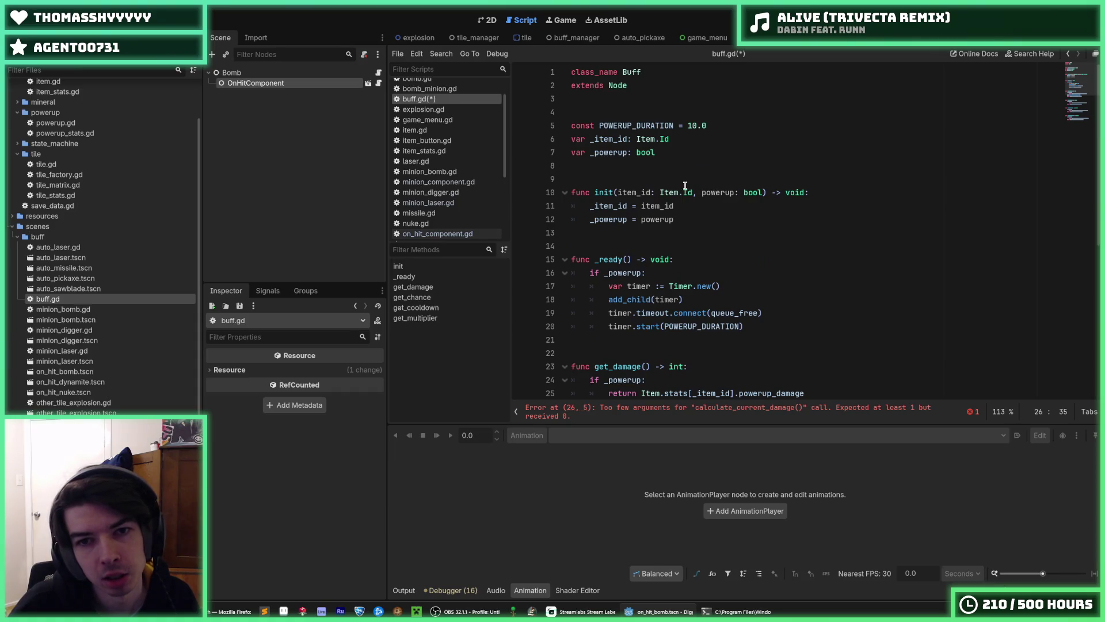
scroll(673, 195, down, 3)
scroll(673, 194, down, 2)
text(_item_id)
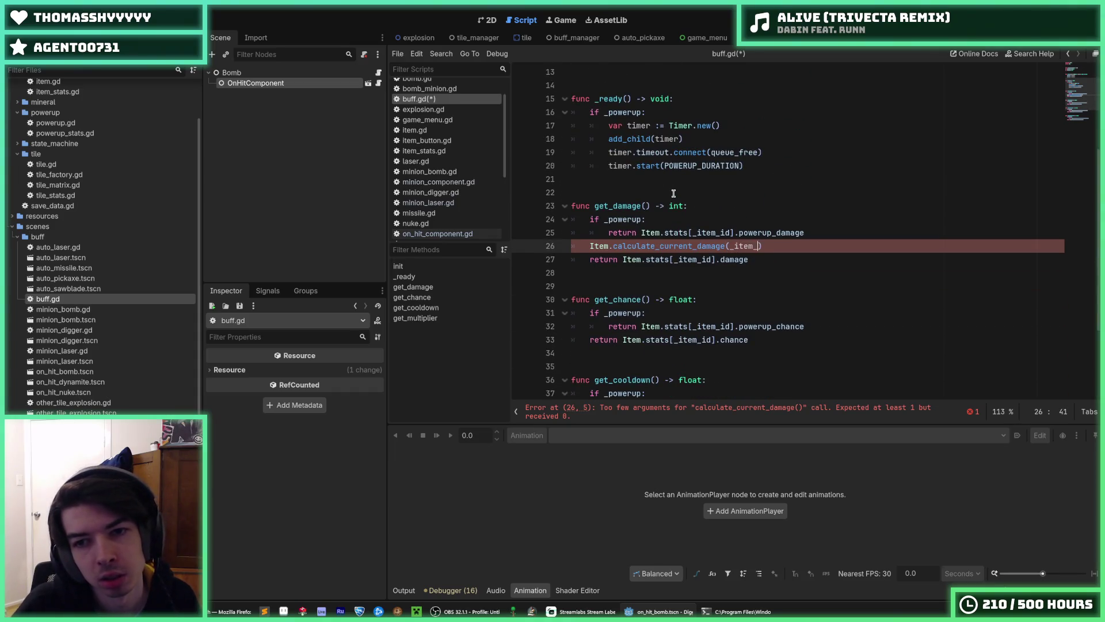
key(Home)
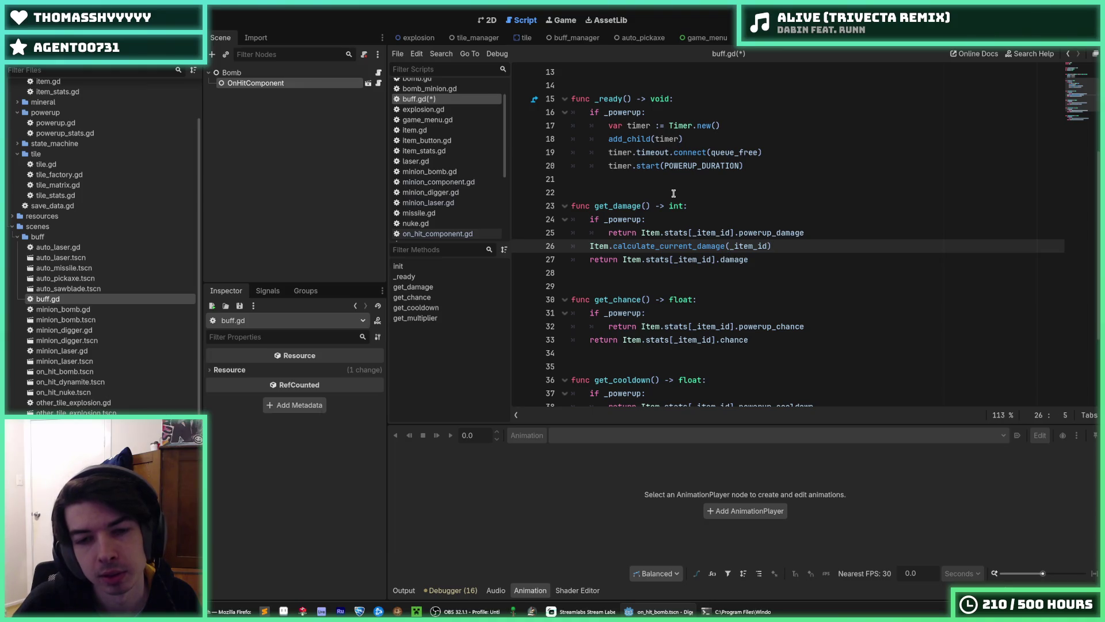
text(return)
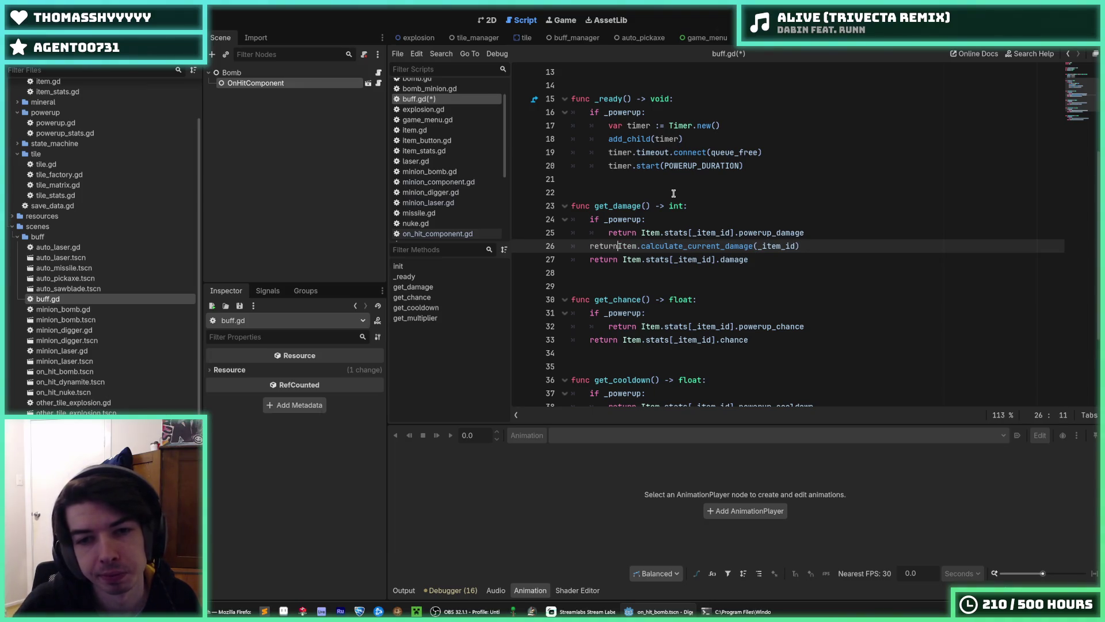
Delete the old 'return Item.stats[_item_id].damage' line and save buff.gd.
key(Down)
key(End)
key(shift+Home)
key(shift+Home)
key(BackSpace)
key(BackSpace)
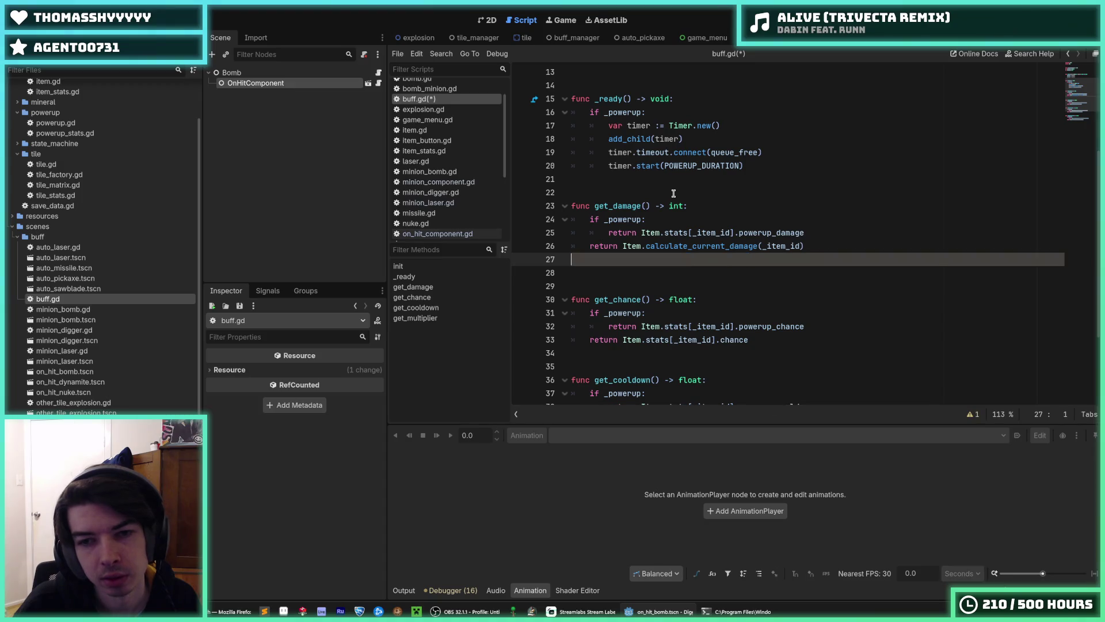
click(758, 246)
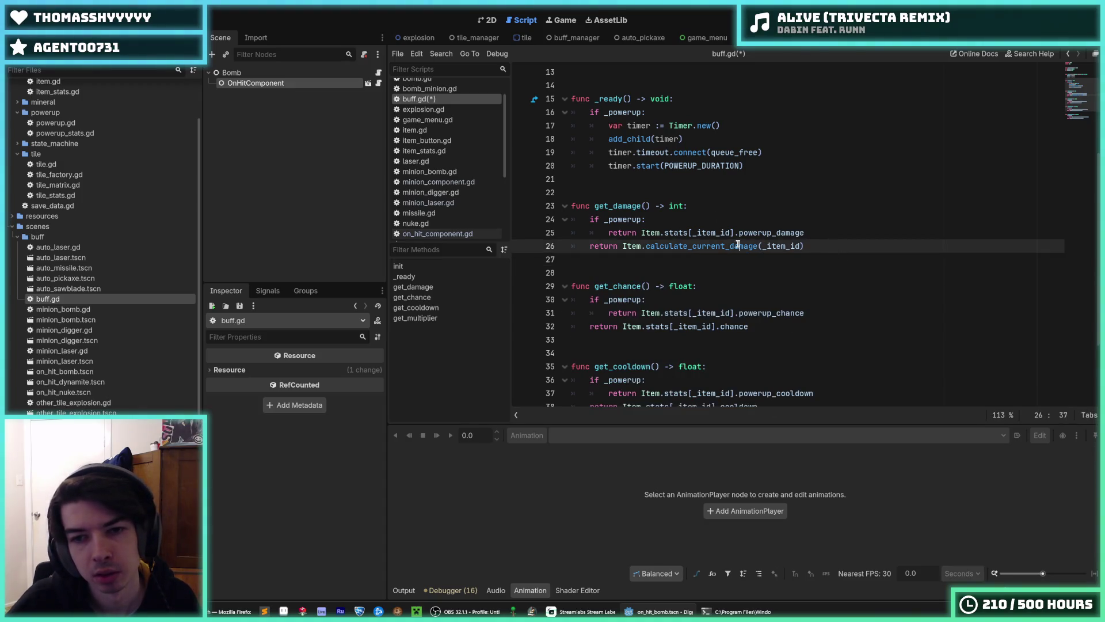
key(ctrl+s)
click(414, 131)
Review calculate_current_damage in item.gd, then go back to buff.gd's new damage call.
scroll(641, 237, up, 15)
scroll(641, 238, up, 15)
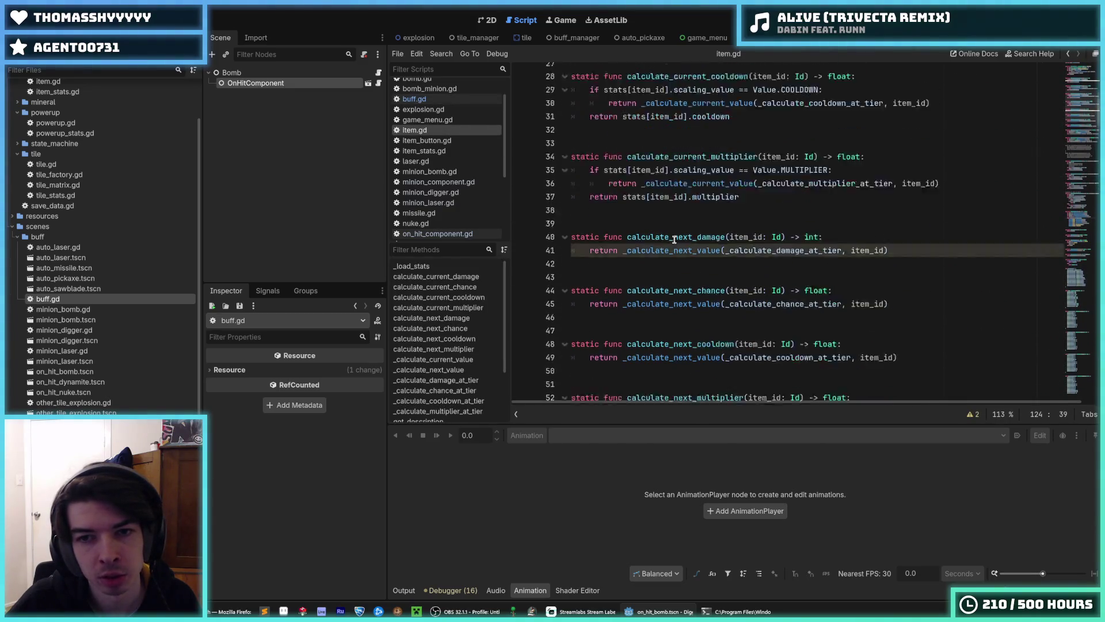
double_click(672, 112)
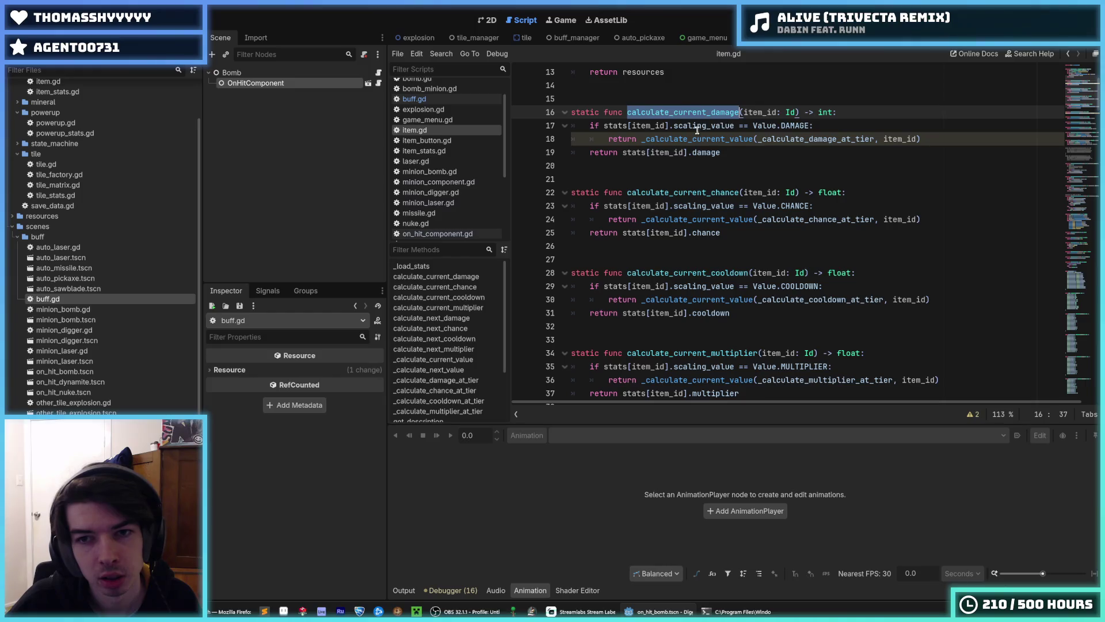
double_click(700, 128)
double_click(673, 113)
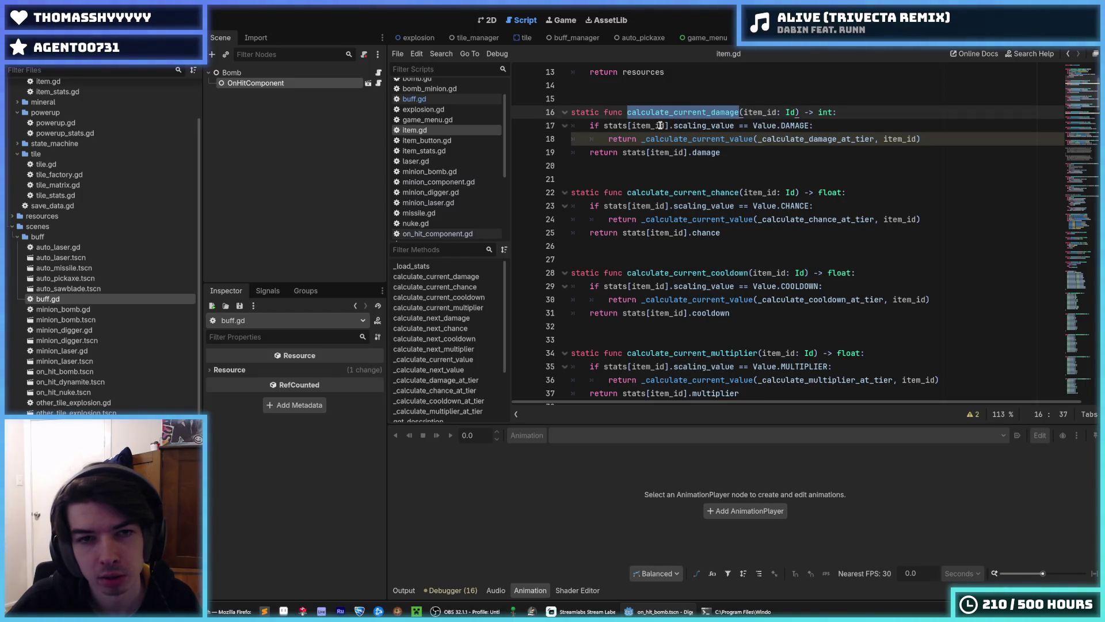
click(662, 125)
click(439, 97)
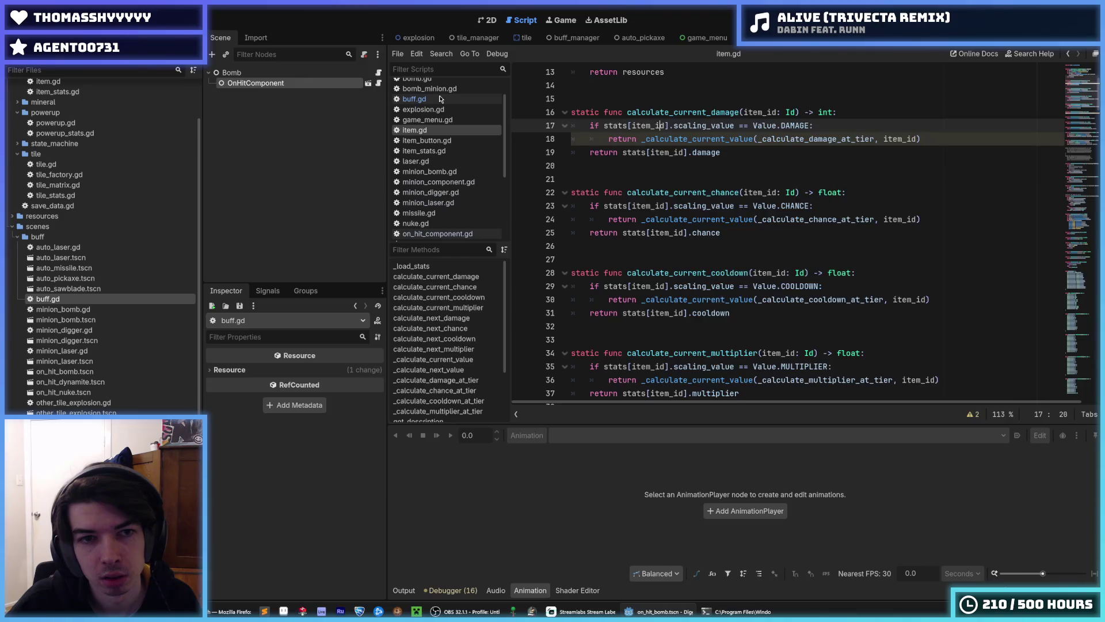
click(849, 237)
click(838, 242)
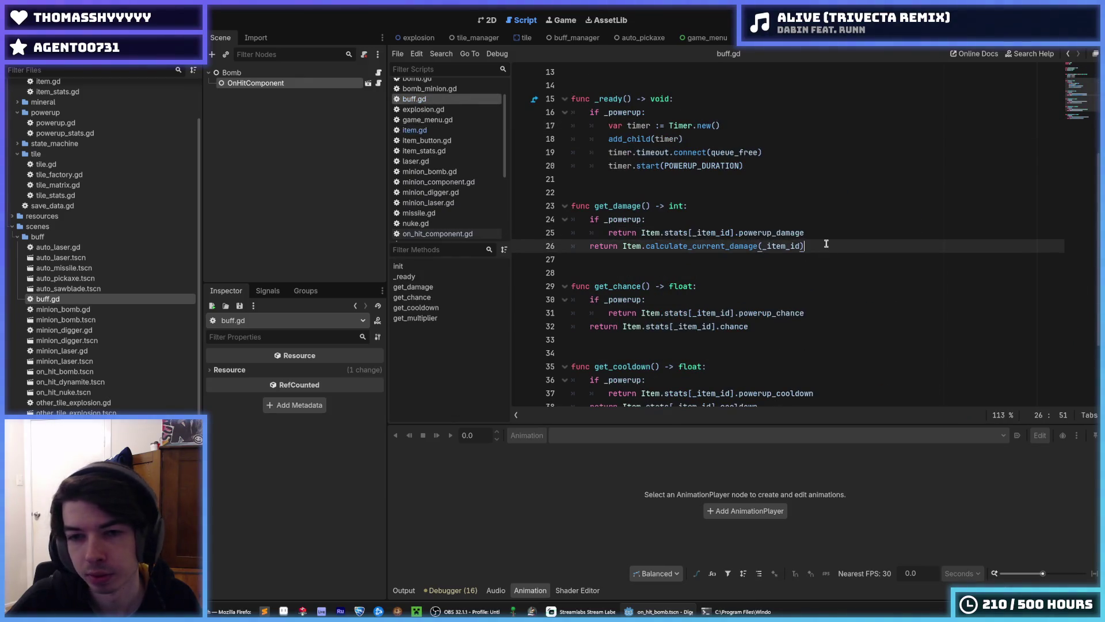
click(820, 237)
click(829, 245)
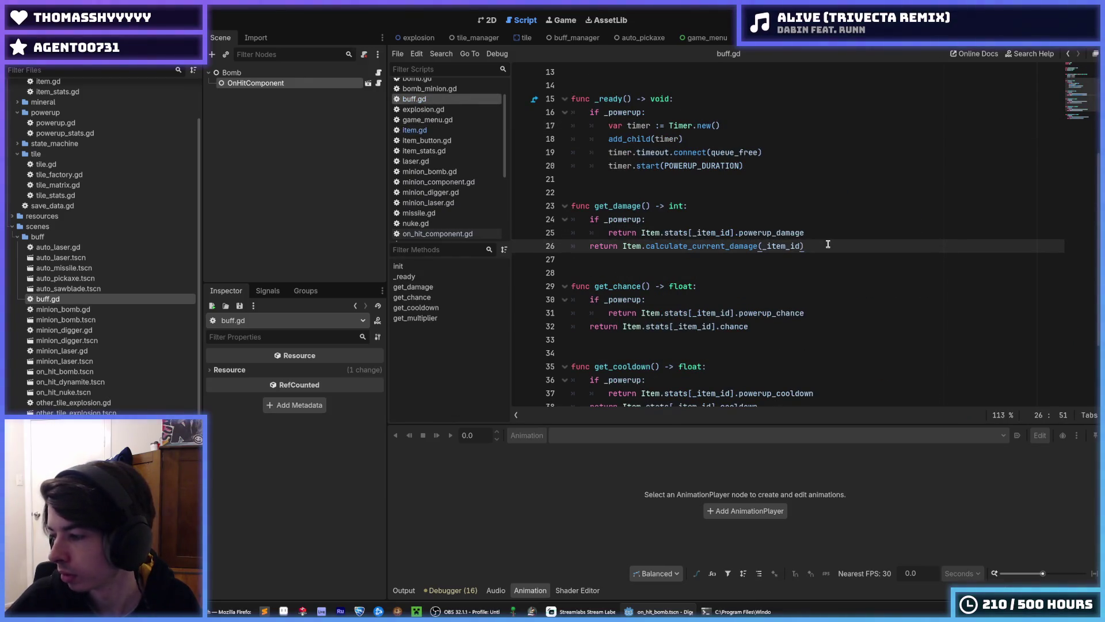
scroll(818, 236, up, 2)
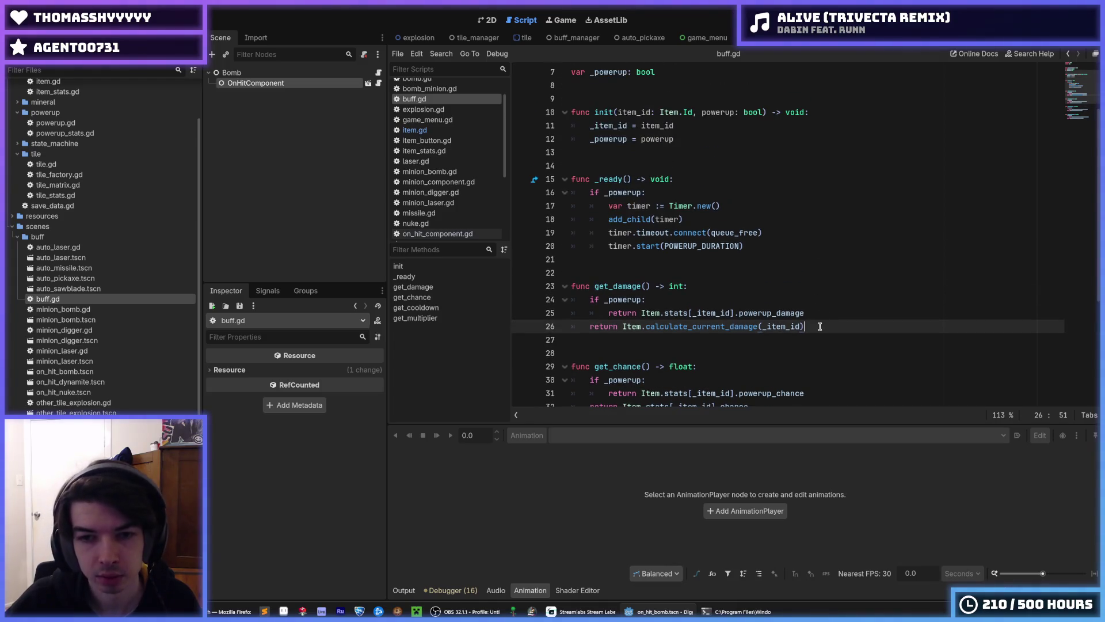
scroll(818, 325, down, 4)
mouse_move(806, 143)
mouse_down()
mouse_move(652, 131)
mouse_move(625, 144)
mouse_up()
key(ctrl+c)
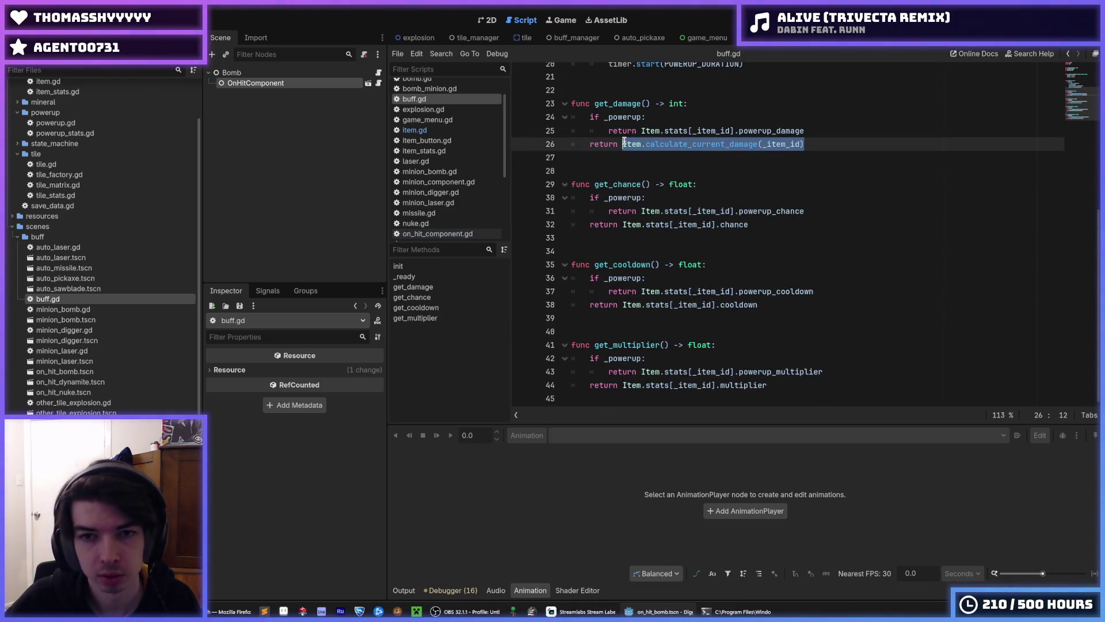
Make get_chance return Item.calculate_current_chance(_item_id).
drag(749, 224, 624, 224)
key(ctrl+v)
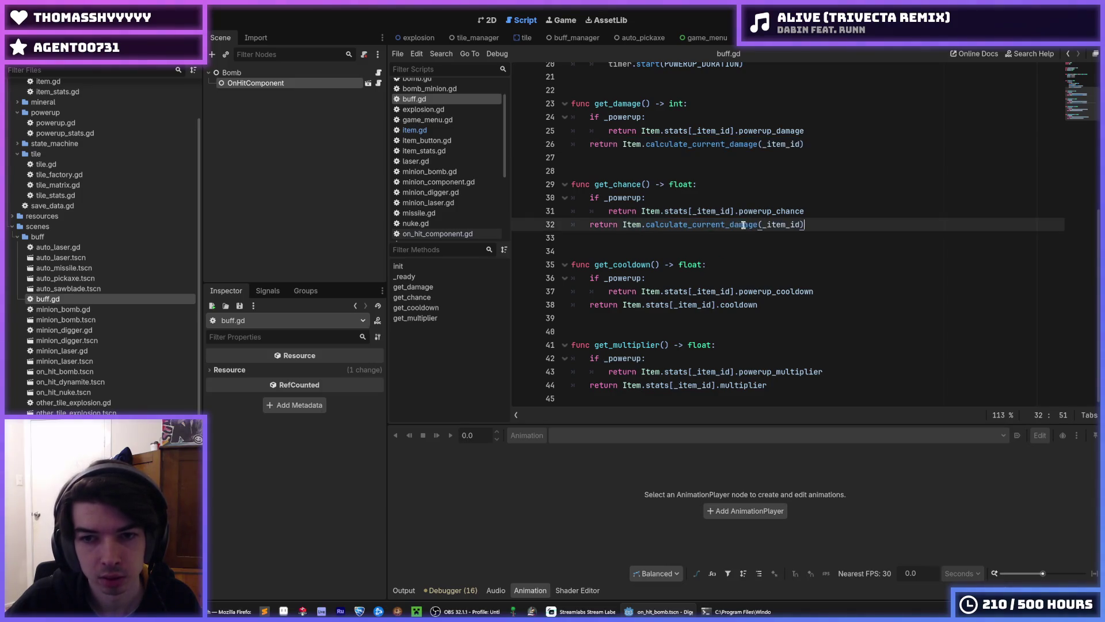
double_click(747, 224)
text(chanc)
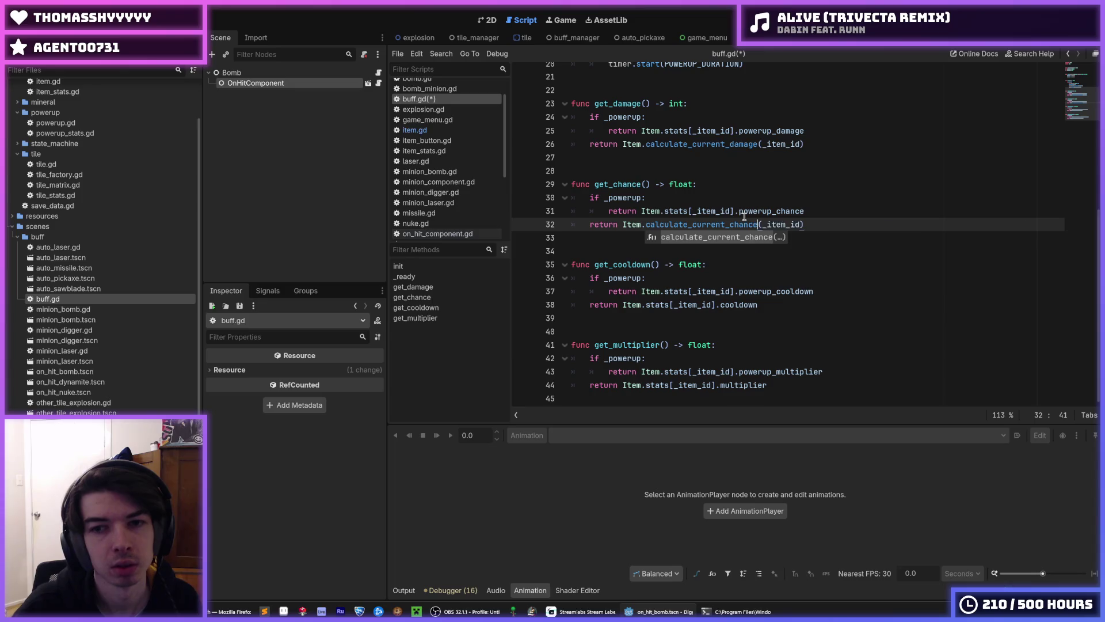
key(Return)
drag(812, 225, 622, 225)
key(ctrl+c)
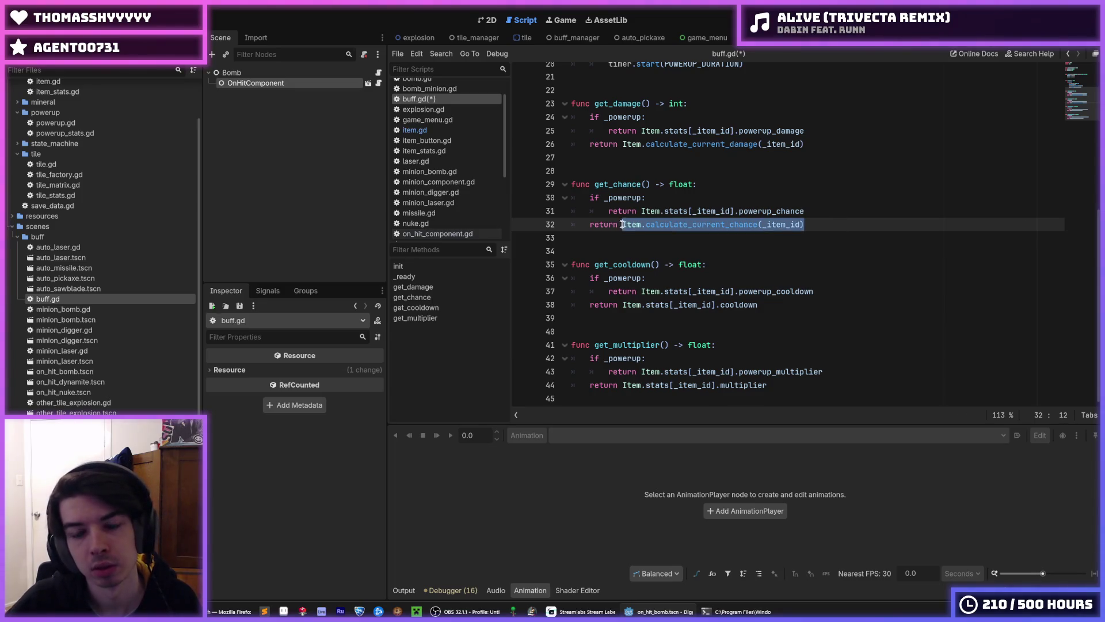
Make get_cooldown return Item.calculate_current_cooldown(_item_id).
drag(789, 305, 621, 304)
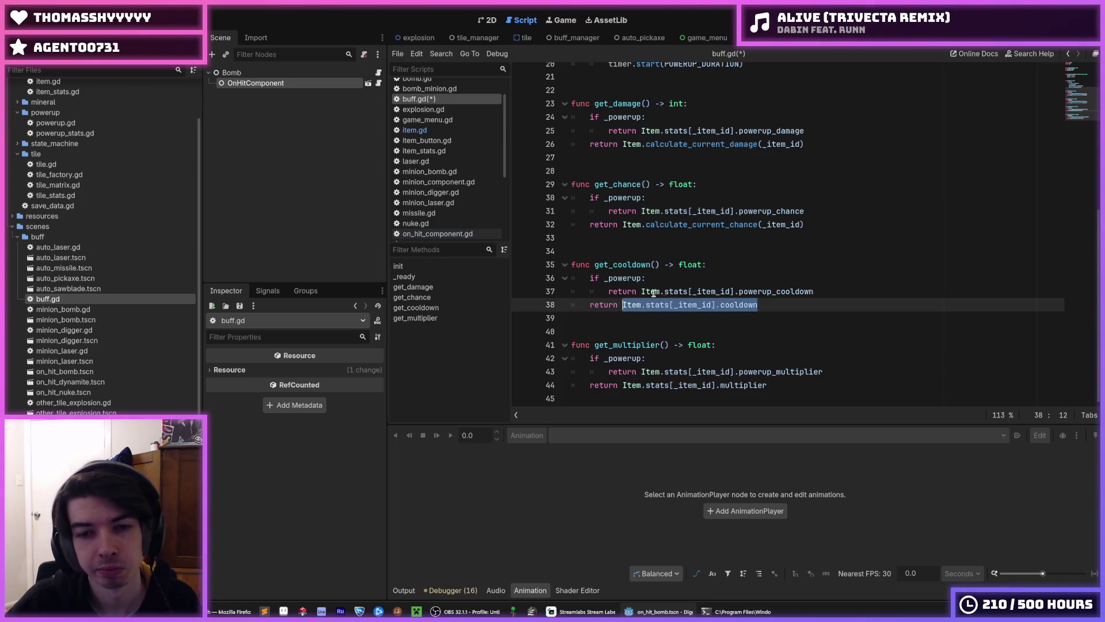
key(ctrl+v)
click(753, 304)
double_click(753, 305)
text(cooldown)
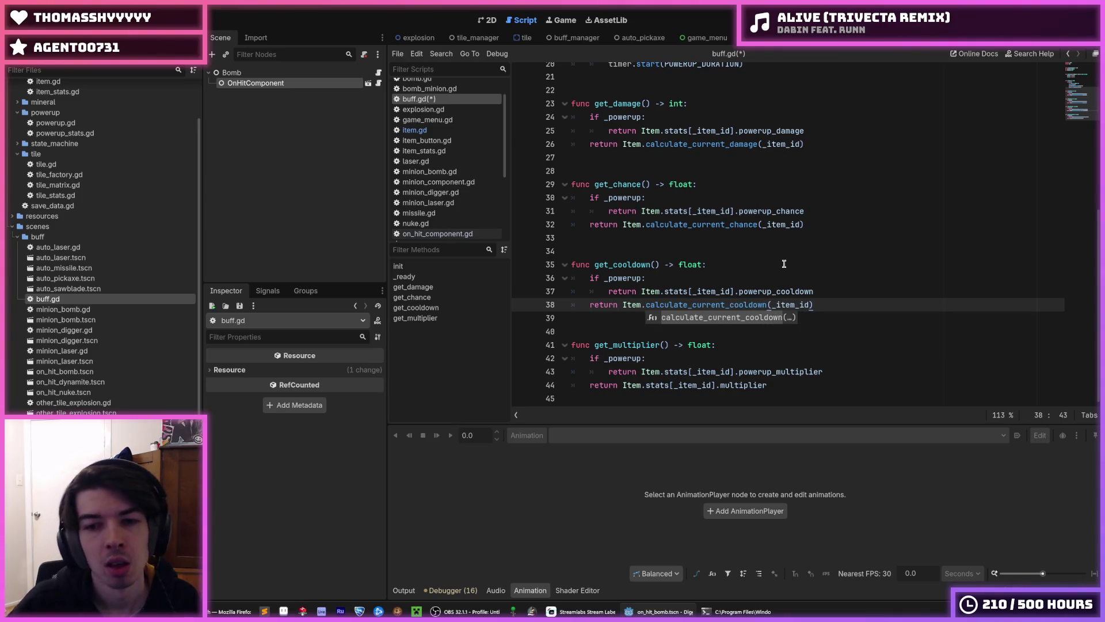
drag(829, 303, 622, 305)
key(ctrl+c)
Make get_multiplier return Item.calculate_current_multiplier(_item_id) and save buff.gd.
mouse_move(774, 385)
mouse_down()
mouse_move(703, 372)
mouse_move(621, 385)
mouse_up()
key(ctrl+v)
click(769, 385)
key(shift+Left)
key(shift+Left)
key(shift+Left)
text(multiplier()
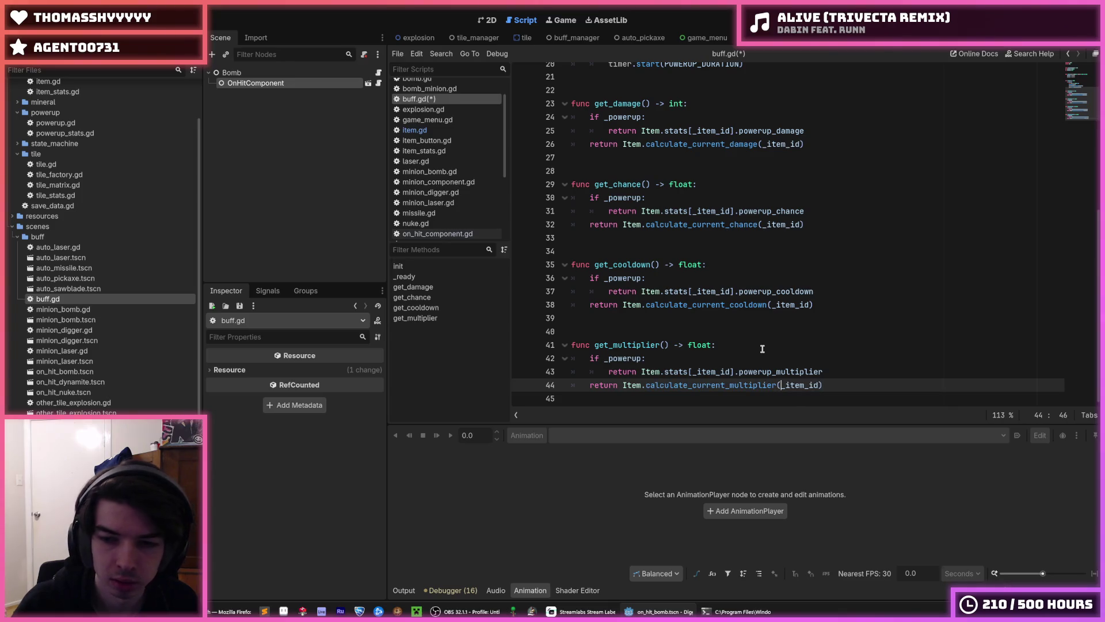
key(ctrl+s)
click(762, 345)
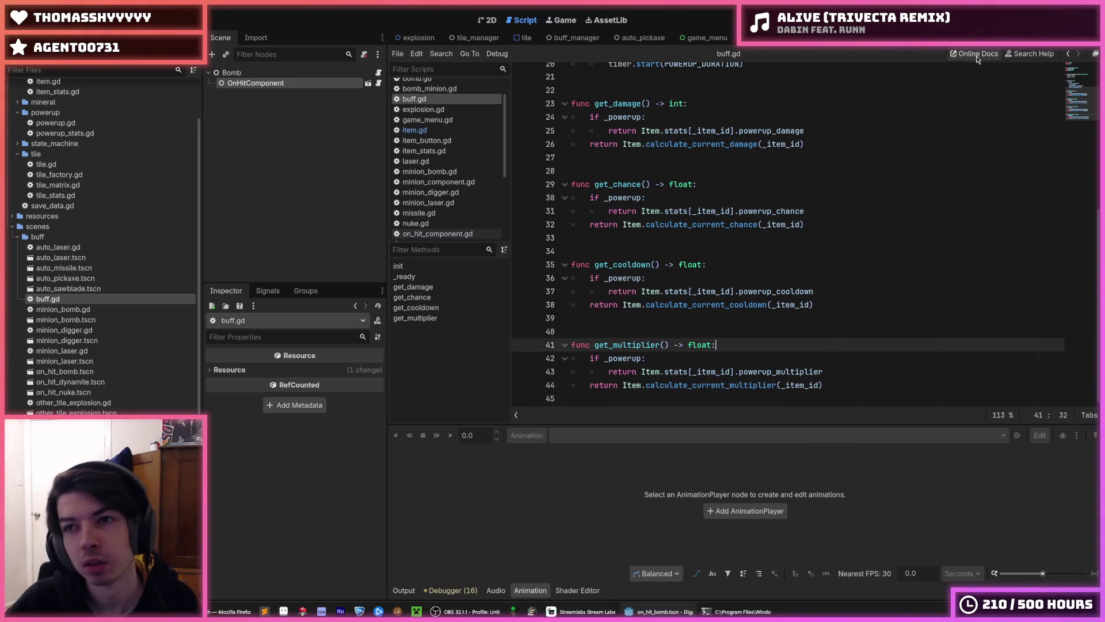
key(ctrl+s)
key(ctrl+s)
key(ctrl+s)
key(ctrl+s)
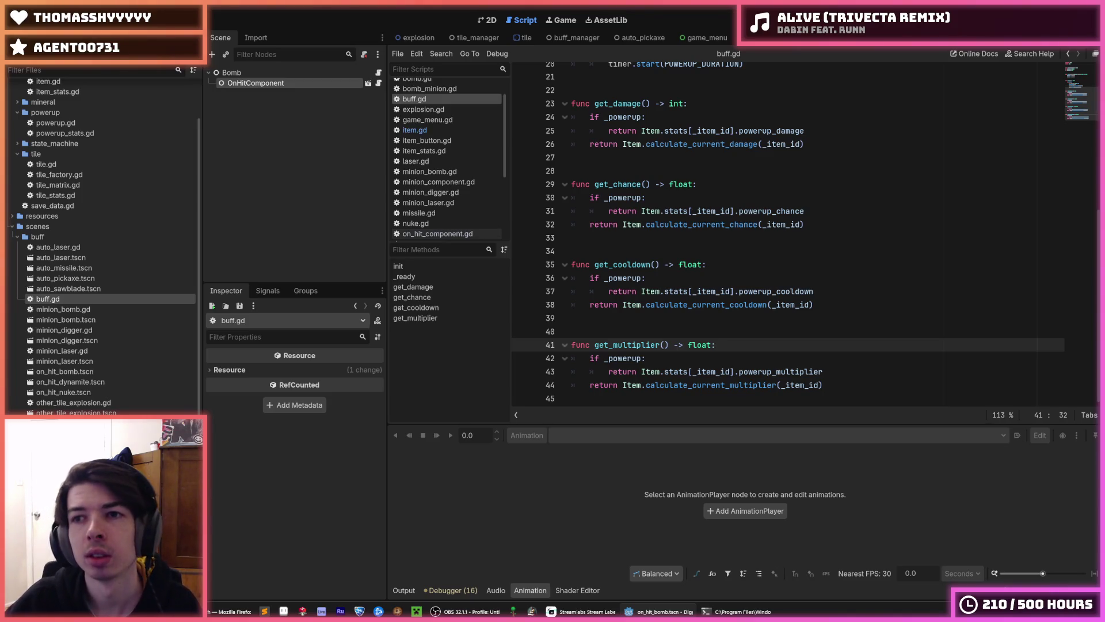
key(F5)
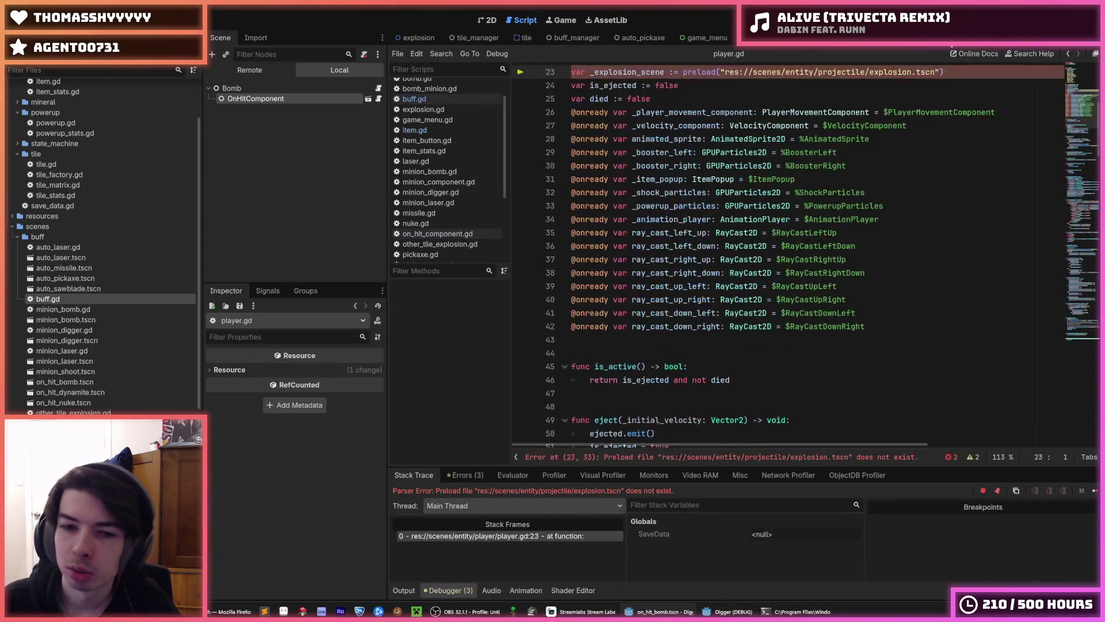
Change player.gd's explosion.tscn preload folder from projectile to explosion and rerun.
scroll(843, 176, up, 4)
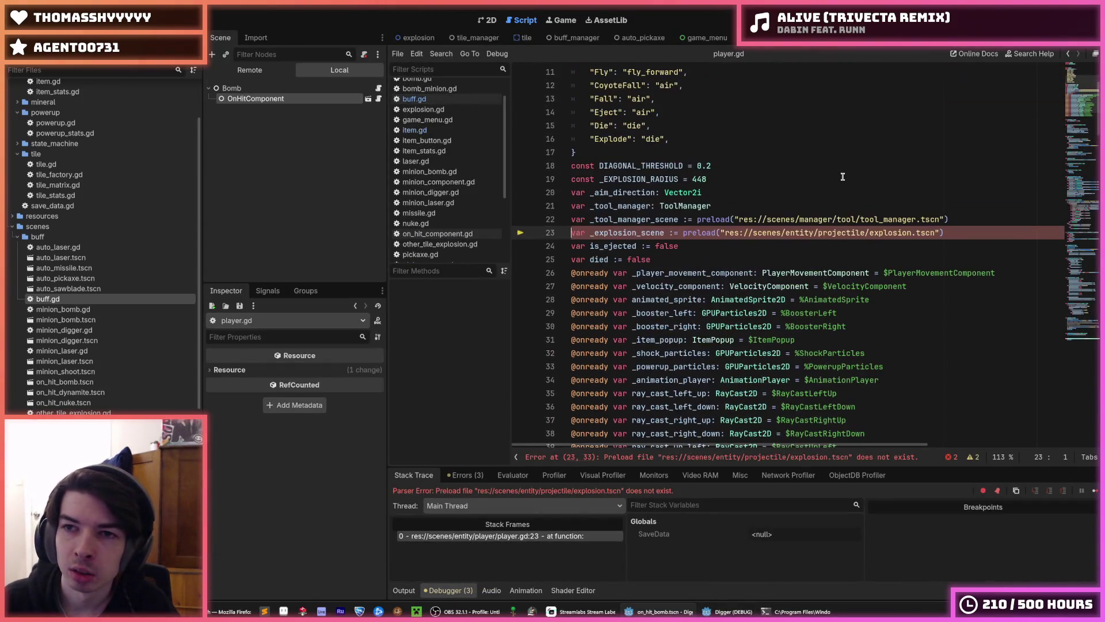
double_click(863, 232)
text(explosion)
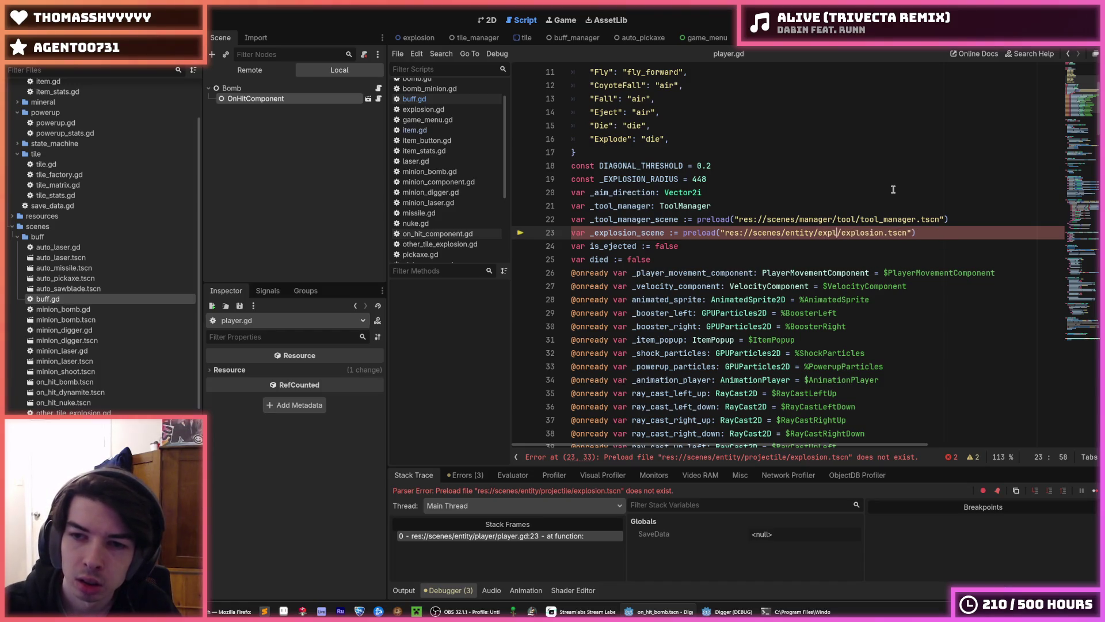
key(F5)
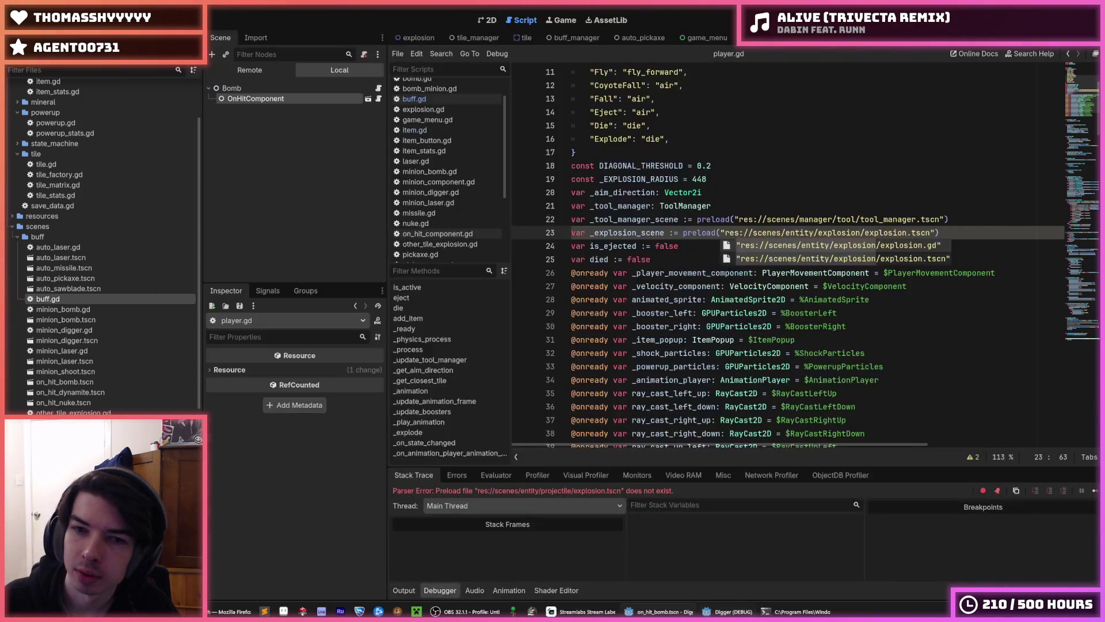
Fix drop_pod.gd's explosion.tscn preload path to the explosion folder and rerun.
double_click(860, 68)
text(explos)
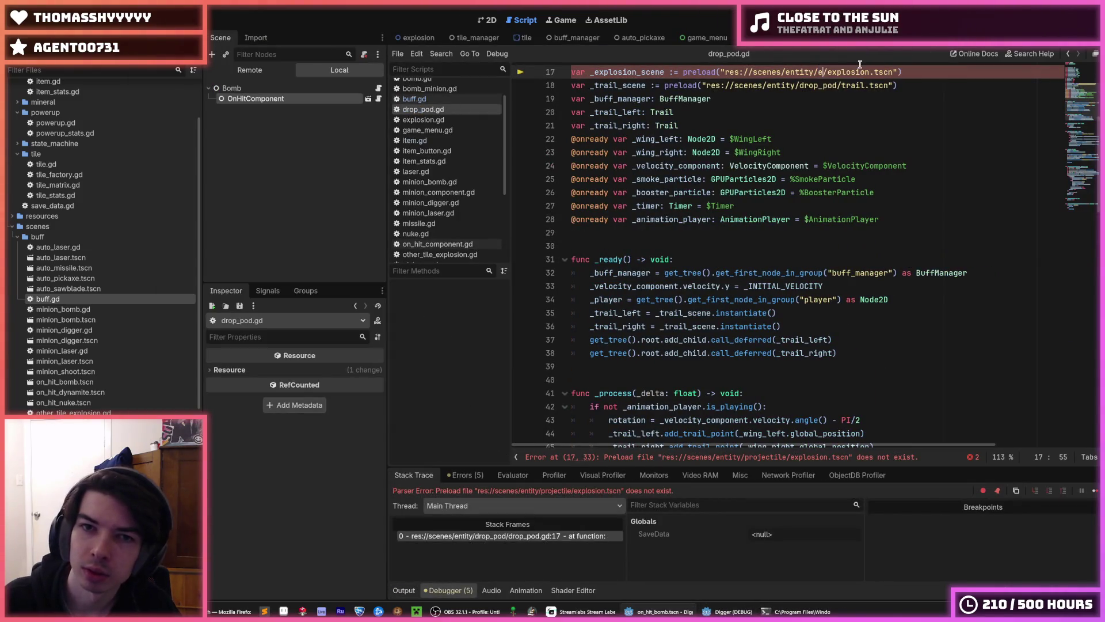
key(Return)
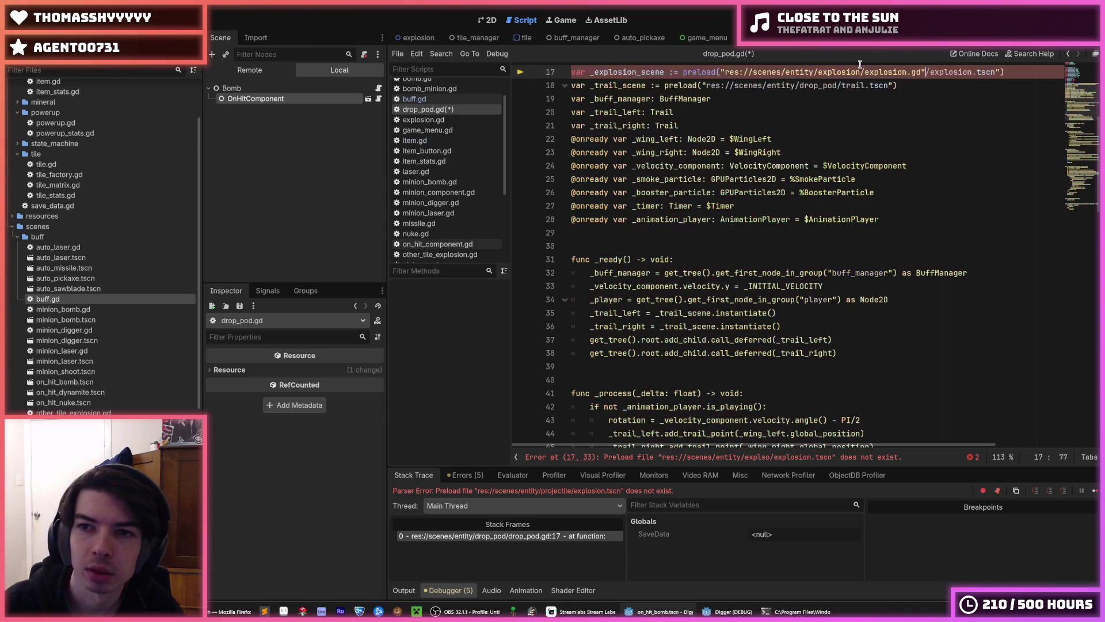
key(BackSpace)
key(BackSpace)
key(BackSpace)
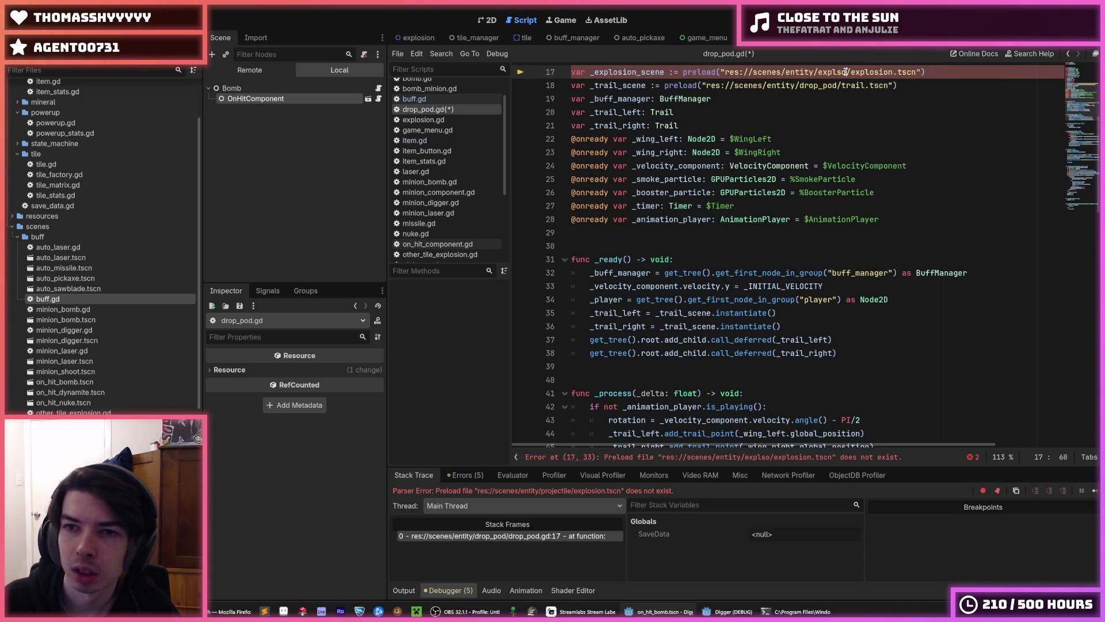
text(osion)
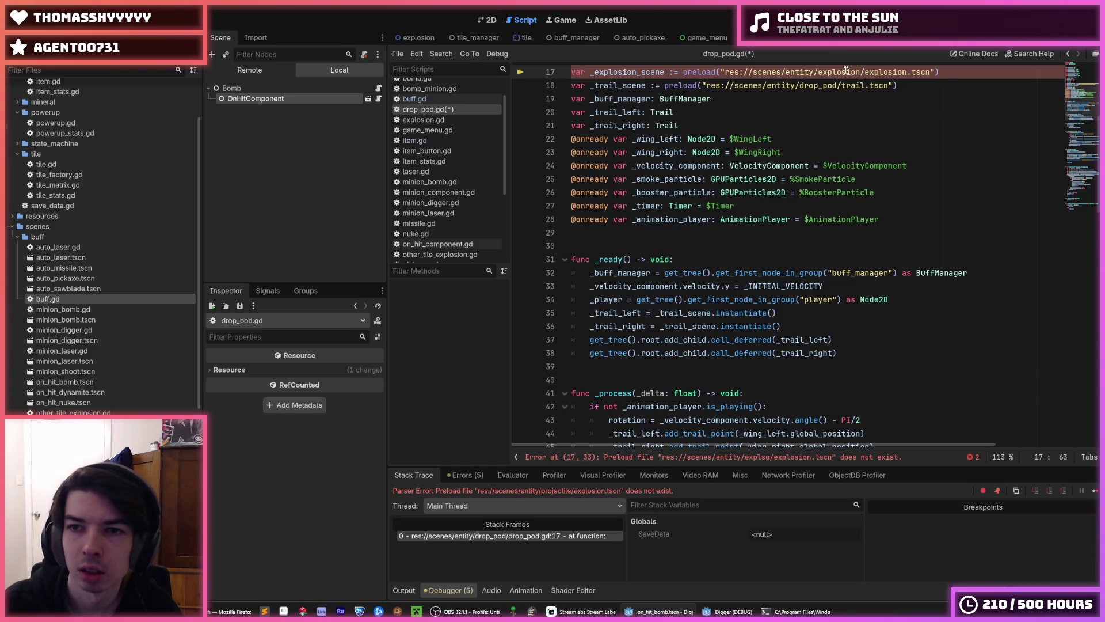
key(F5)
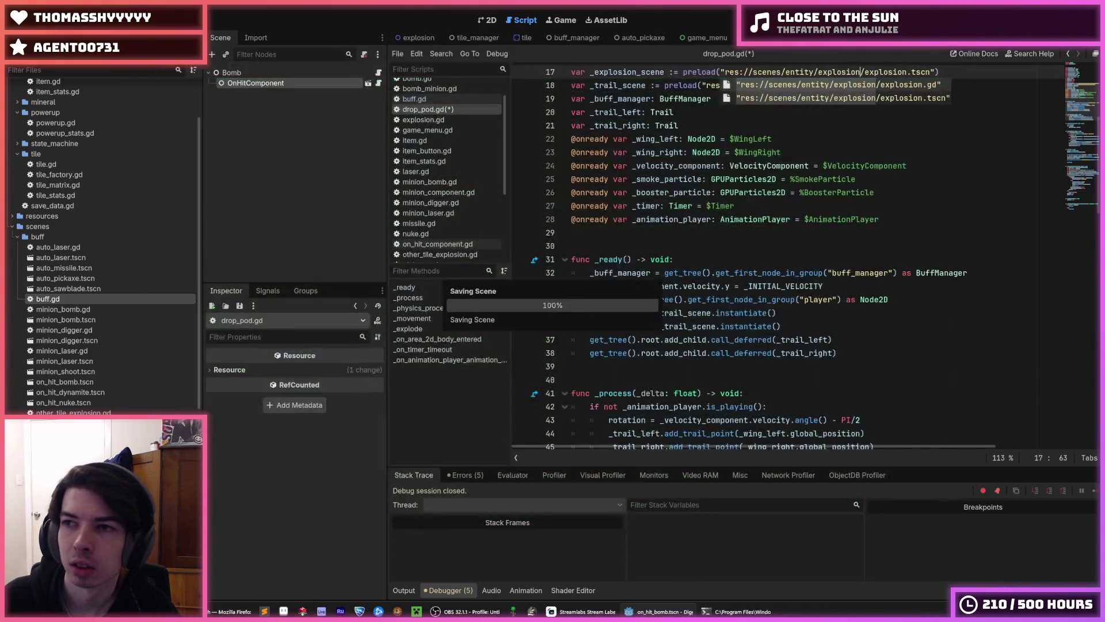
Fix tile.gd's explosion.tscn preload path to the explosion folder and launch the game.
click(683, 126)
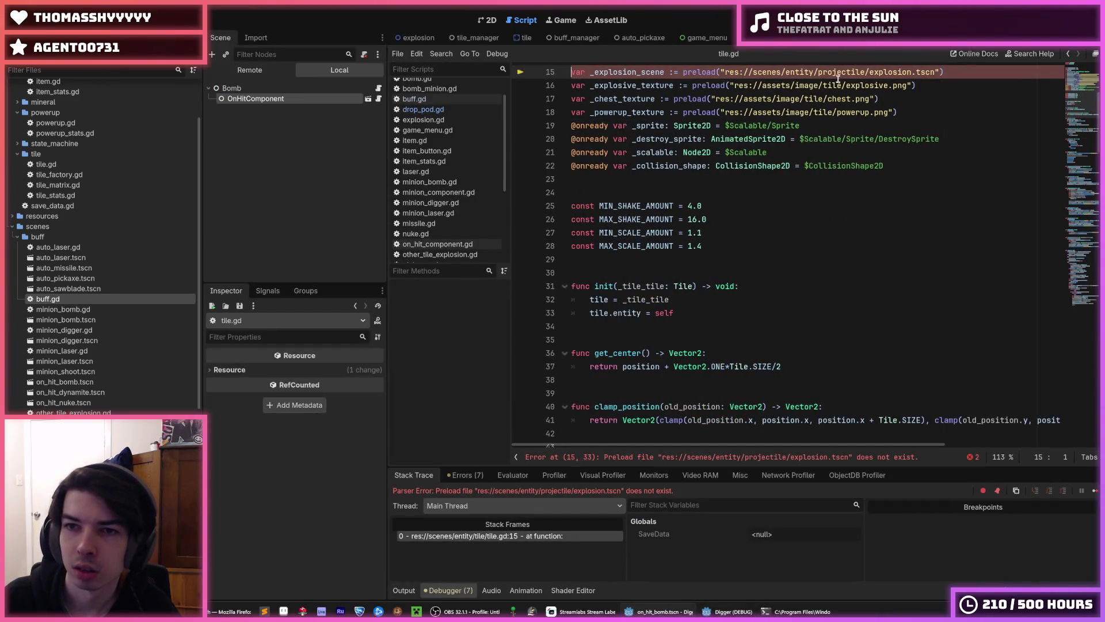
double_click(838, 74)
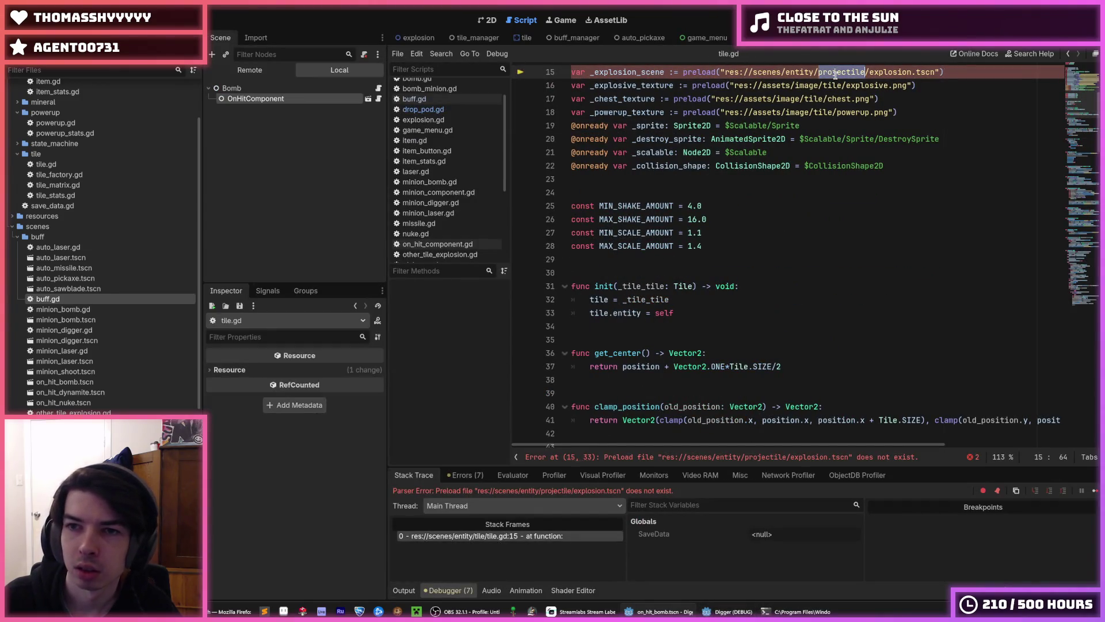
text(explsi)
key(BackSpace)
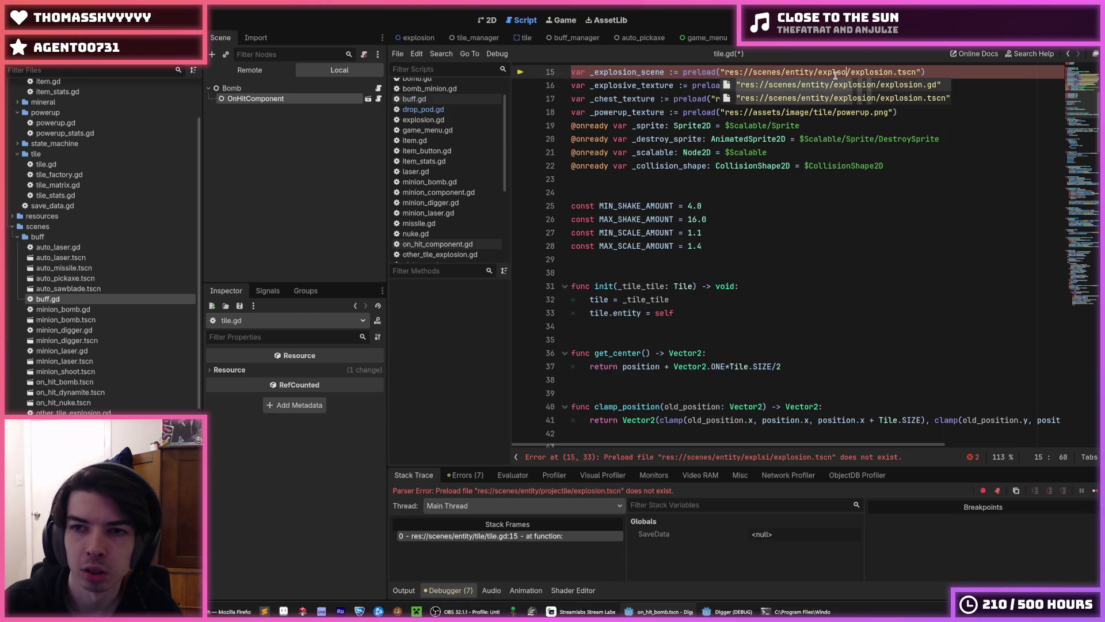
key(BackSpace)
text(osion)
key(F5)
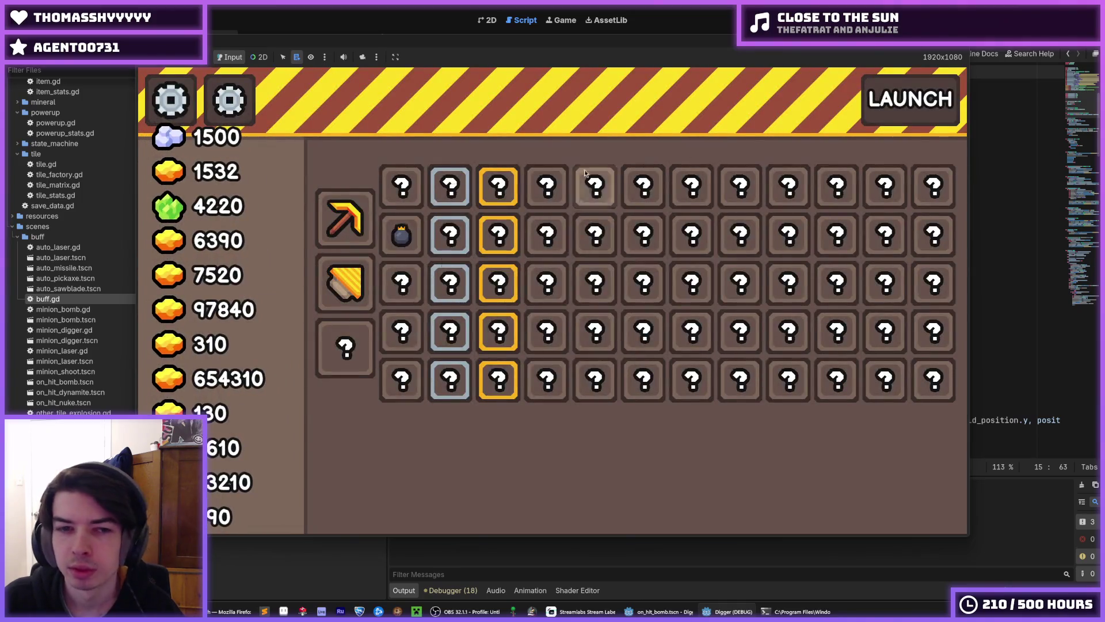
Check the upgrade grid cells' cards in the running game, then stop it with F8.
mouse_move(403, 383)
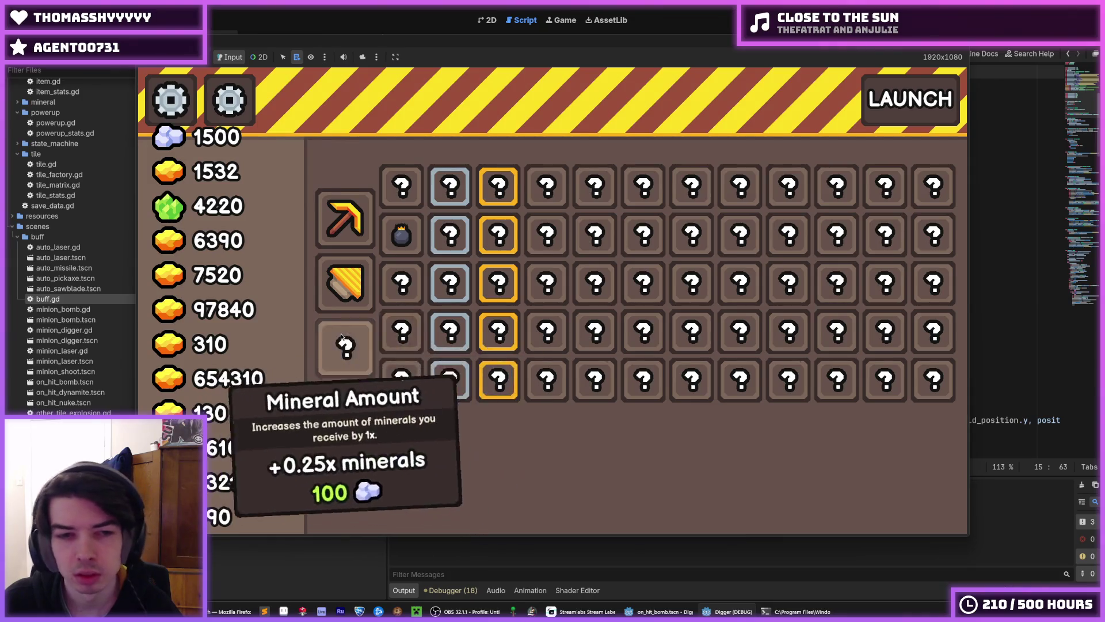
mouse_move(455, 375)
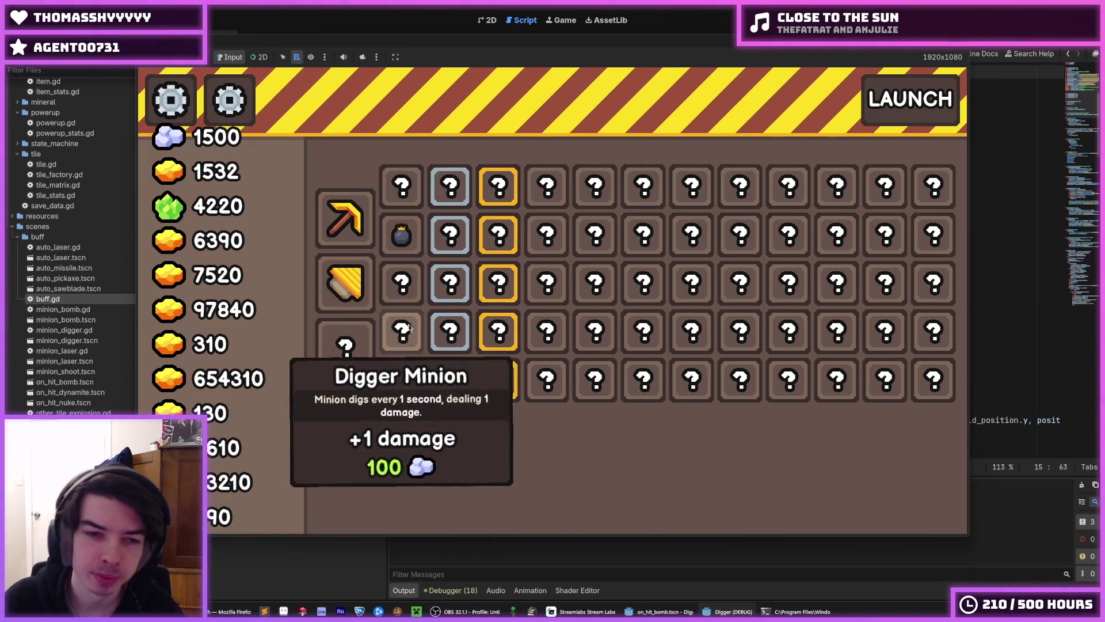
mouse_move(398, 344)
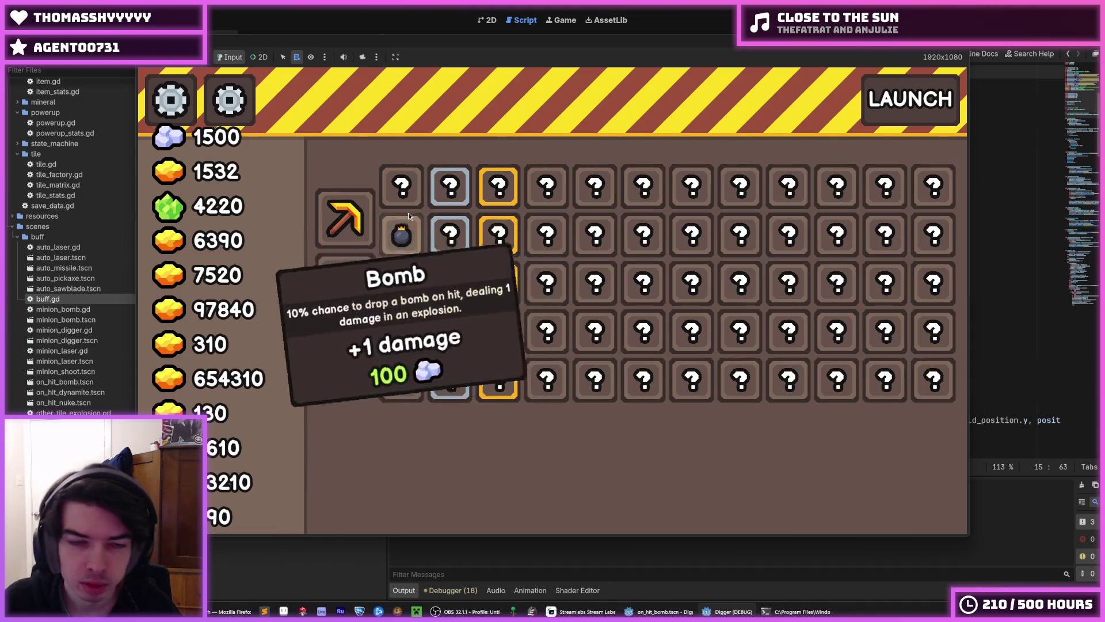
key(F8)
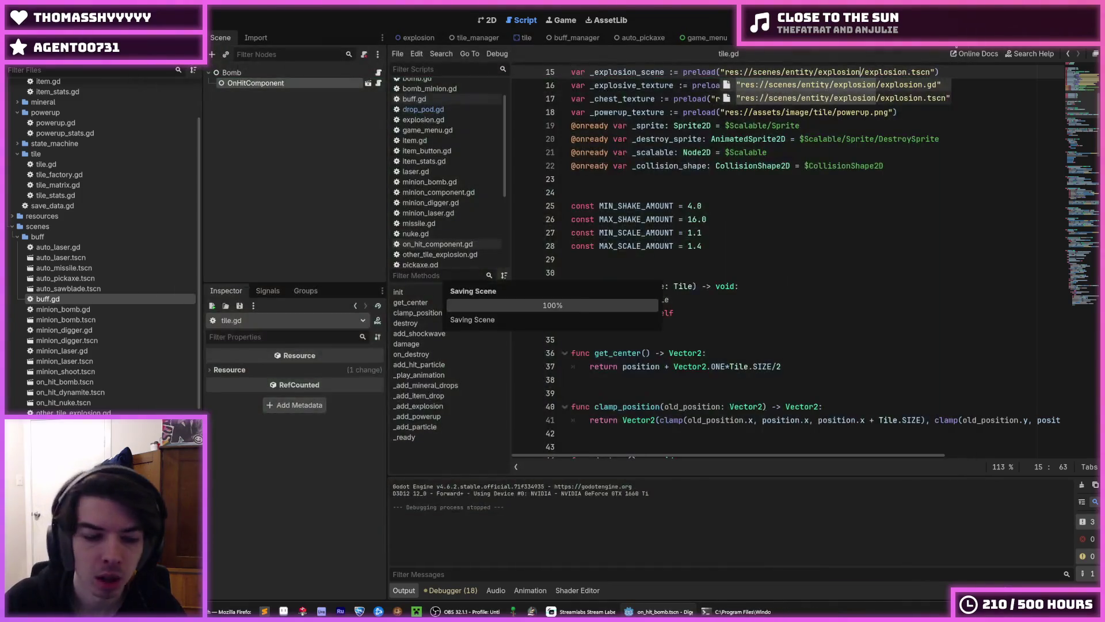
Save tile.gd, then navigate back to the minion_bomb.gd script.
click(720, 205)
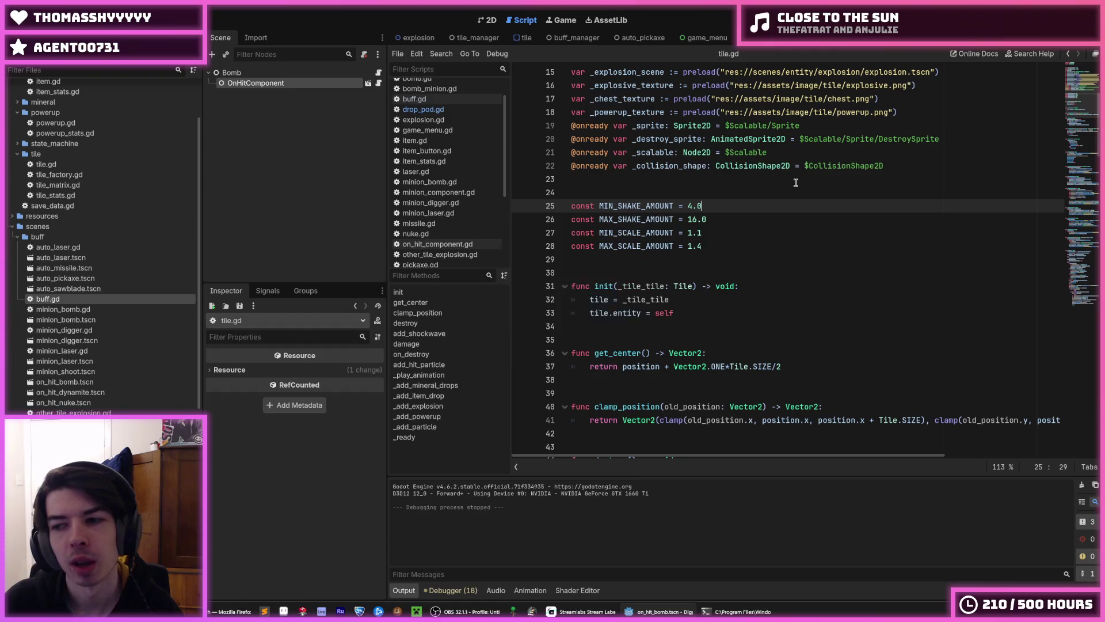
click(759, 183)
key(ctrl+s)
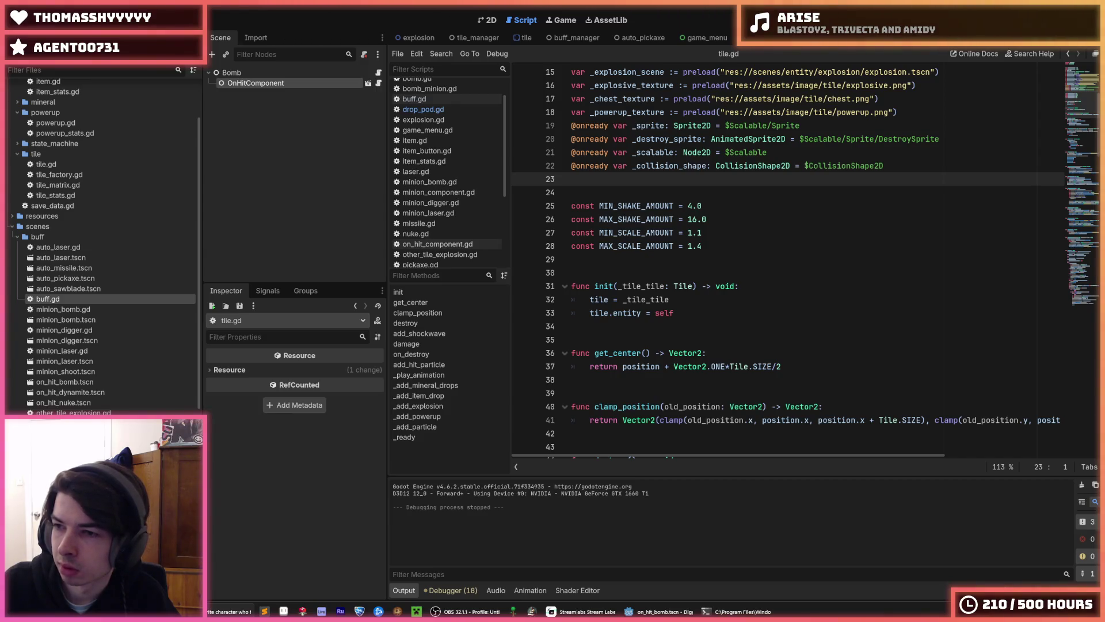
key(alt+Left)
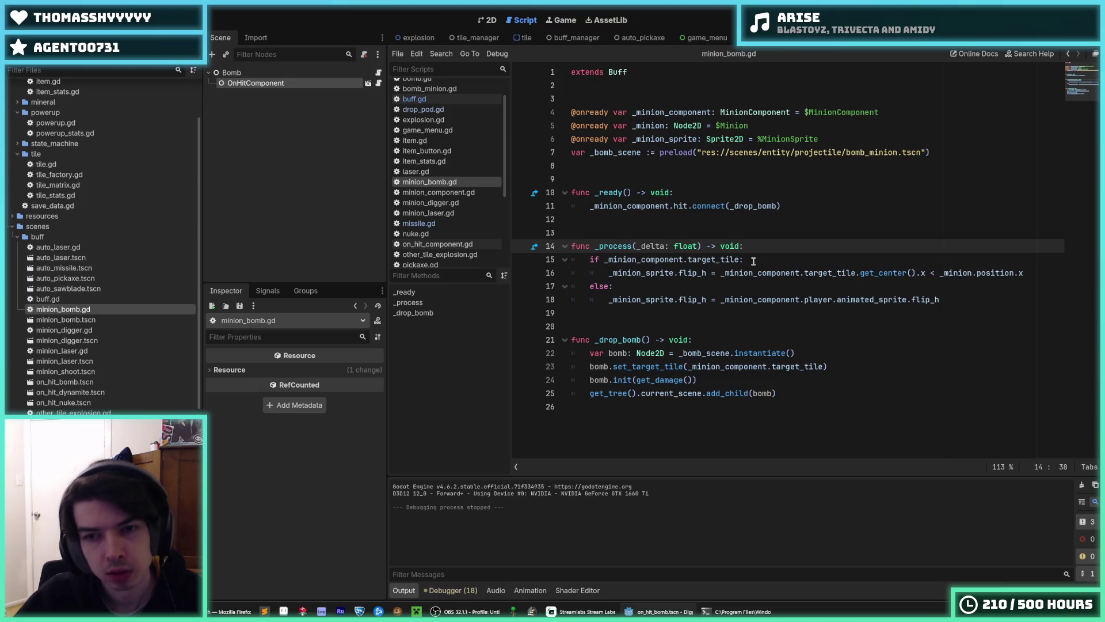
click(758, 244)
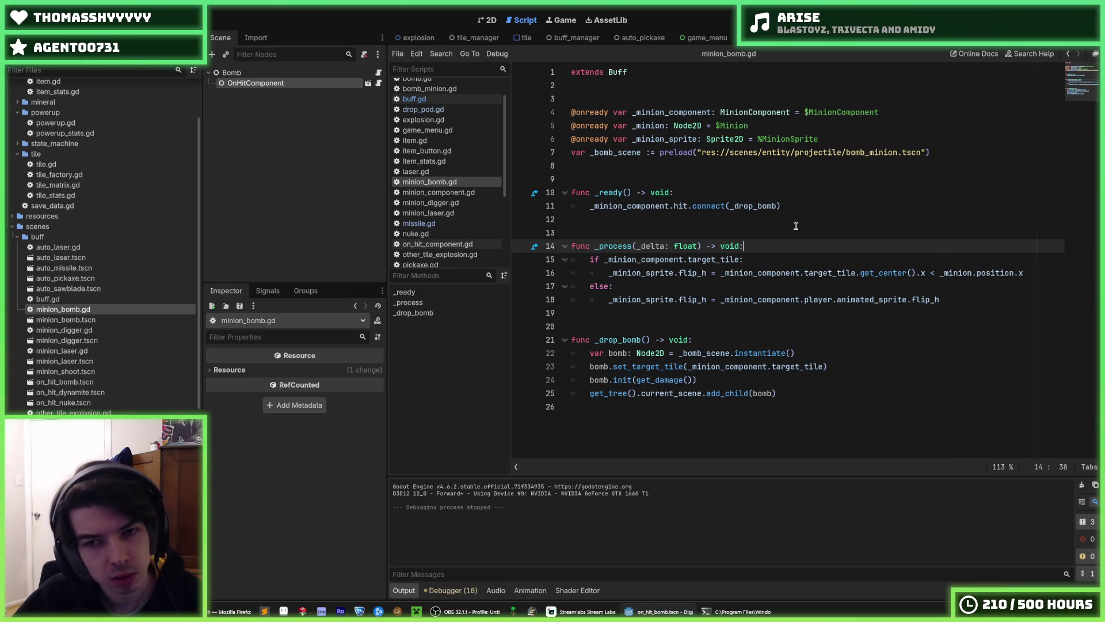
click(763, 259)
click(759, 246)
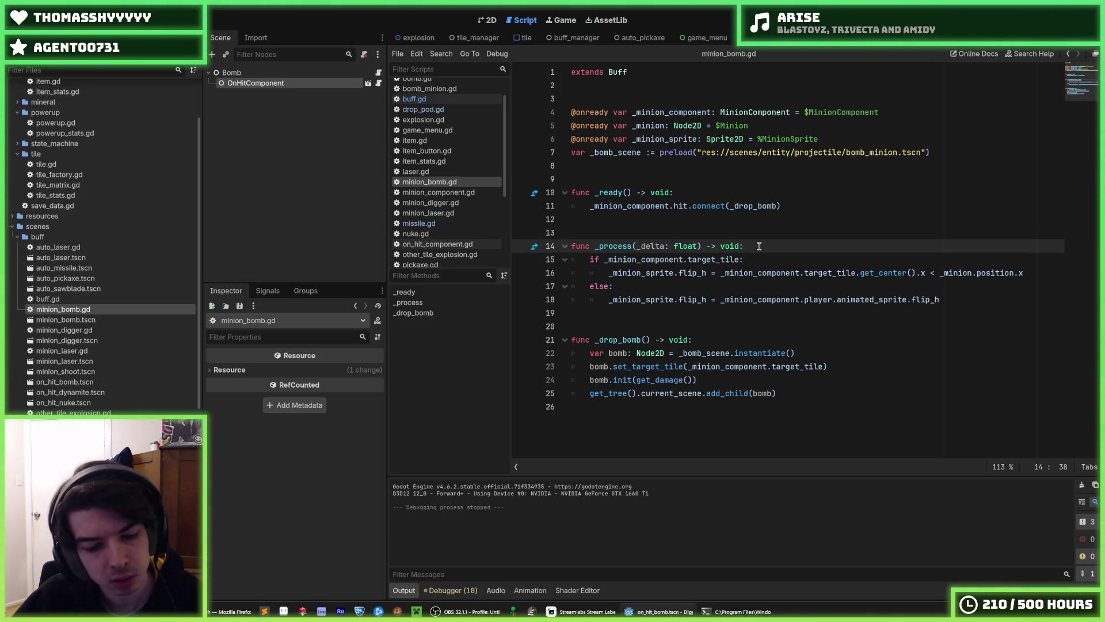